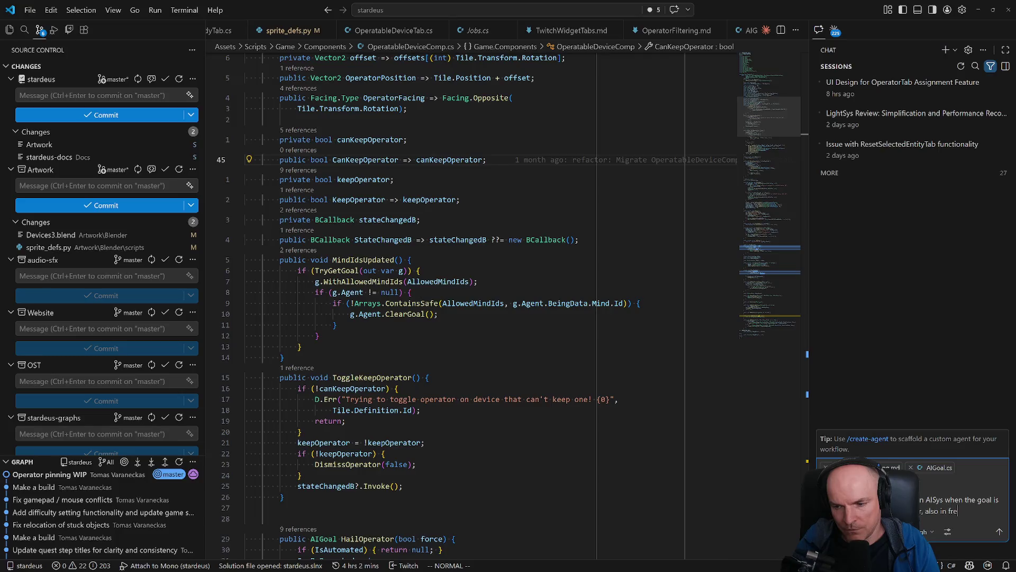
Submit the operator-filtering request to the VS Code chat agent, then bring the Blender console scene forward
type("al")
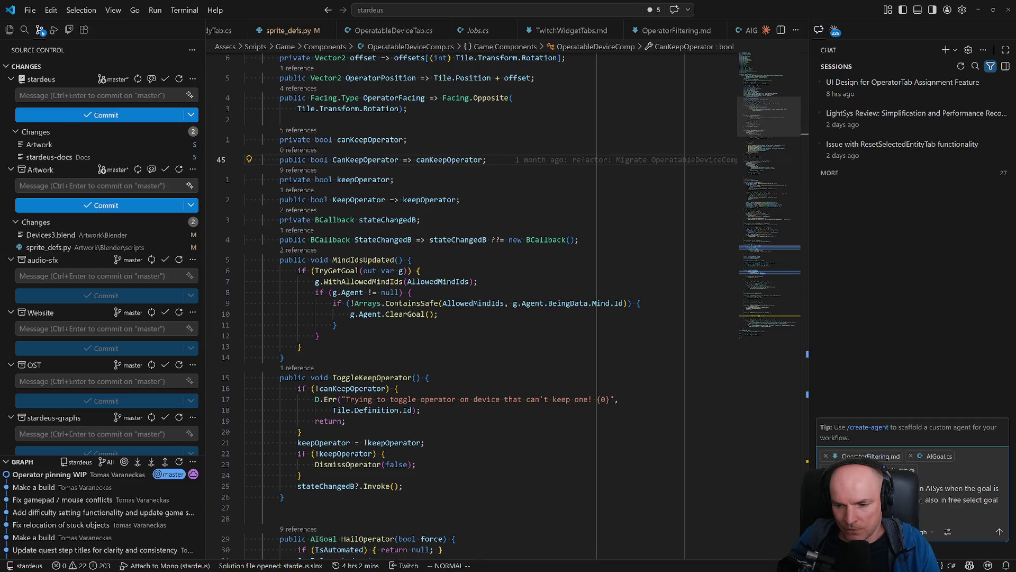
key("Return")
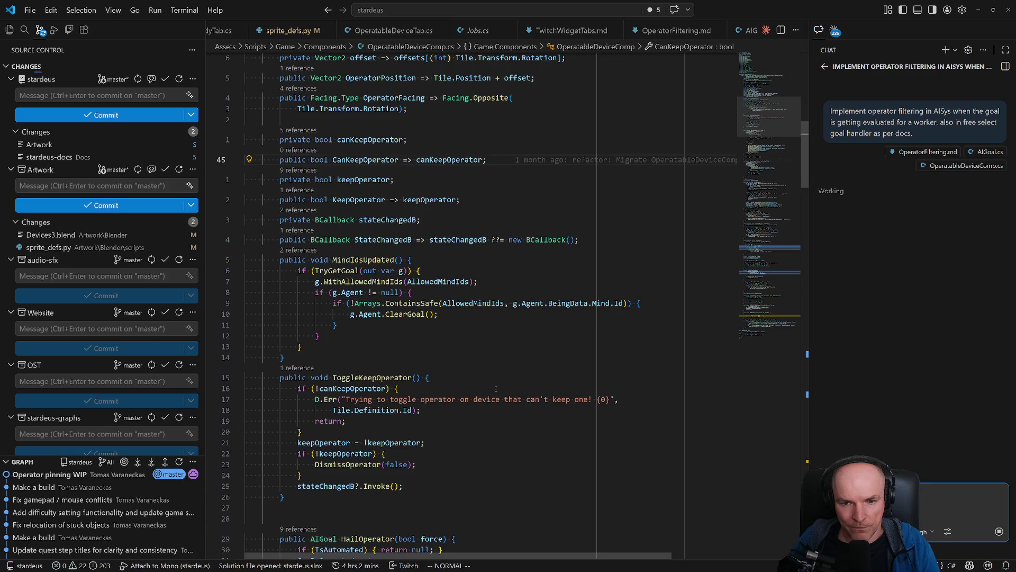
key("alt+Tab")
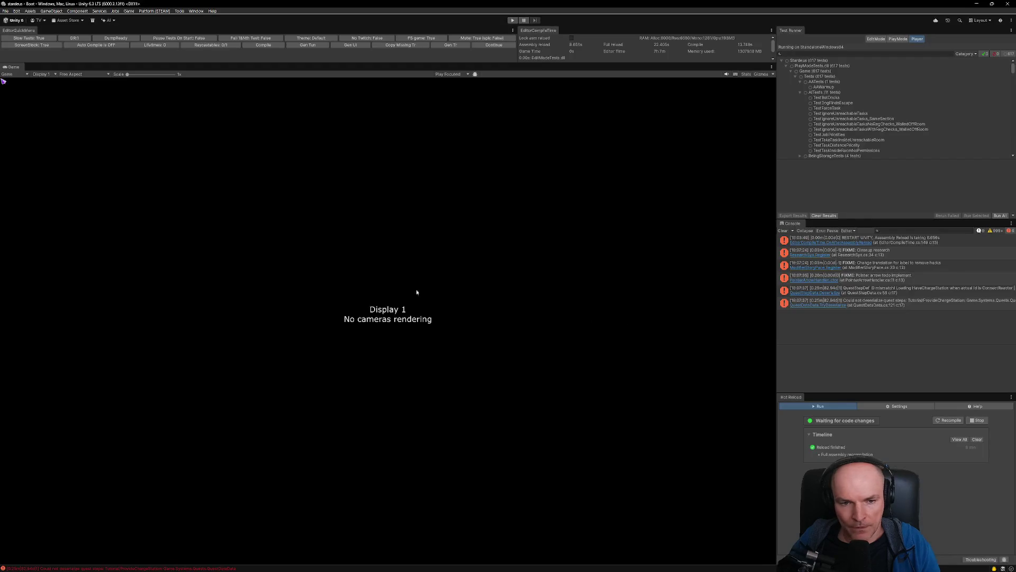
left_click(530, 564)
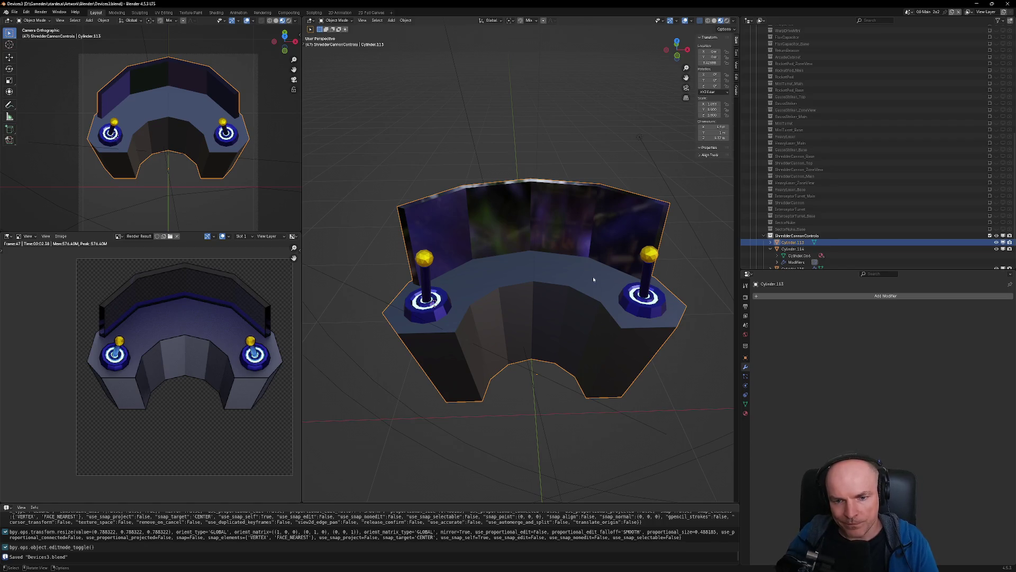
mouse_move(594, 280)
middle_mouse_down()
mouse_move(581, 259)
mouse_move(591, 254)
middle_mouse_up()
middle_click_drag(608, 289, 601, 292)
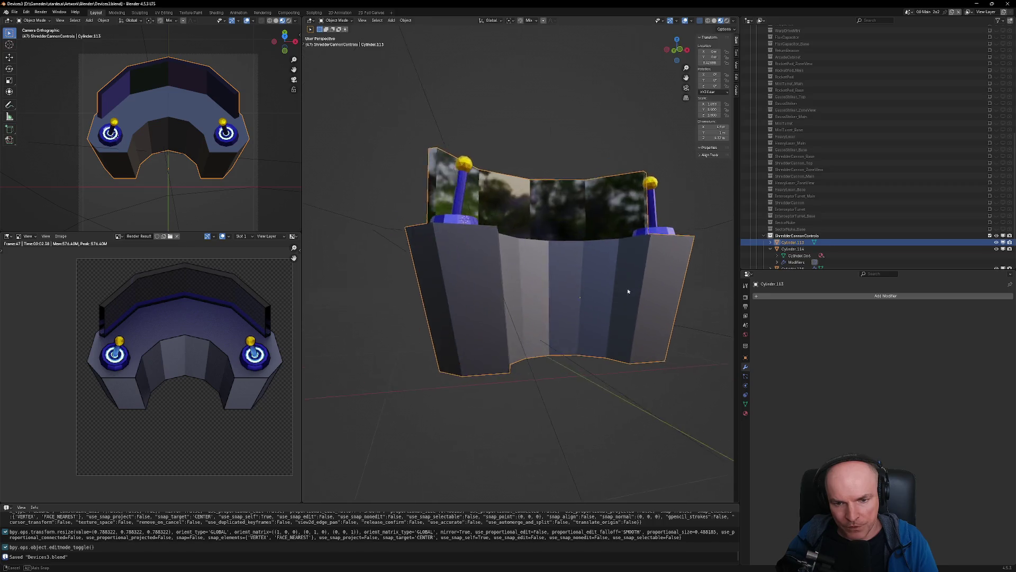
key("Tab")
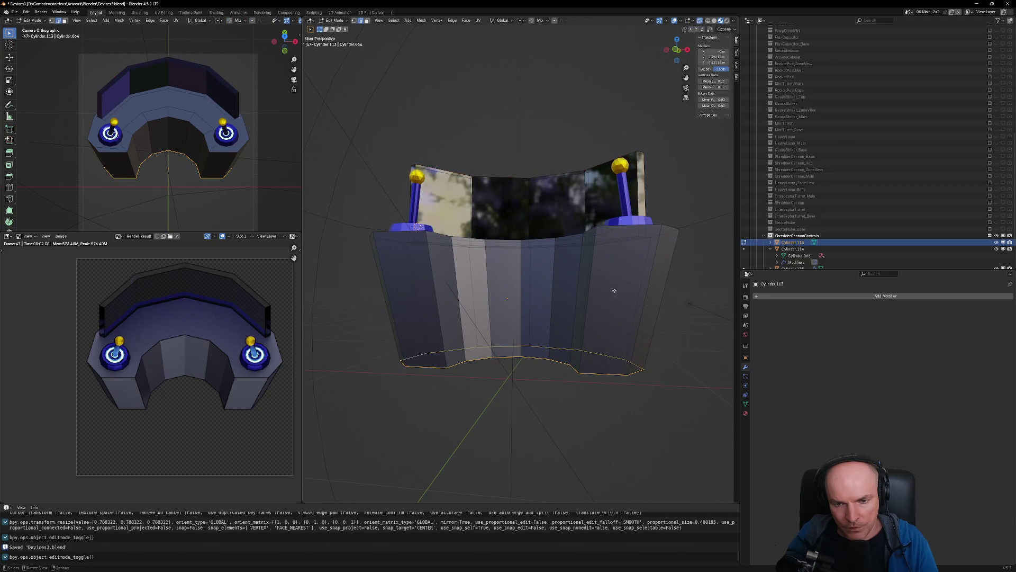
key("Tab")
mouse_move(608, 286)
middle_mouse_down()
mouse_move(626, 298)
mouse_move(609, 328)
middle_mouse_up()
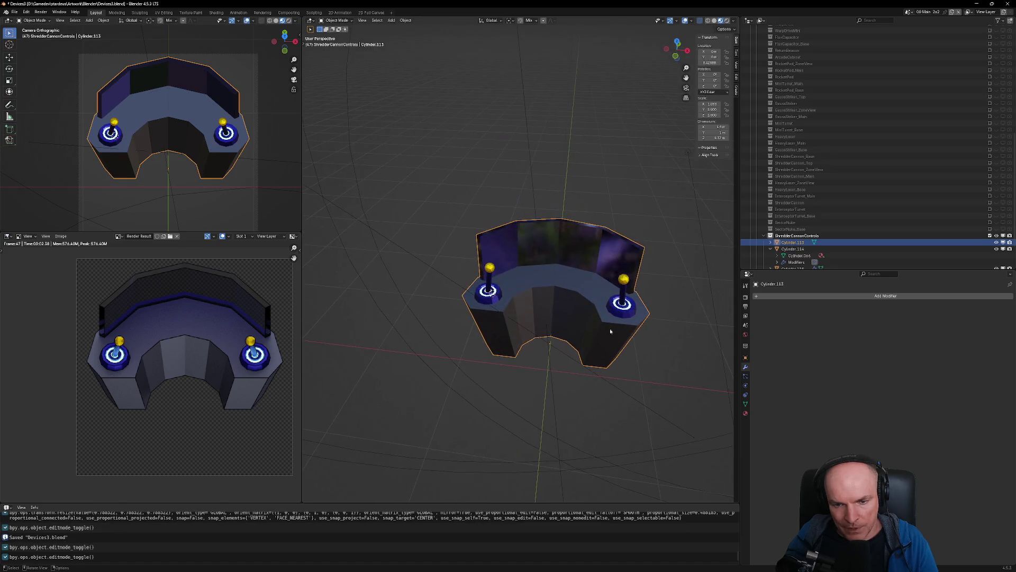
key("shift+a")
mouse_move(615, 381)
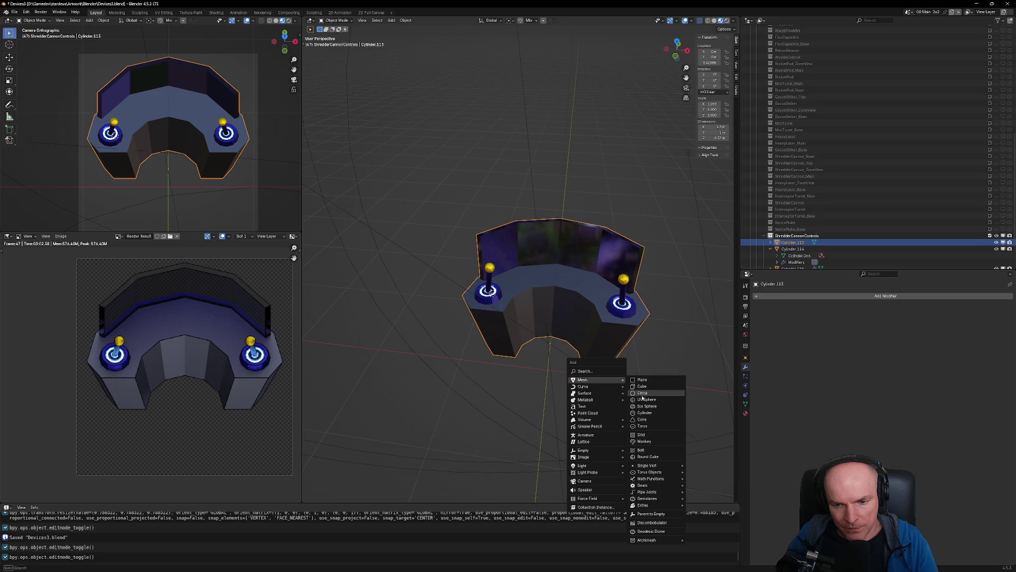
left_click(654, 413)
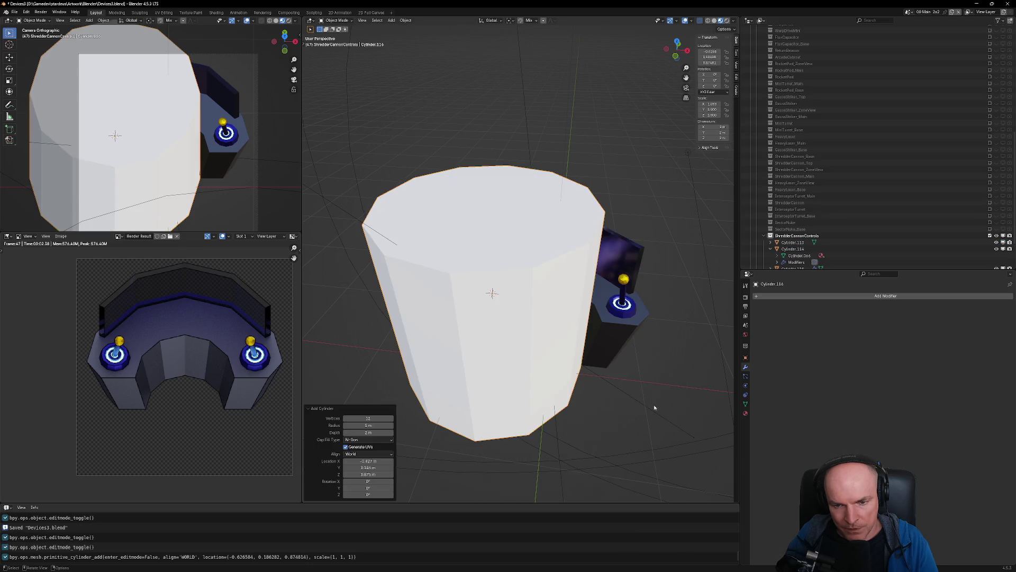
key("s")
key("z")
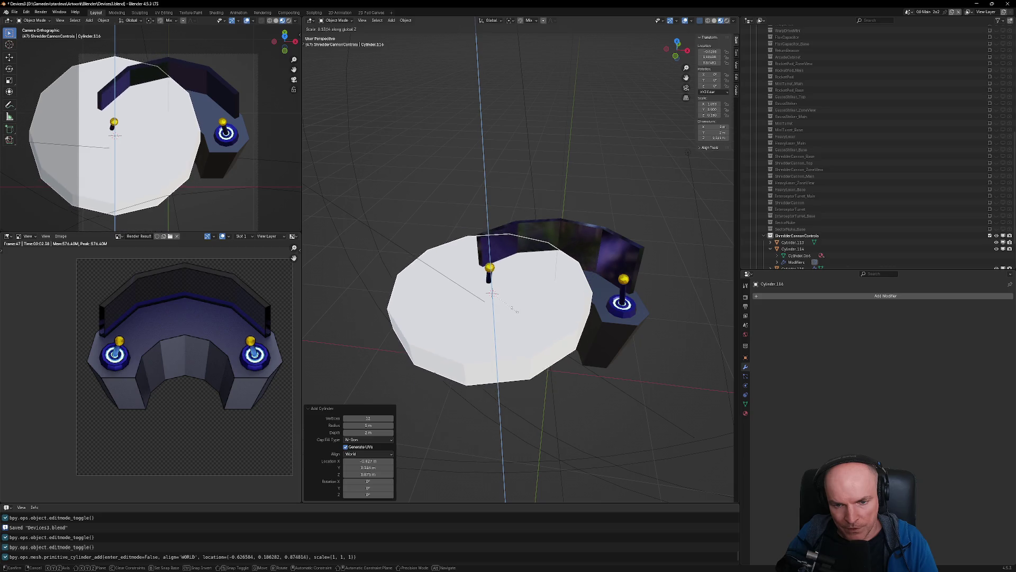
left_click(529, 312)
key("s")
left_click(569, 333)
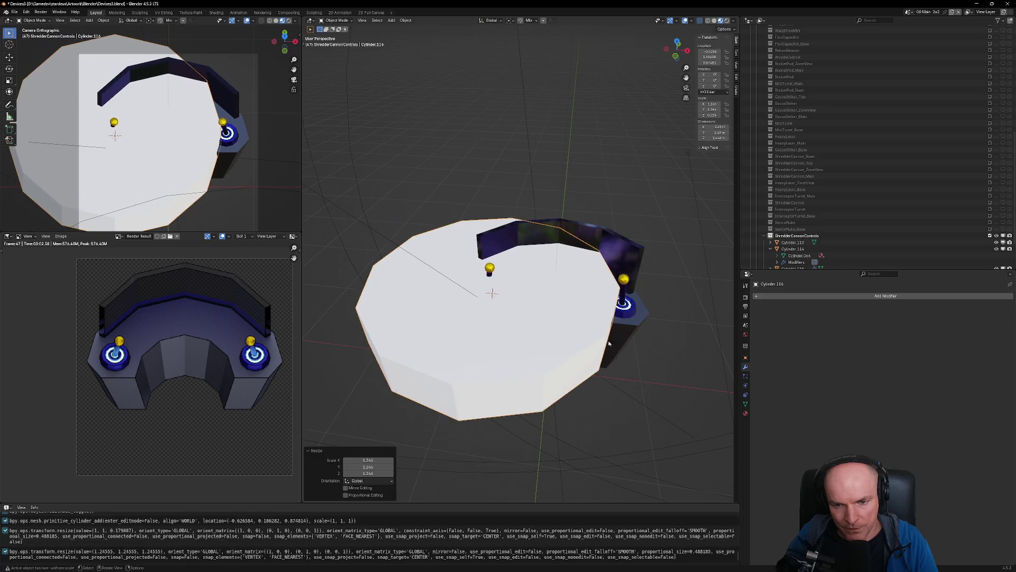
middle_click_drag(569, 334, 531, 309)
key("g")
key("z")
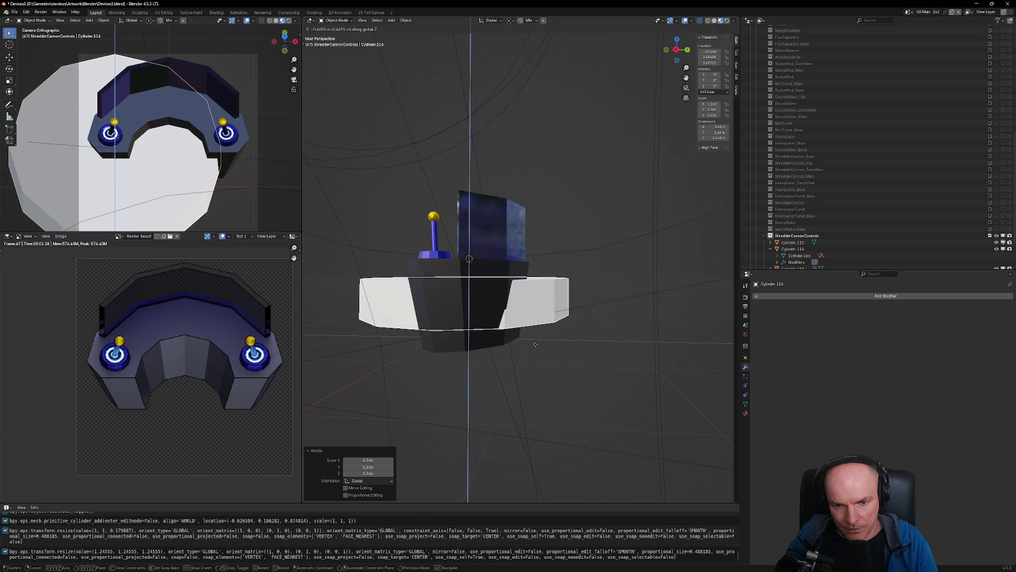
left_click(535, 344)
middle_click_drag(535, 345, 593, 367)
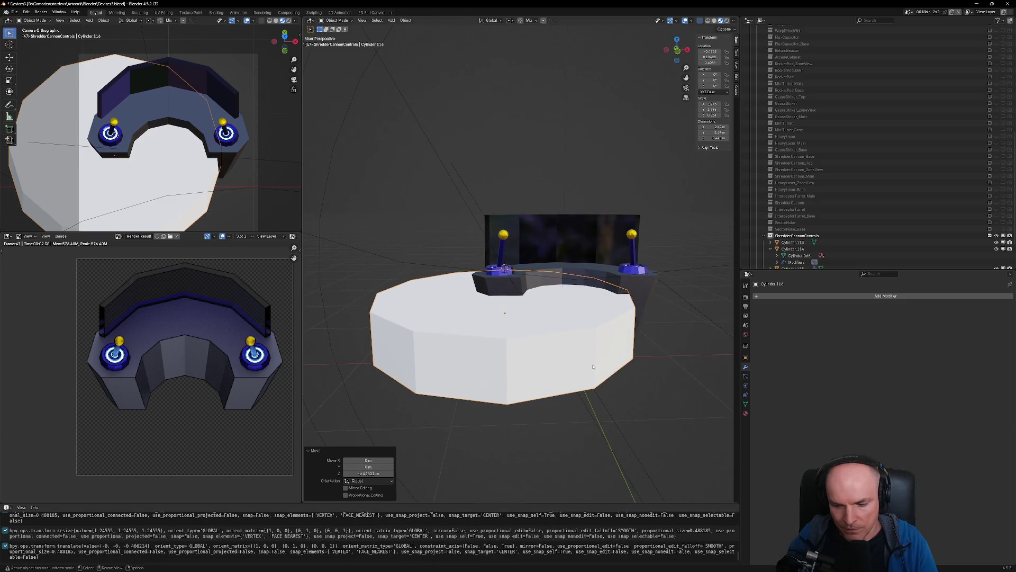
key("KP_7")
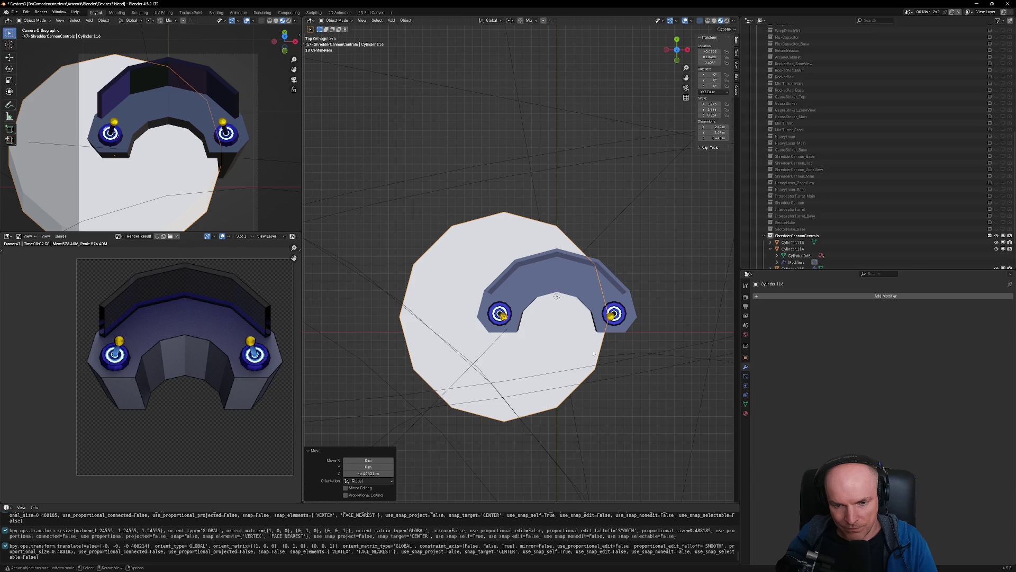
scroll(572, 341, "down", 10)
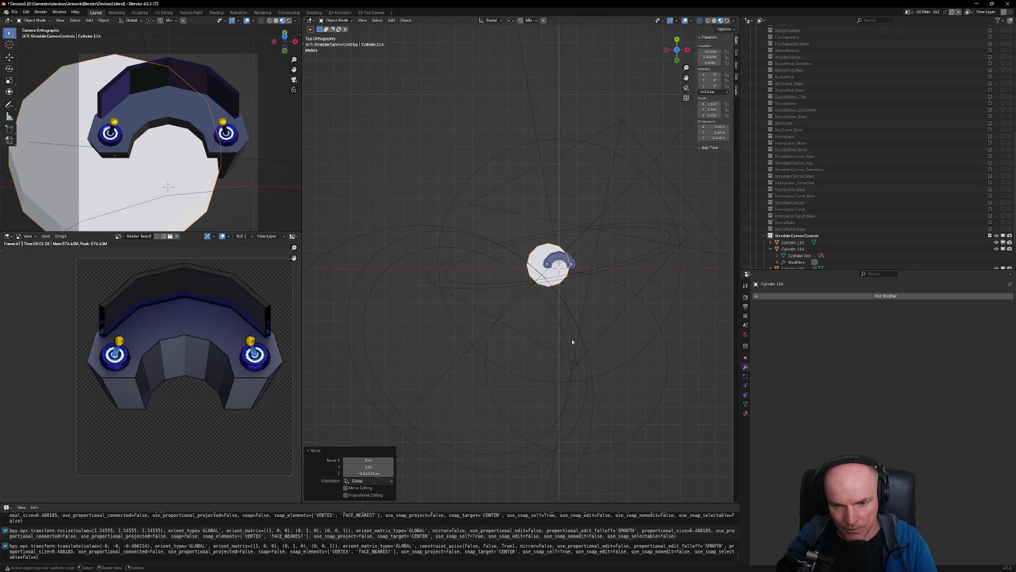
scroll(553, 261, "up", 8)
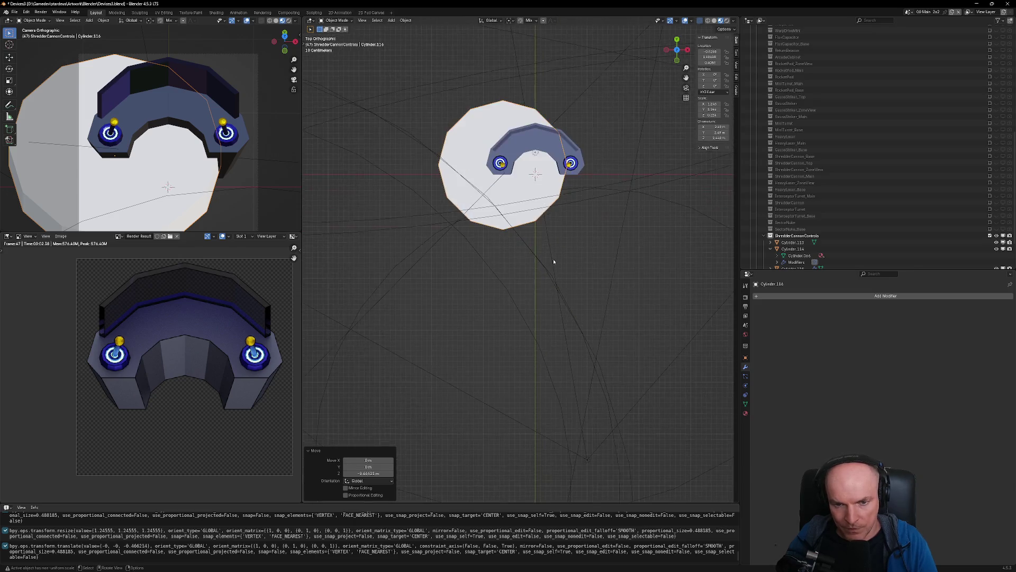
left_click(522, 188)
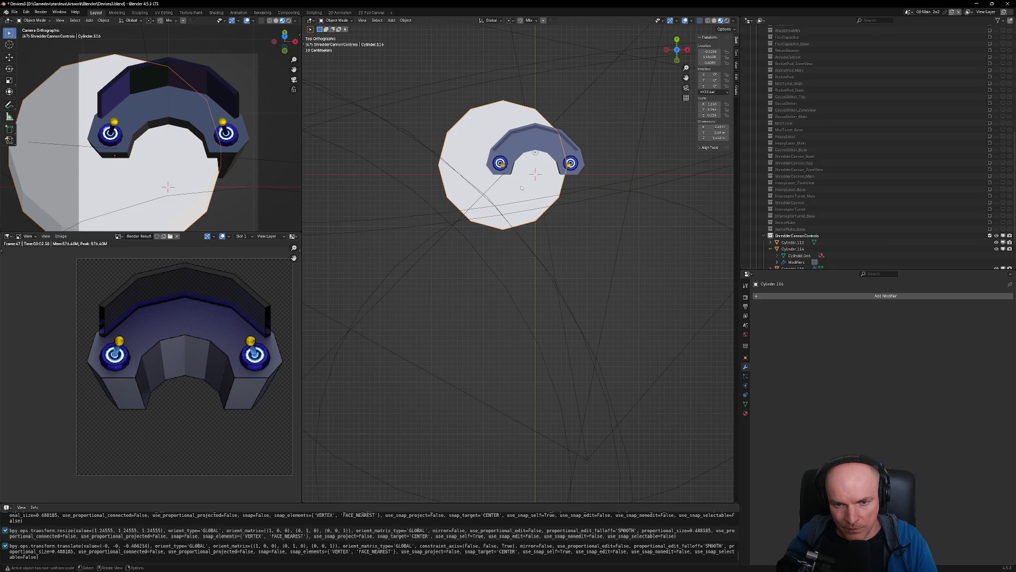
left_click(521, 185)
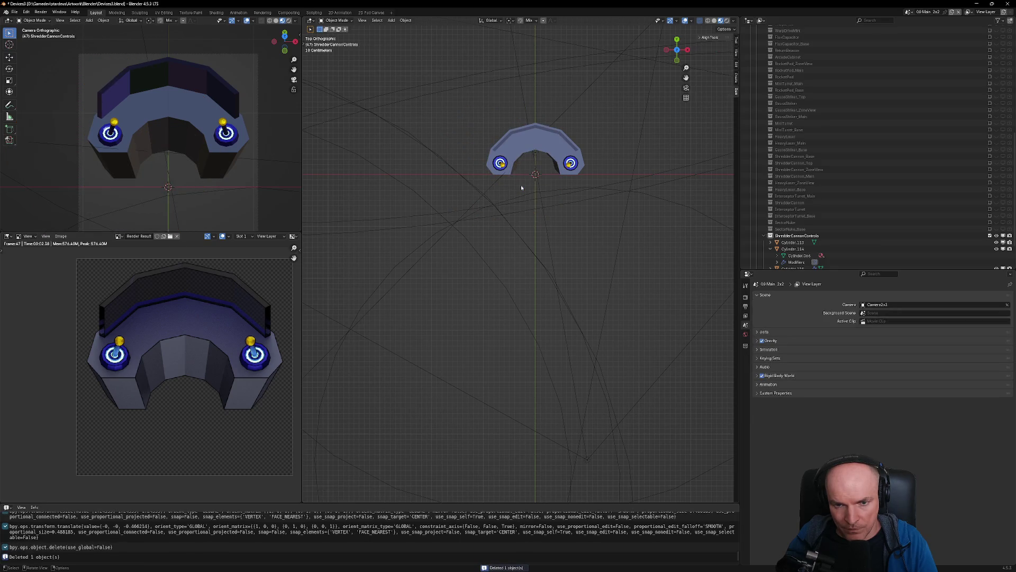
Add a new cylinder mesh, resize it, and frame it in the view
key("shift+a")
mouse_move(521, 186)
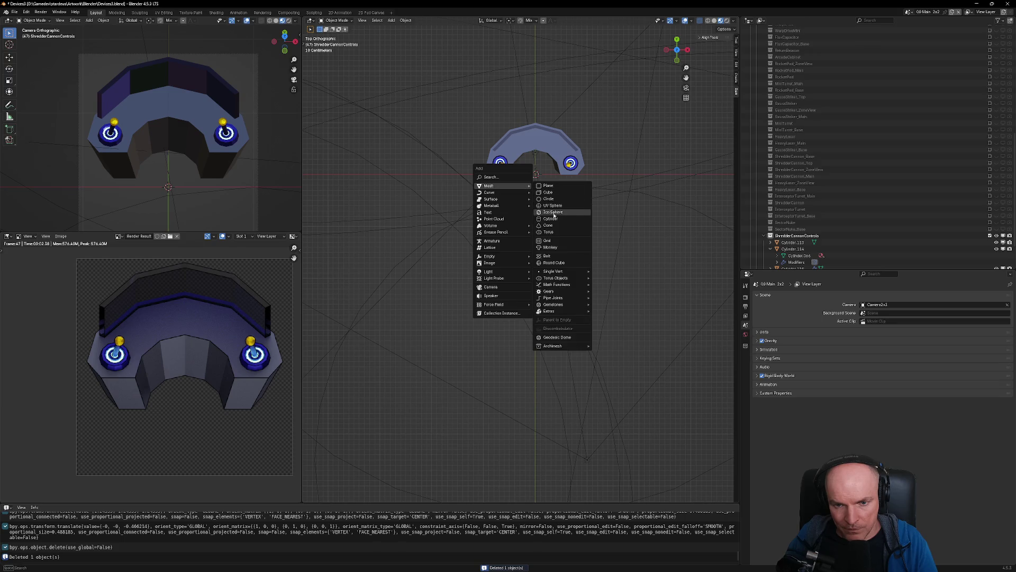
left_click(551, 218)
key("s")
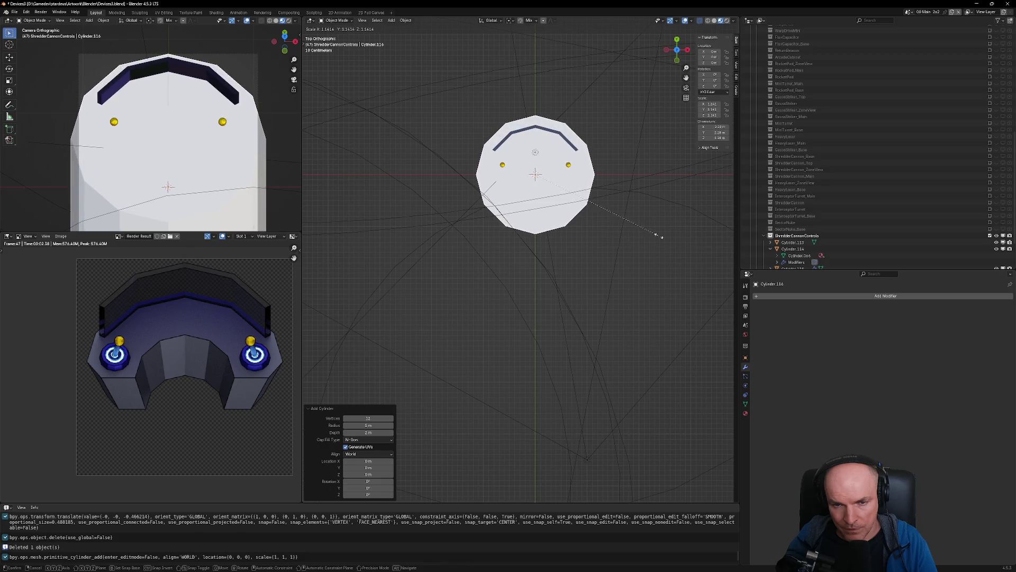
left_click(659, 237)
mouse_move(659, 237)
middle_mouse_down()
mouse_move(614, 195)
mouse_move(645, 253)
middle_mouse_up()
key("KP_Decimal")
scroll(614, 196, "down", 5)
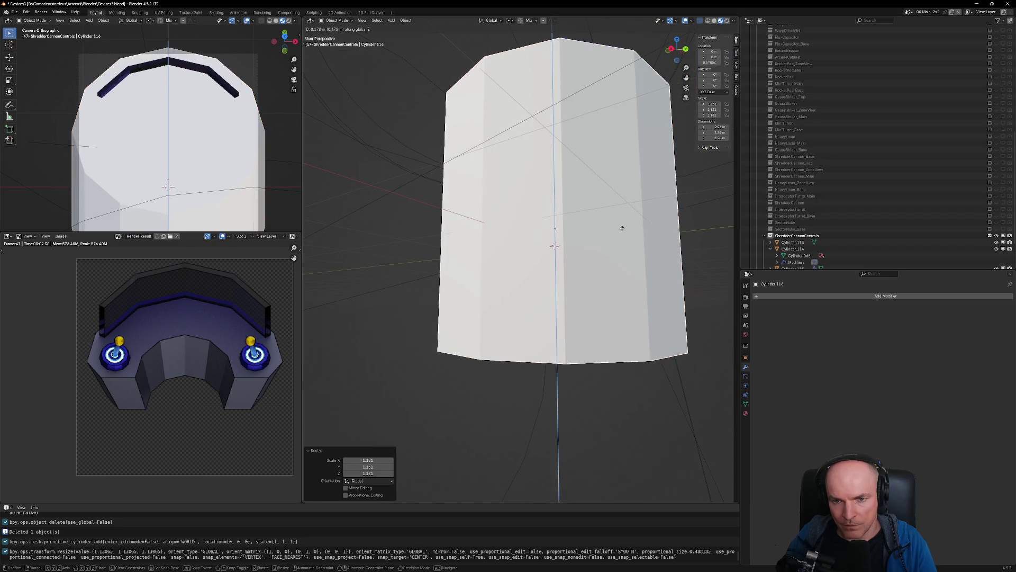
Flatten the cylinder into a disc along Z, raise it, and enlarge it evenly
key("s")
key("z")
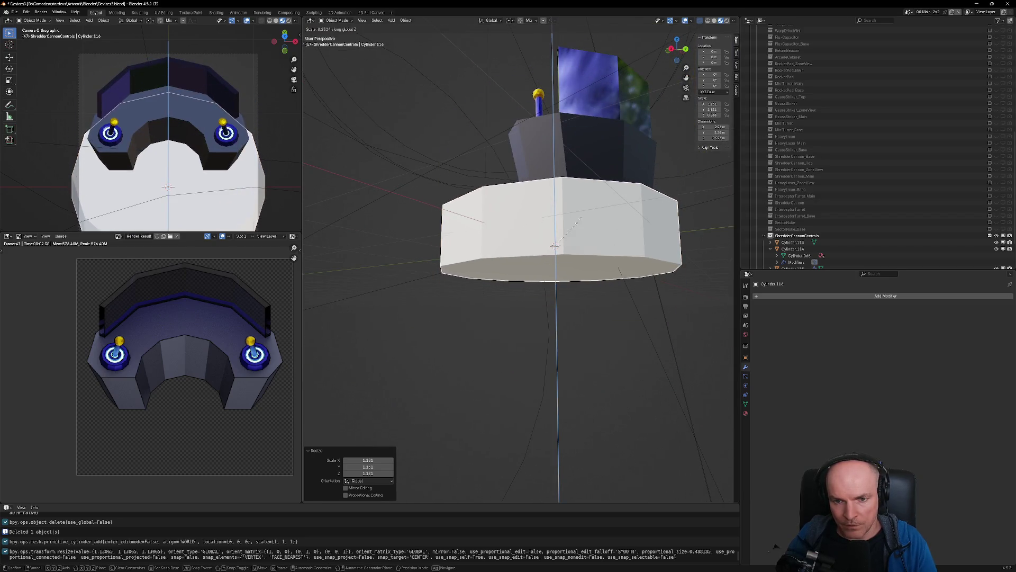
left_click(544, 224)
key("g")
key("z")
left_click(596, 244)
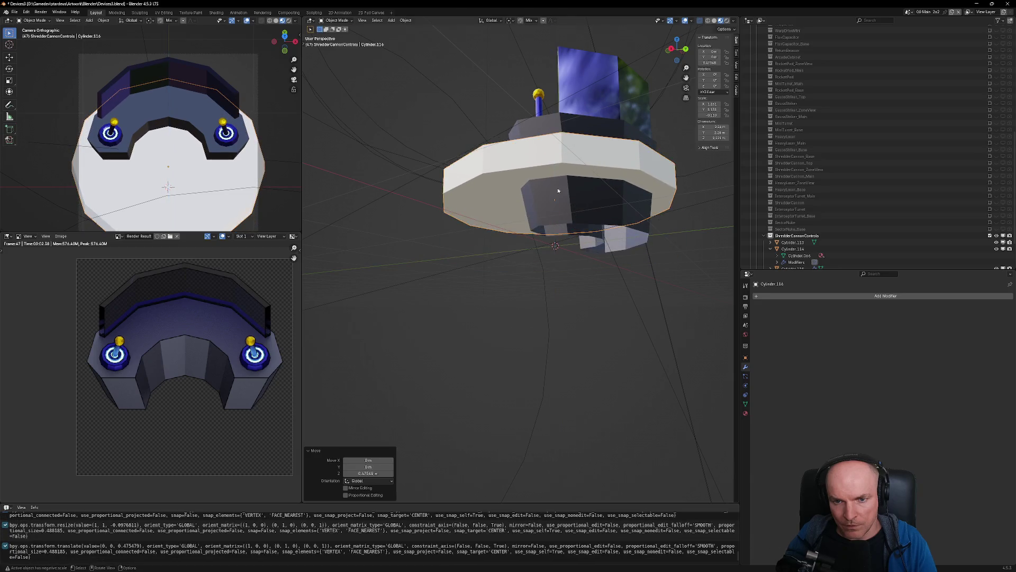
key("s")
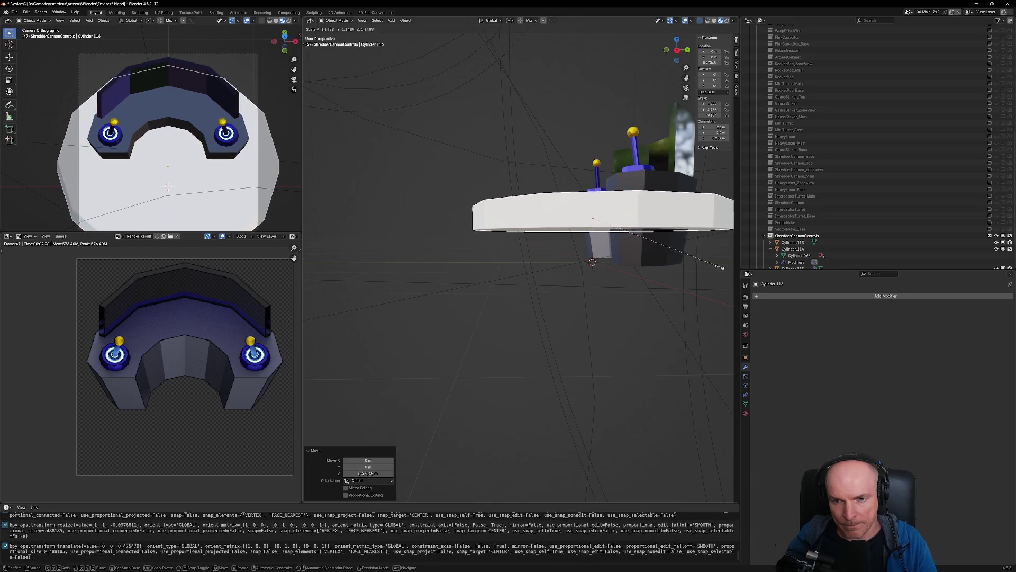
left_click(709, 275)
Lower the disc 0.87 m and thicken it along Z to 1.616
mouse_move(709, 274)
middle_mouse_down()
mouse_move(685, 297)
mouse_move(657, 246)
middle_mouse_up()
key("g")
key("z")
left_click(661, 312)
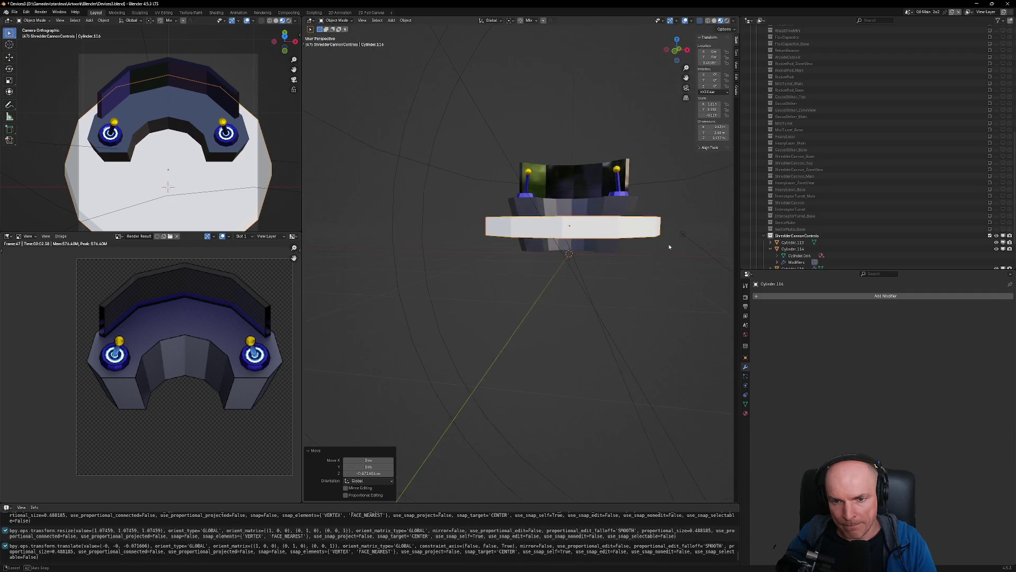
scroll(625, 243, "up", 3)
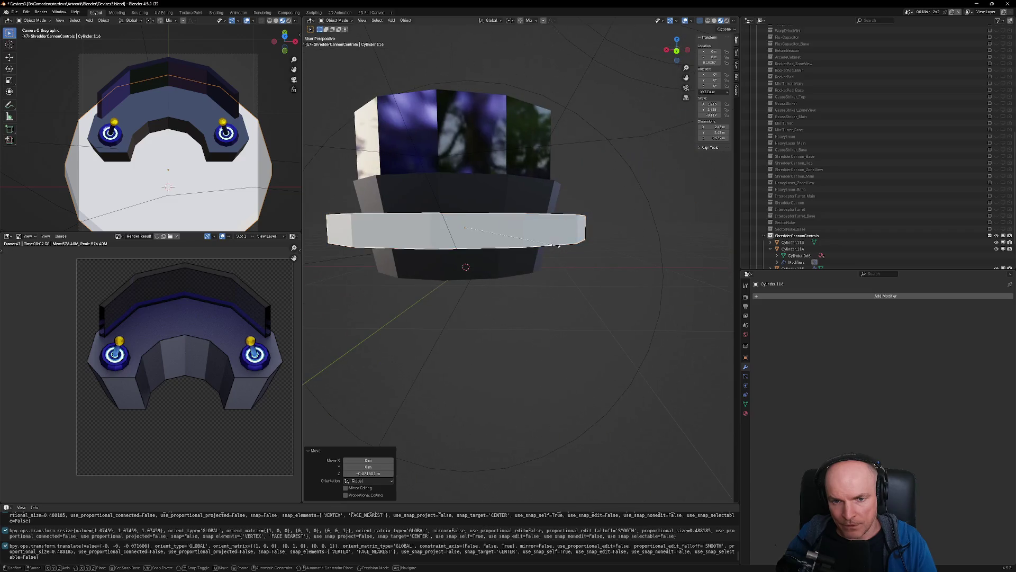
key("s")
key("z")
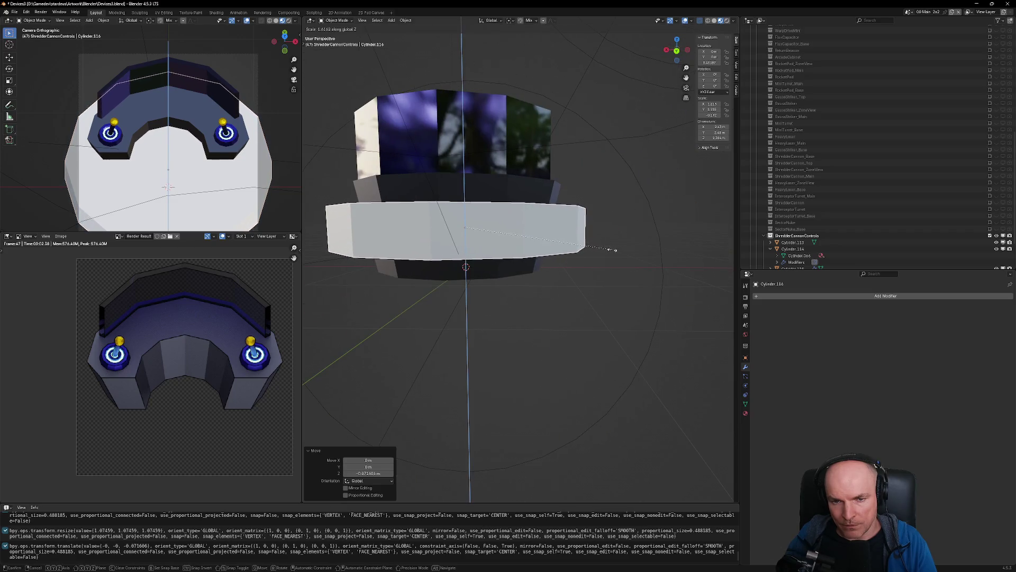
left_click(614, 250)
Narrow the cutter cylinder along the X axis
middle_click_drag(614, 249, 502, 283)
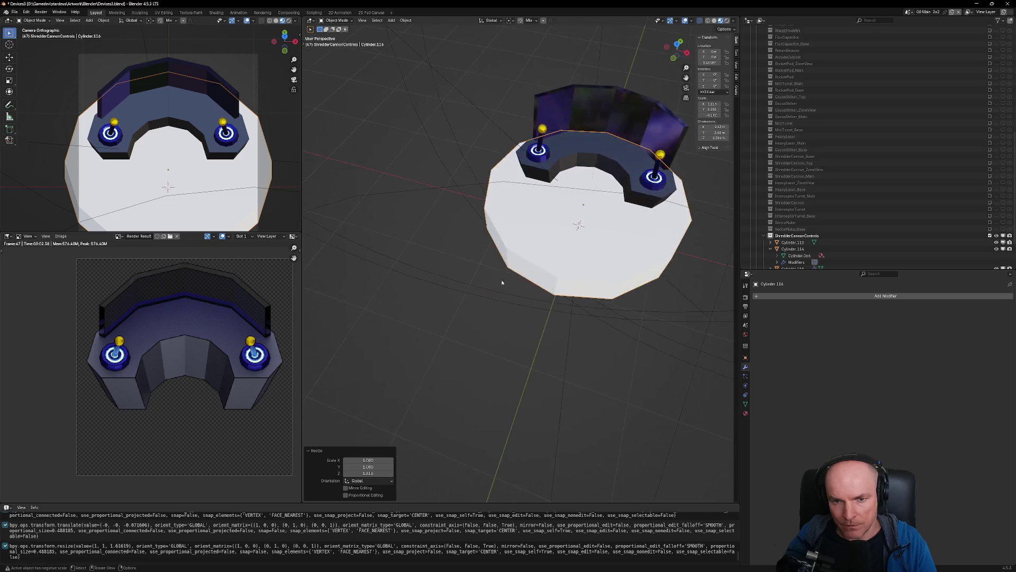
key("s")
key("x")
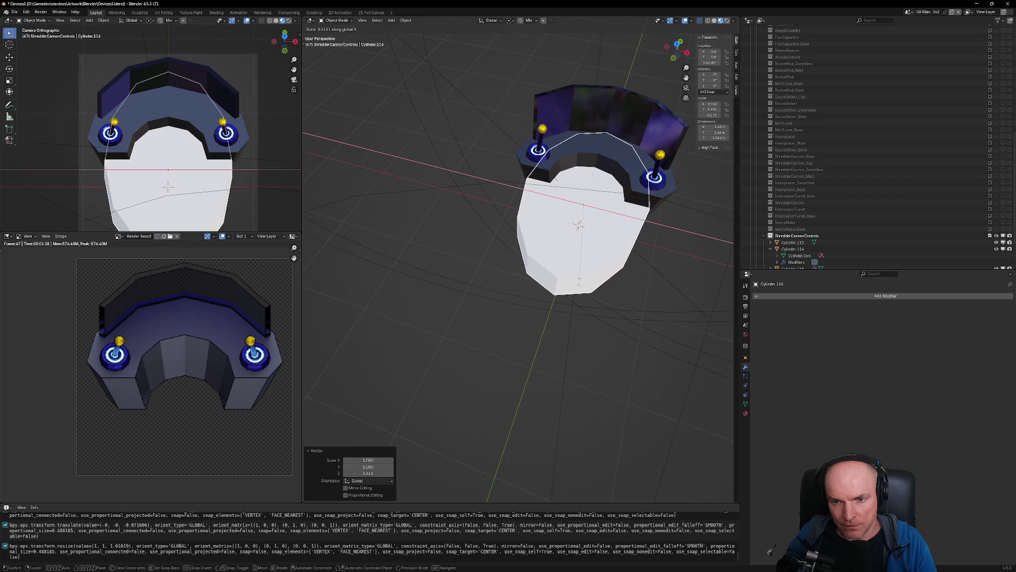
left_click(580, 275)
mouse_move(579, 274)
middle_mouse_down()
mouse_move(641, 240)
mouse_move(544, 248)
middle_mouse_up()
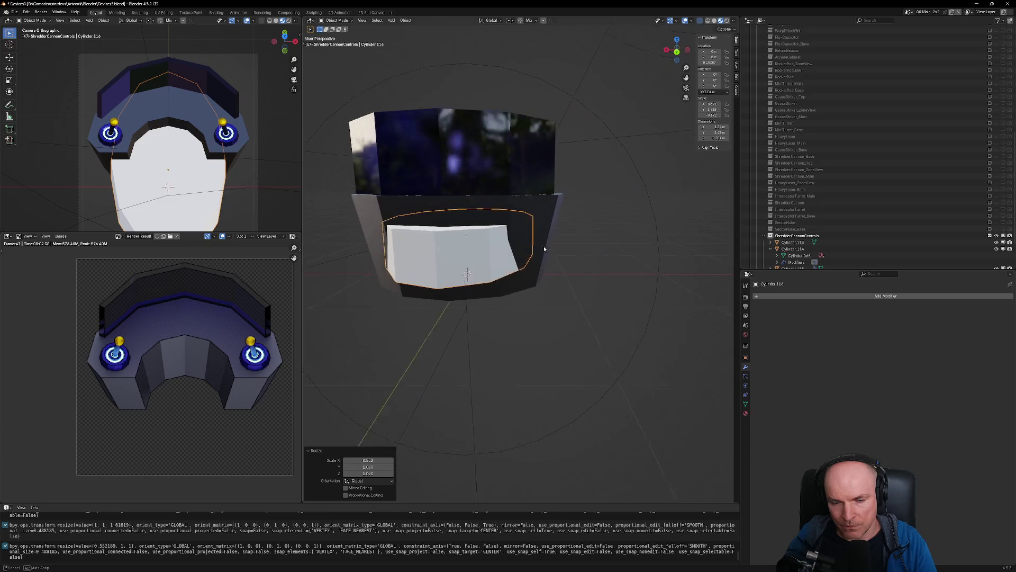
middle_click_drag(544, 249, 555, 297)
Move the cutter forward along Y and fine-tune it in top view to overlap the base front
key("g")
key("z")
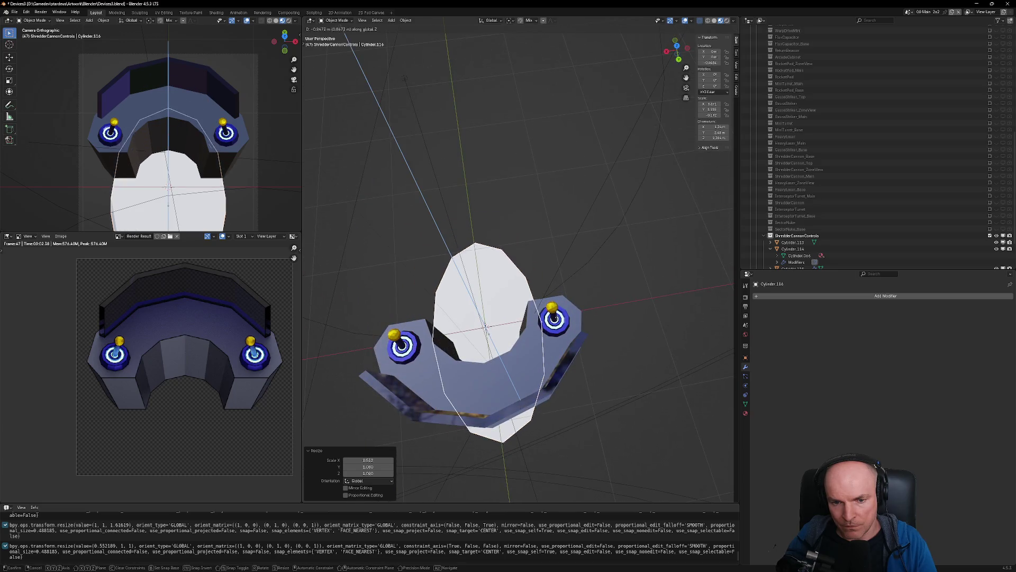
key("Escape")
key("g")
key("y")
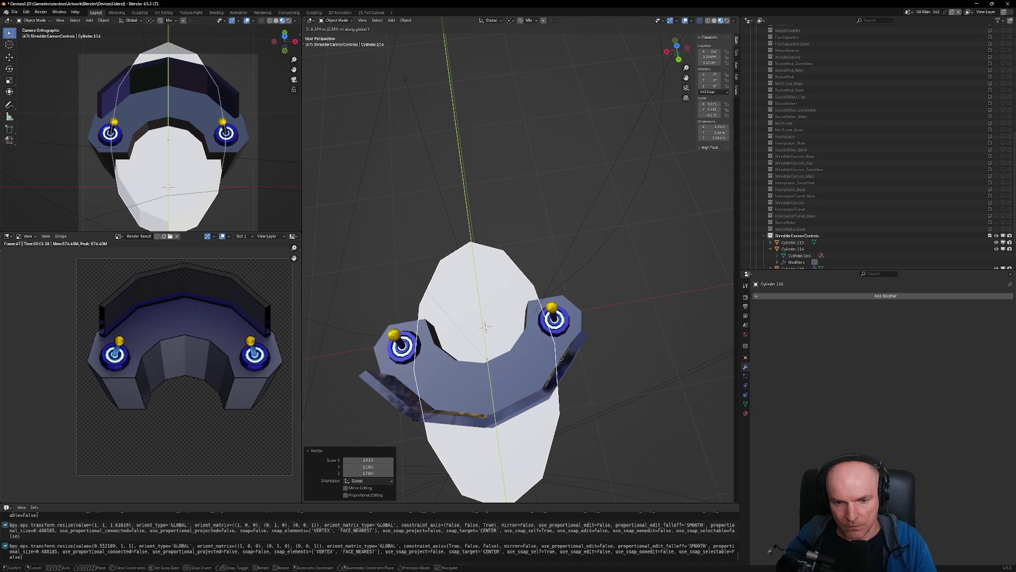
left_click(568, 364)
key("KP_7")
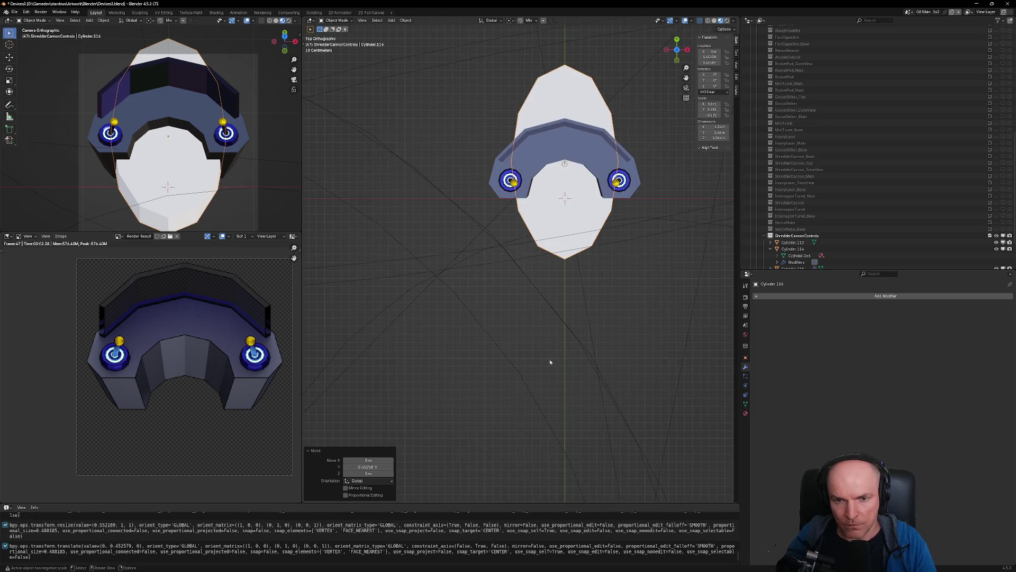
key("g")
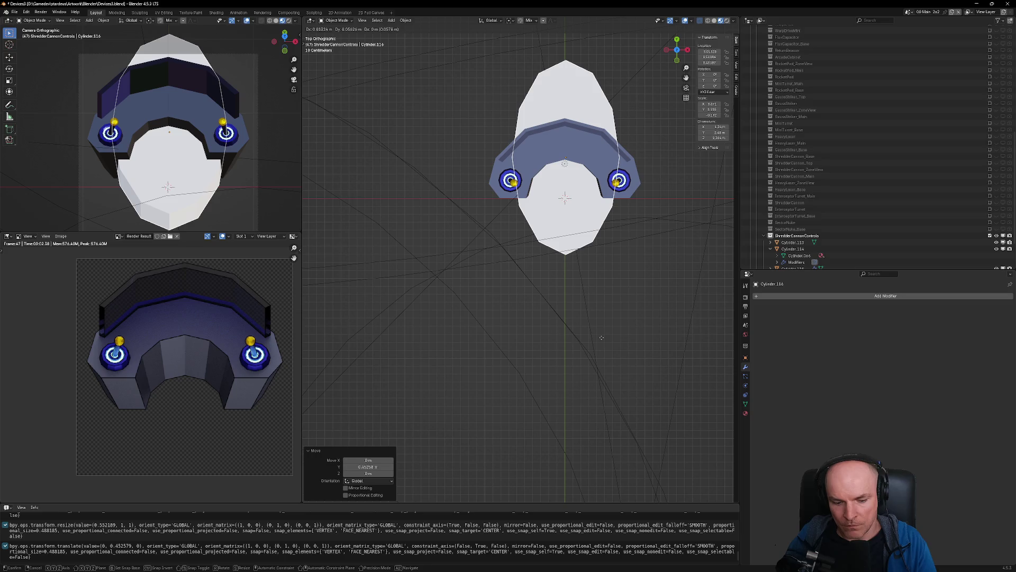
key("y")
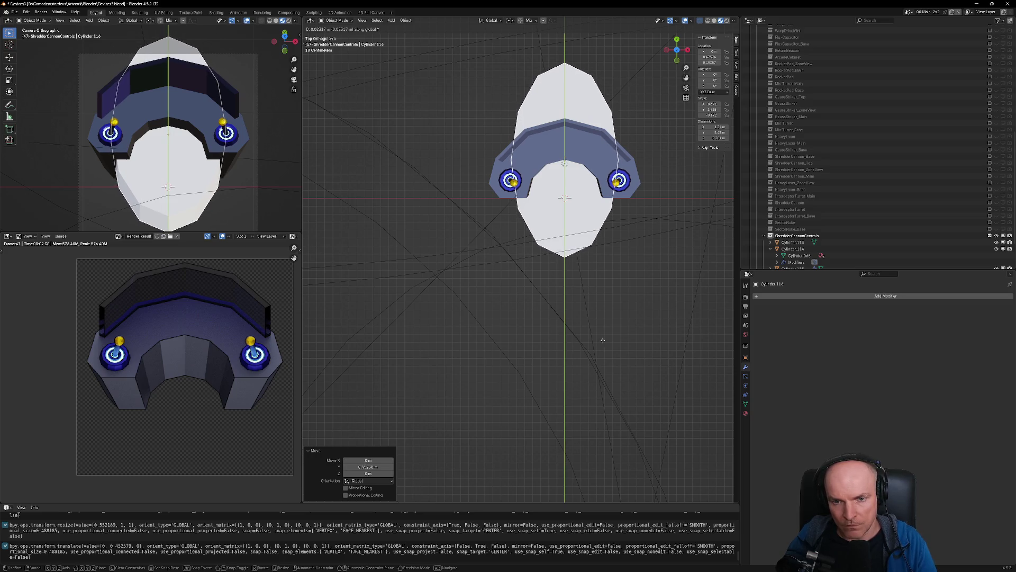
left_click(602, 340)
mouse_move(602, 340)
middle_mouse_down()
mouse_move(518, 286)
mouse_move(542, 290)
middle_mouse_up()
Add the console base to the selection and subtract the cutter with a Boolean Difference
left_click(529, 236, "shift")
key("ctrl+KP_Subtract")
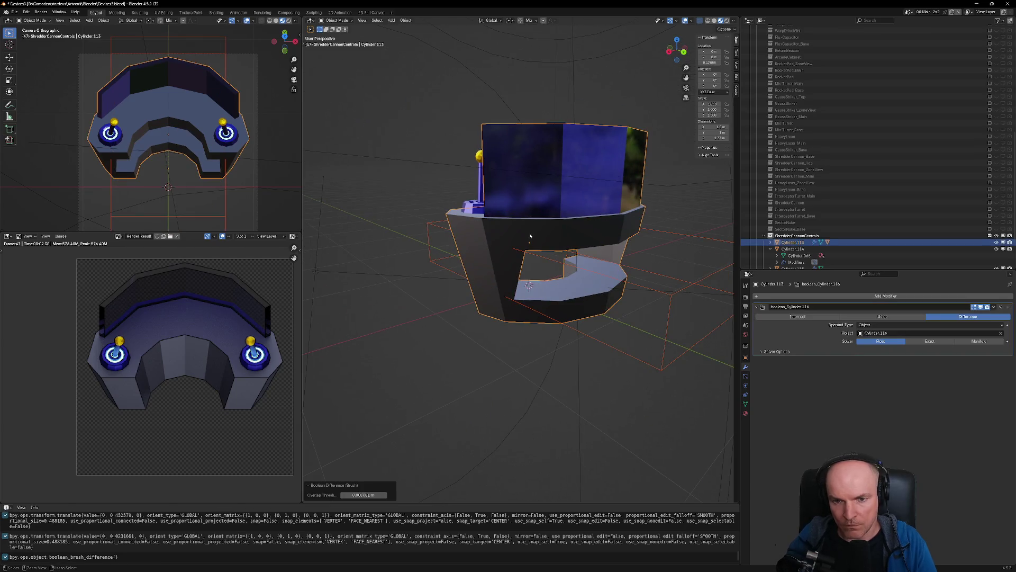
key("Tab")
key("Tab")
middle_click_drag(564, 332, 416, 344)
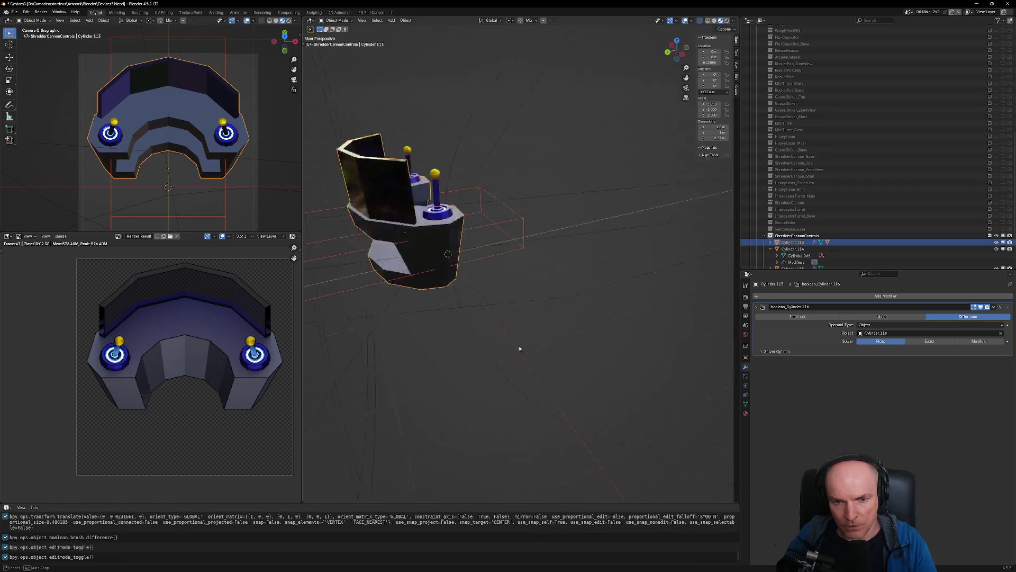
left_click(561, 323)
Render a preview and orbit around the console to inspect the curved recess
key("F12")
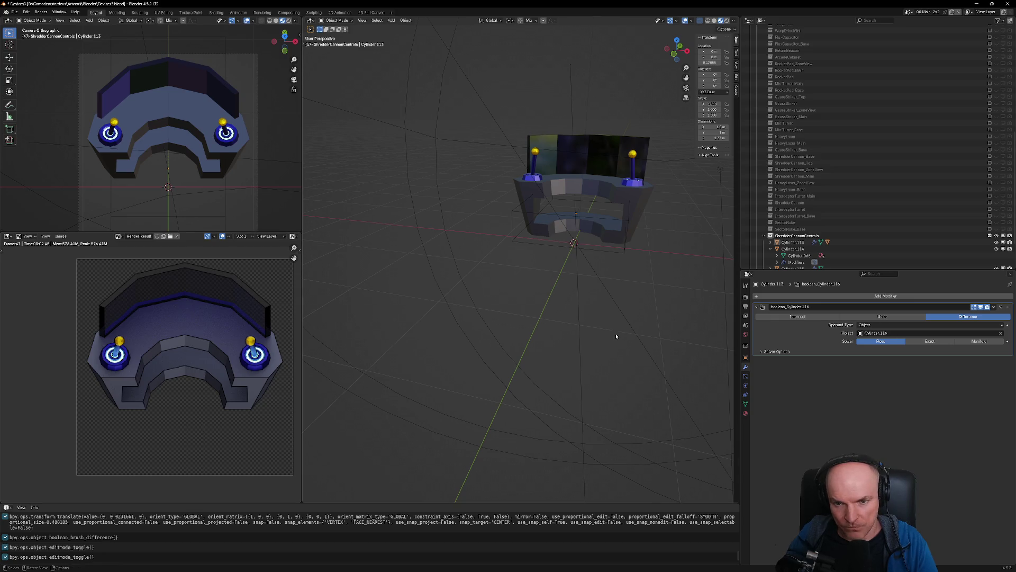
mouse_move(616, 337)
middle_mouse_down()
mouse_move(484, 325)
mouse_move(371, 330)
mouse_move(530, 290)
middle_mouse_up()
scroll(552, 190, "up", 3)
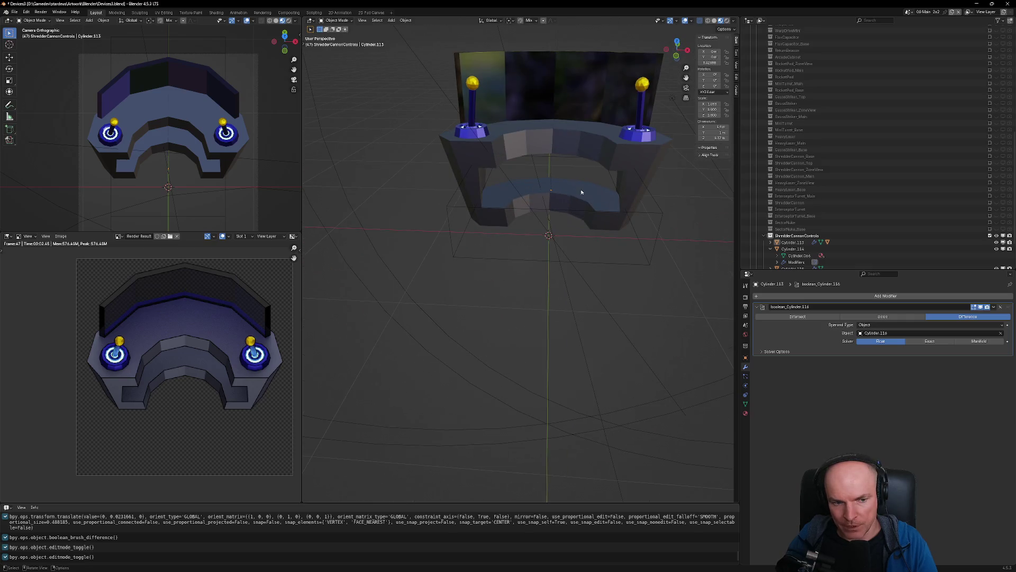
middle_click_drag(622, 219, 632, 232)
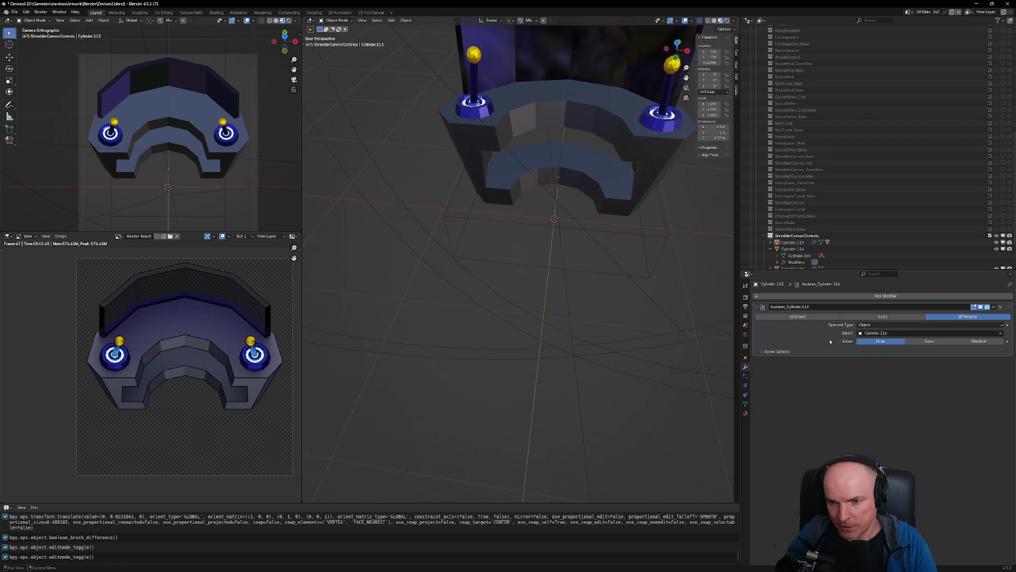
middle_click_drag(721, 248, 662, 226)
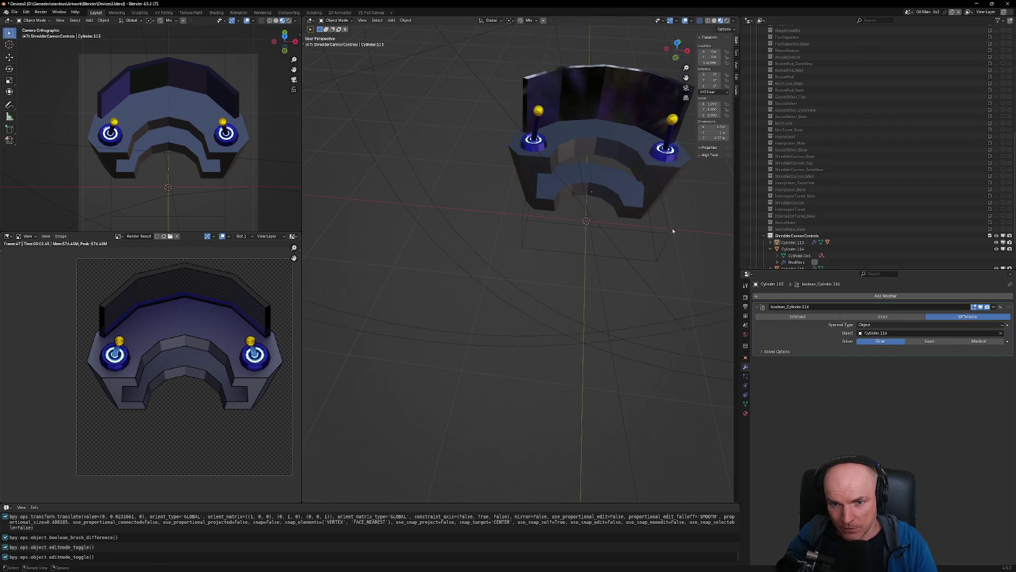
Select the cutter cylinder and rescale it uniformly
left_click(664, 229)
key("s")
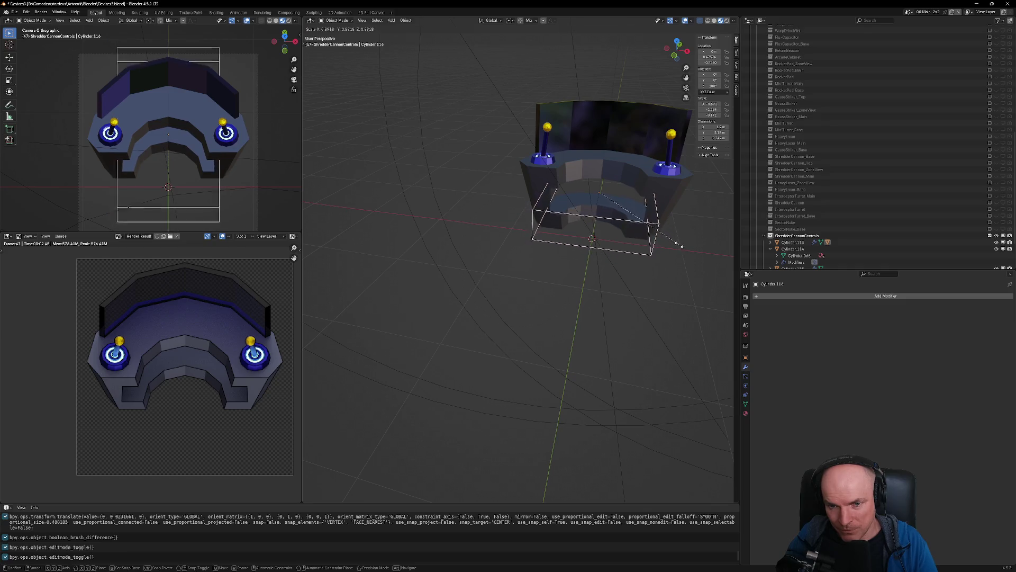
left_click(681, 266)
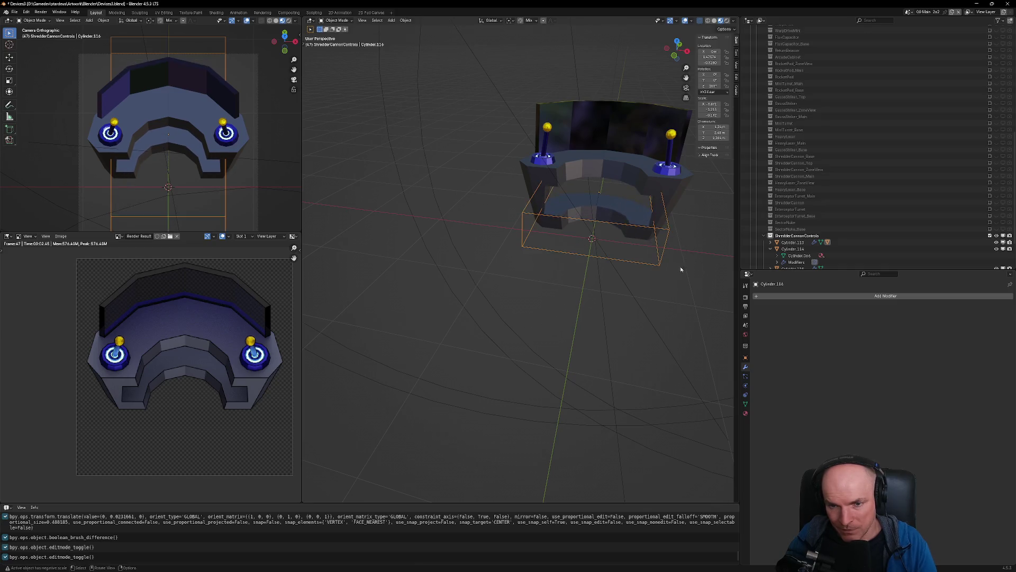
middle_click_drag(681, 265, 687, 268)
middle_click_drag(612, 224, 587, 256)
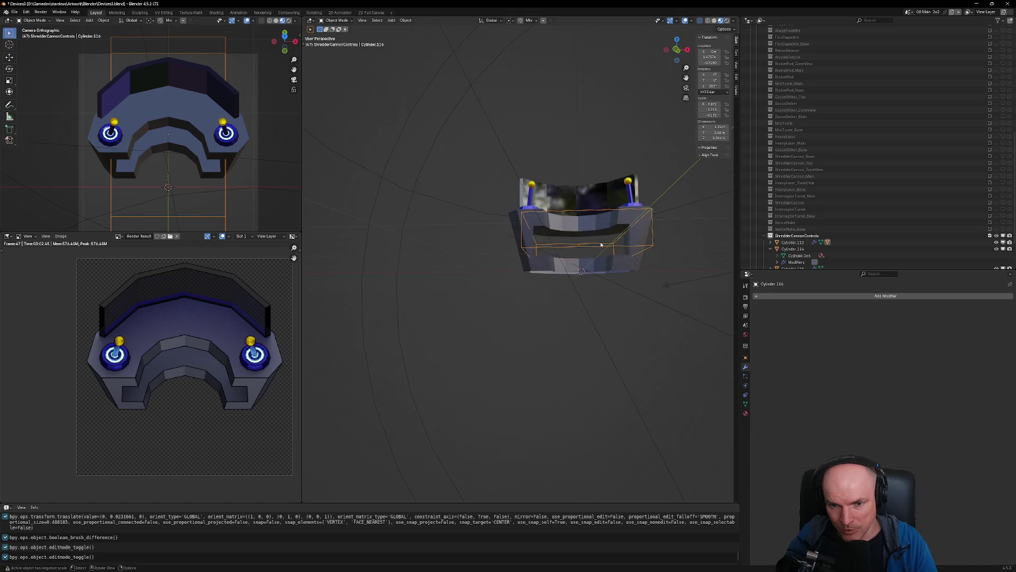
In the cutter's Edit Mode, switch to face selection and select its large bottom face
key("Tab")
key("alt+a")
key("Tab")
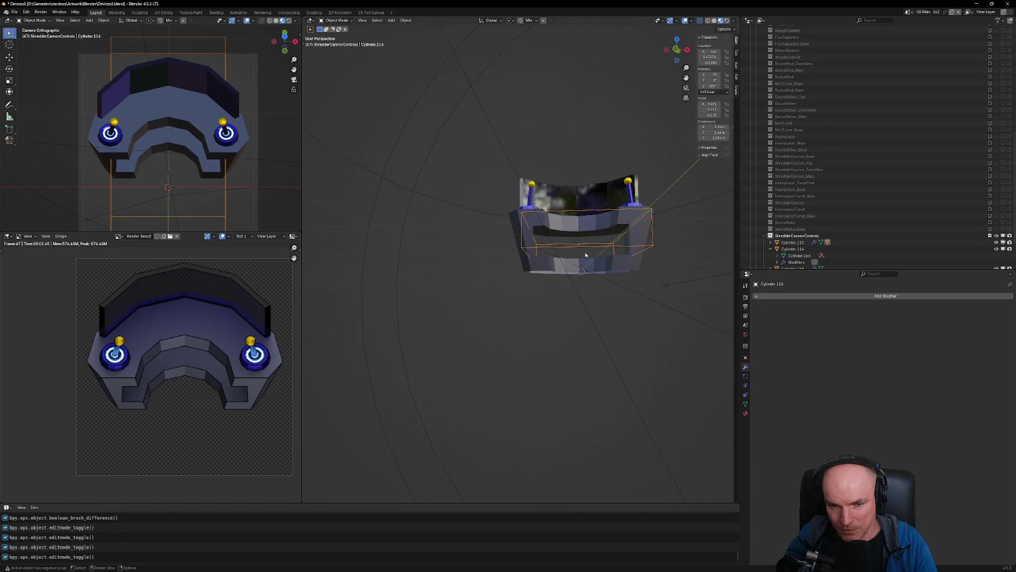
key("Tab")
key("3")
left_click(588, 253)
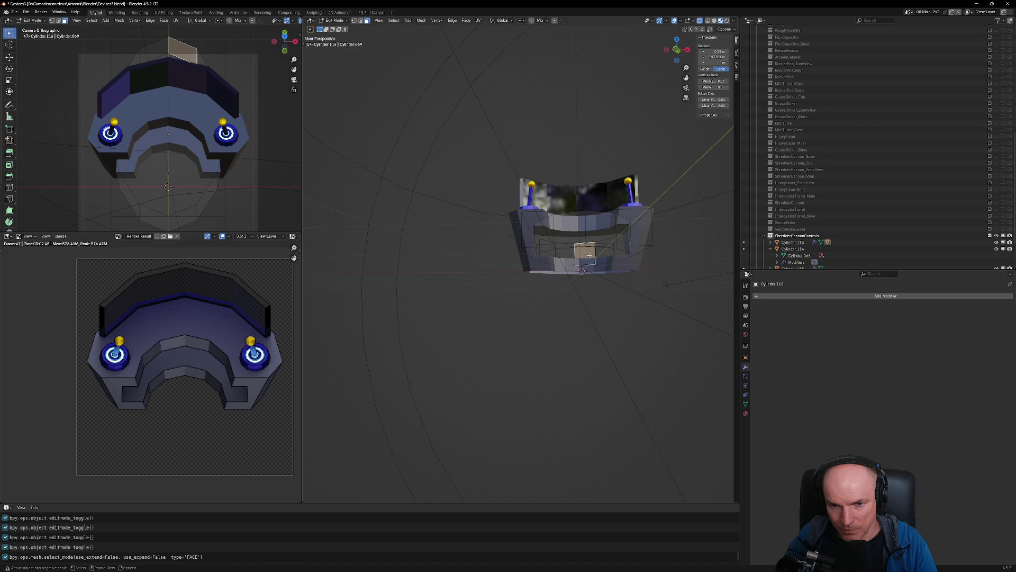
mouse_move(586, 255)
middle_mouse_down()
mouse_move(574, 251)
mouse_move(631, 307)
middle_mouse_up()
left_click(602, 262)
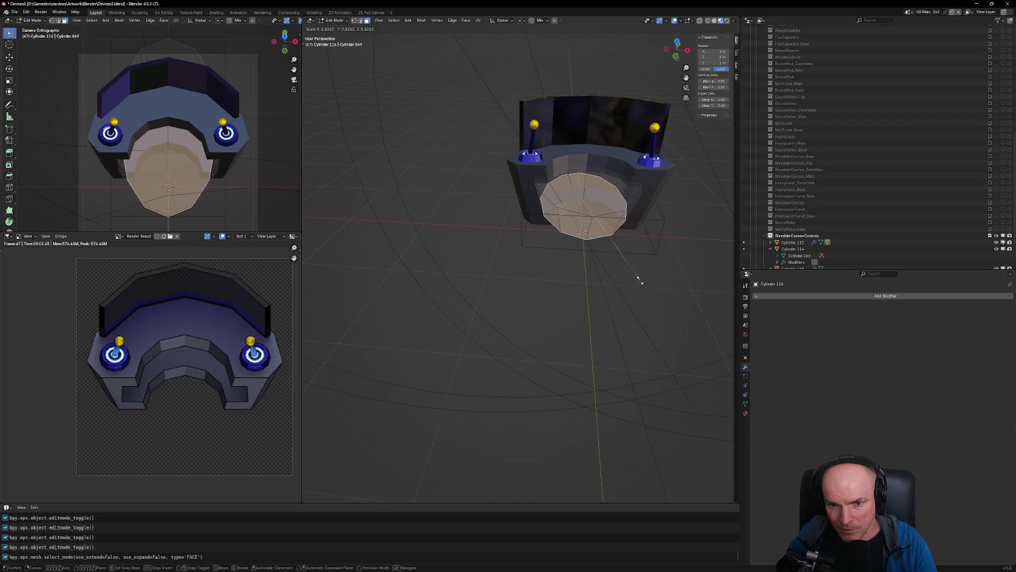
Scale that face down to about 0.867 in front view, tapering the recess
key("KP_1")
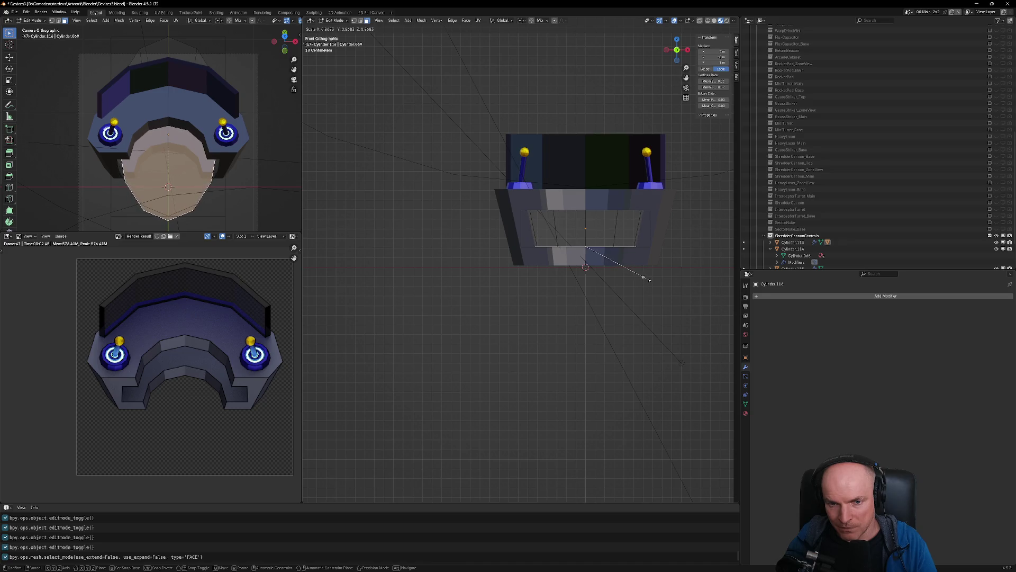
left_click(649, 279)
mouse_move(649, 279)
middle_mouse_down()
mouse_move(658, 331)
mouse_move(609, 318)
mouse_move(535, 345)
mouse_move(558, 349)
middle_mouse_up()
scroll(567, 303, "up", 5)
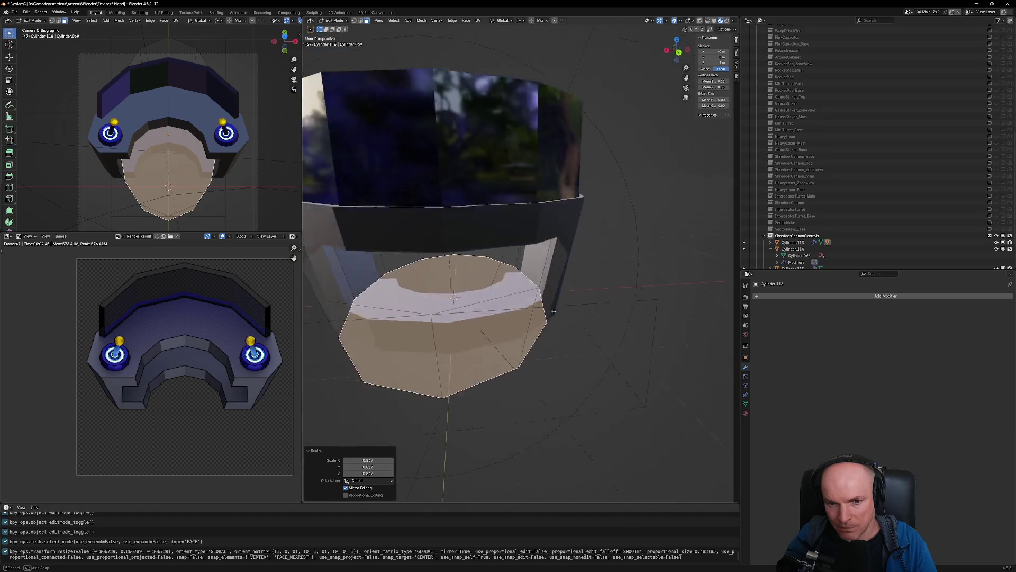
scroll(609, 365, "down", 4)
scroll(656, 380, "down", 4)
Back in Object Mode, squash the cutter along Y and orbit around it to check the recess depth
key("Tab")
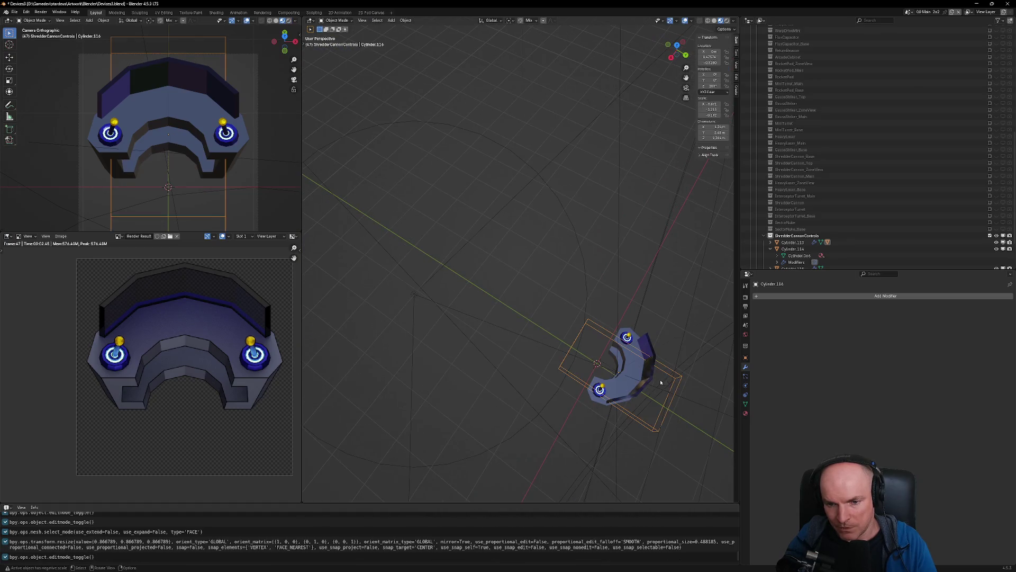
key("s")
key("y")
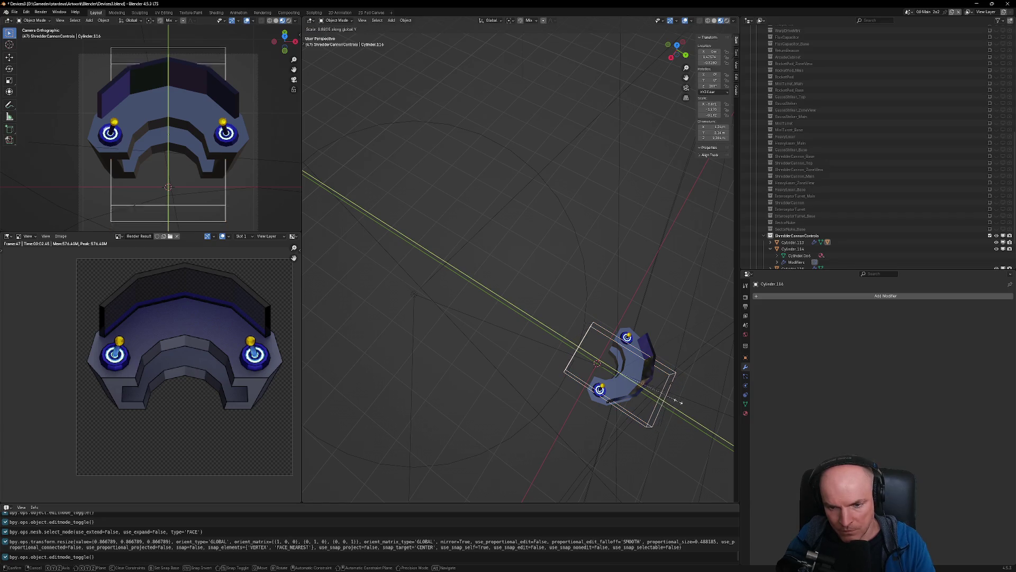
left_click(668, 392)
key("KP_Decimal")
middle_click_drag(637, 352, 651, 366)
key("KP_7")
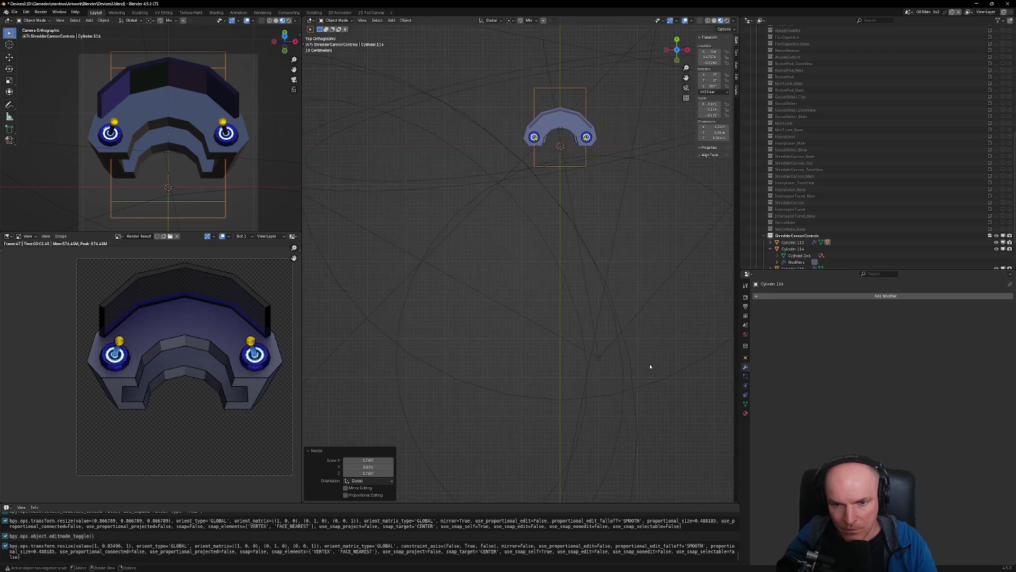
key("KP_Decimal")
middle_click_drag(573, 84, 520, 290)
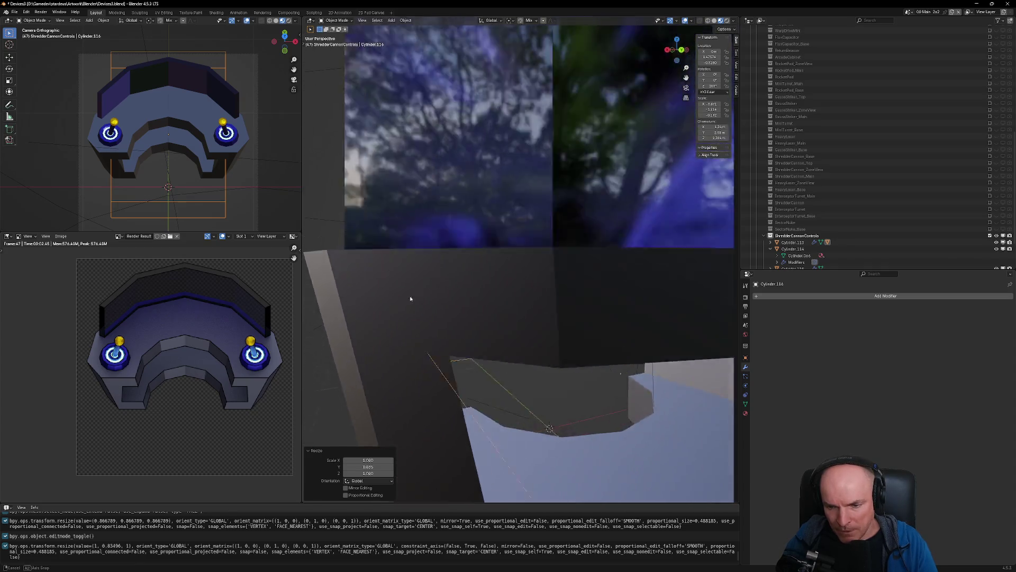
mouse_move(521, 290)
middle_mouse_down()
mouse_move(583, 408)
mouse_move(539, 382)
middle_mouse_up()
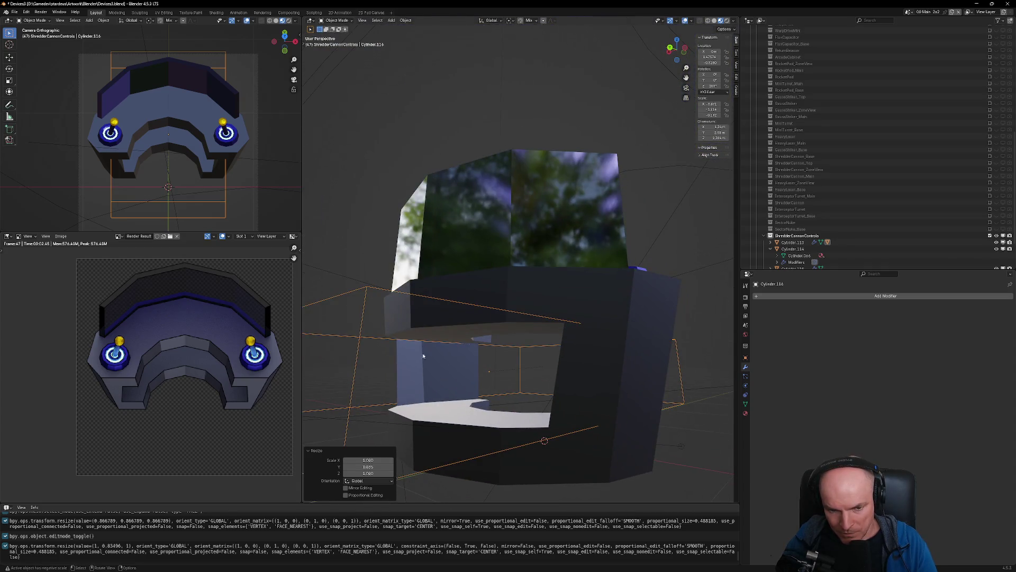
mouse_move(422, 360)
middle_mouse_down()
mouse_move(445, 390)
mouse_move(515, 392)
middle_mouse_up()
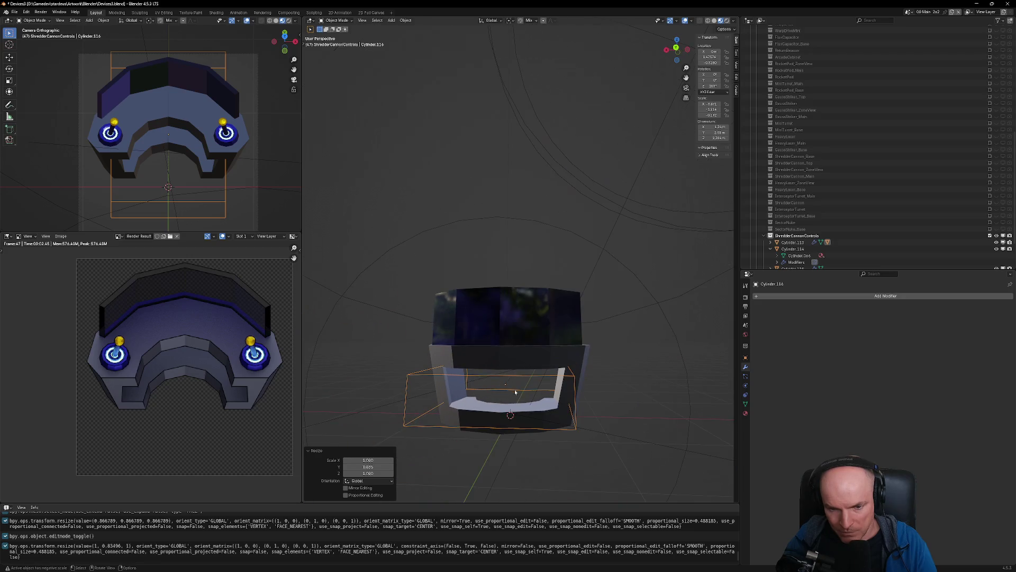
left_click(524, 377)
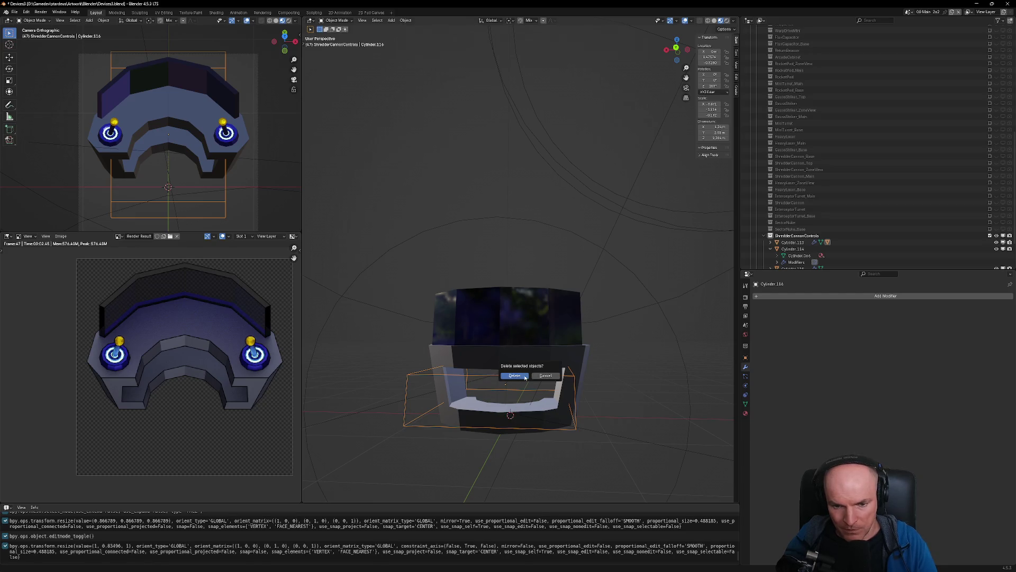
Delete the cutter cylinder and remove its boolean modifier from the console base
left_click(514, 376)
key("a")
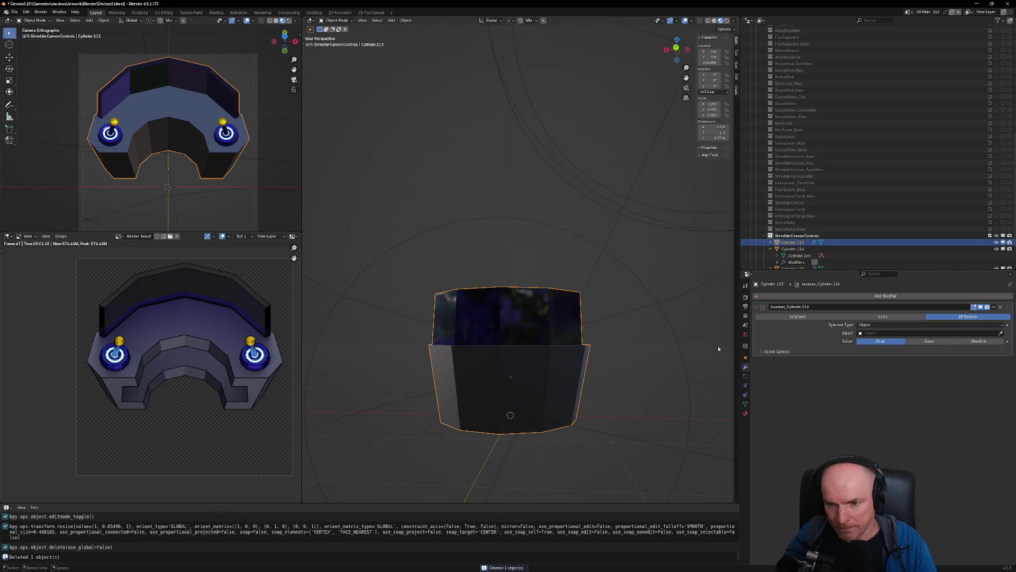
left_click(1002, 308)
mouse_move(590, 381)
middle_mouse_down()
mouse_move(534, 393)
mouse_move(614, 390)
middle_mouse_up()
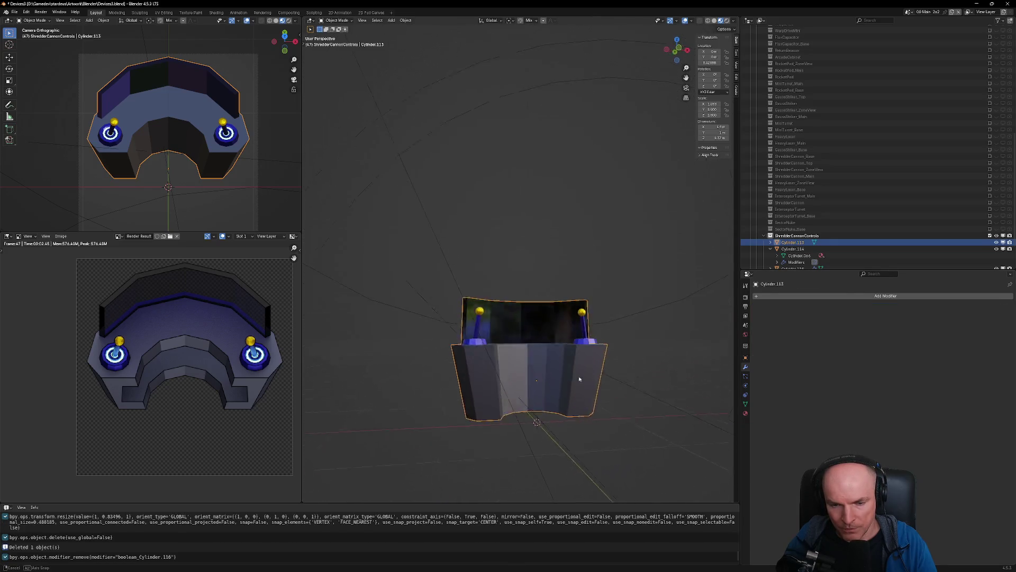
Add a cube, flatten it along Z, and raise it 0.424 m
key("shift+a")
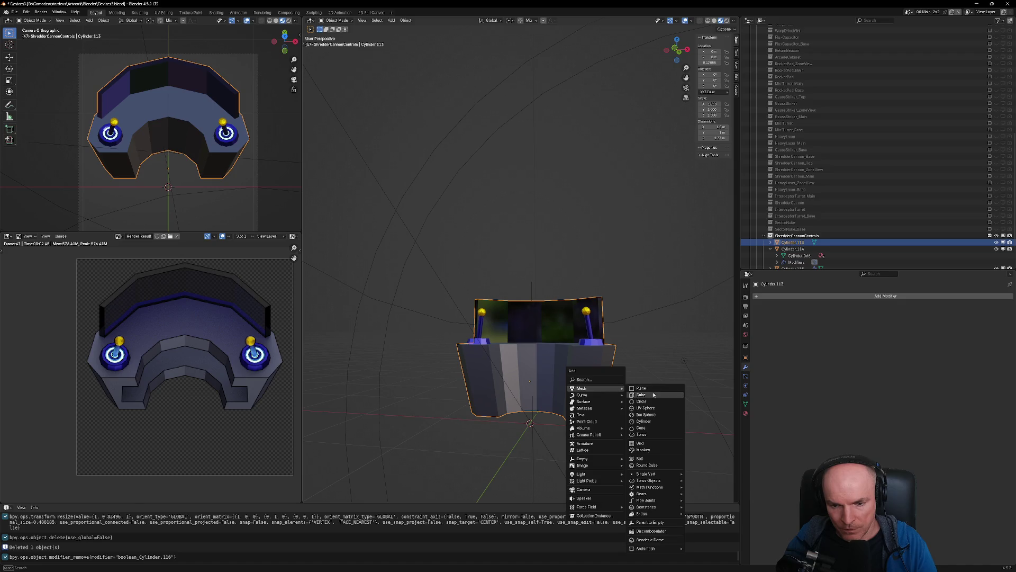
left_click(654, 395)
middle_click_drag(653, 395, 576, 425)
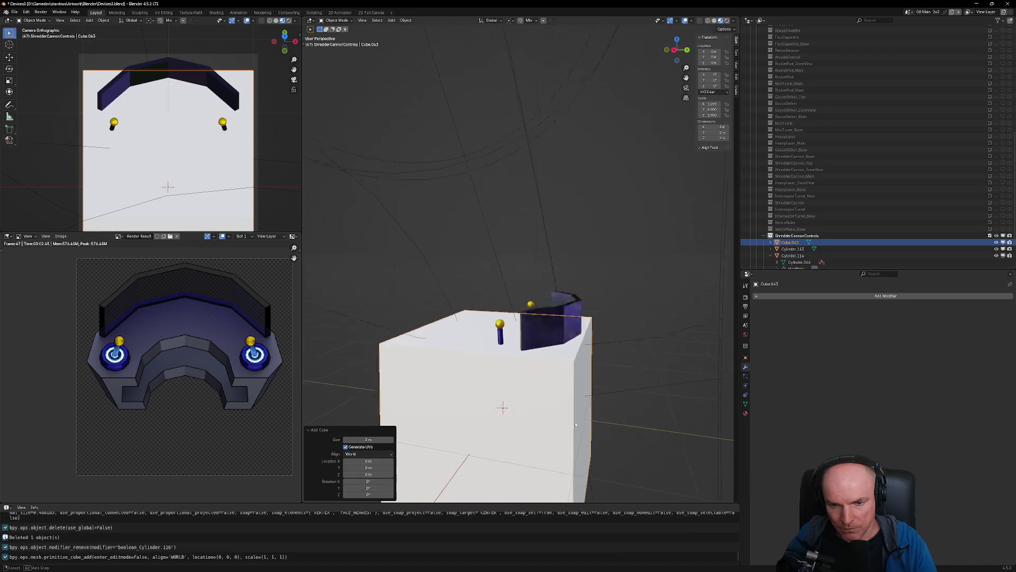
key("s")
key("z")
left_click(594, 430)
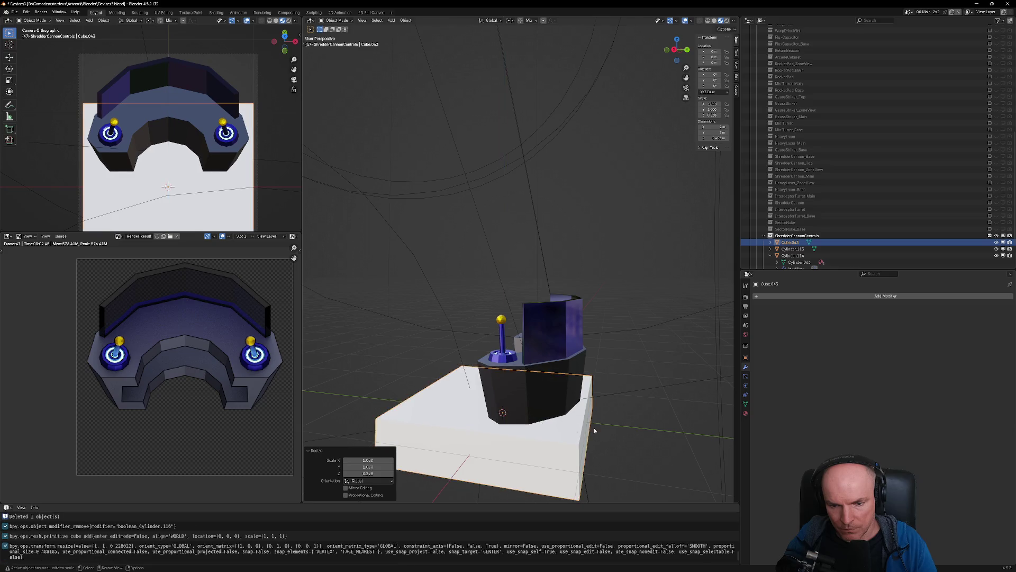
middle_click_drag(594, 430, 580, 418)
key("g")
key("z")
left_click(583, 402)
Narrow the cube along X and shift it along Y toward the console front
key("s")
key("x")
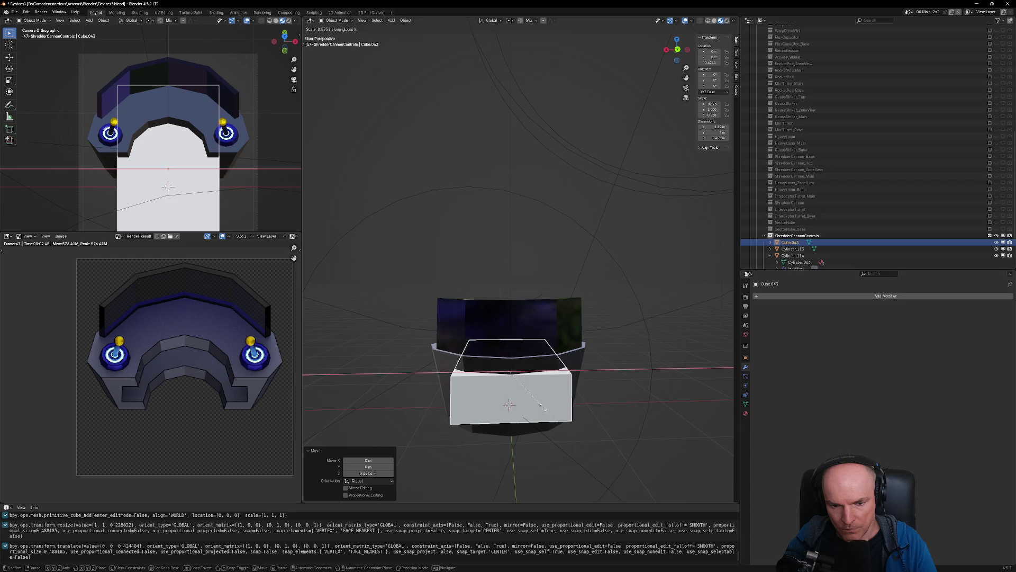
left_click(540, 405)
key("KP_7")
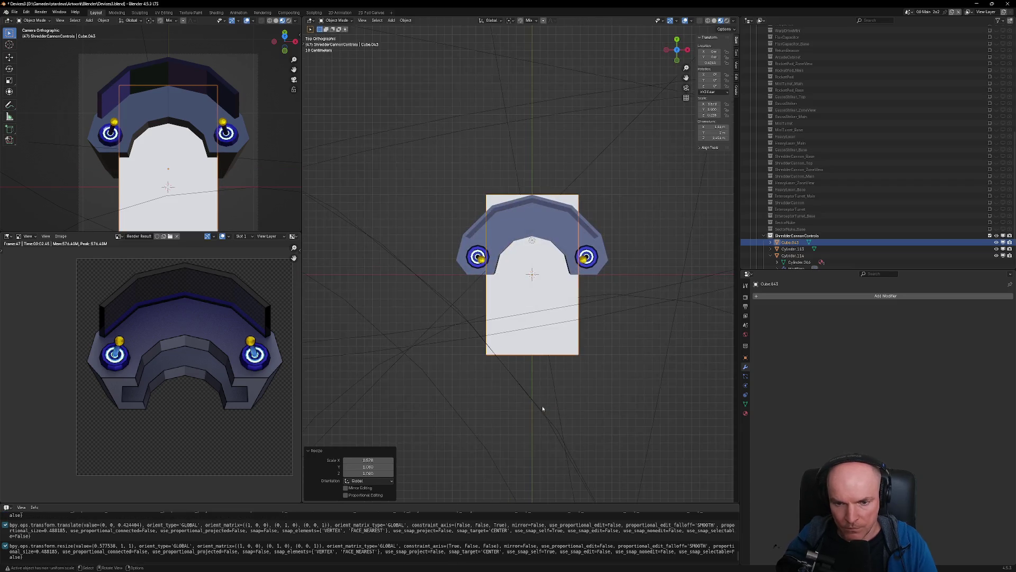
key("g")
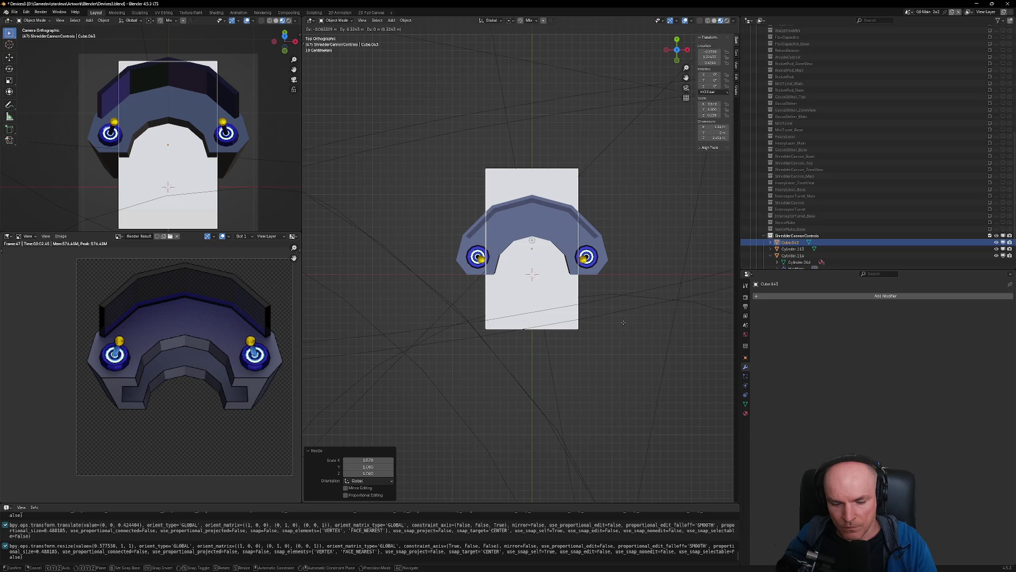
key("y")
left_click(623, 322)
mouse_move(624, 324)
middle_mouse_down()
mouse_move(633, 262)
mouse_move(584, 392)
middle_mouse_up()
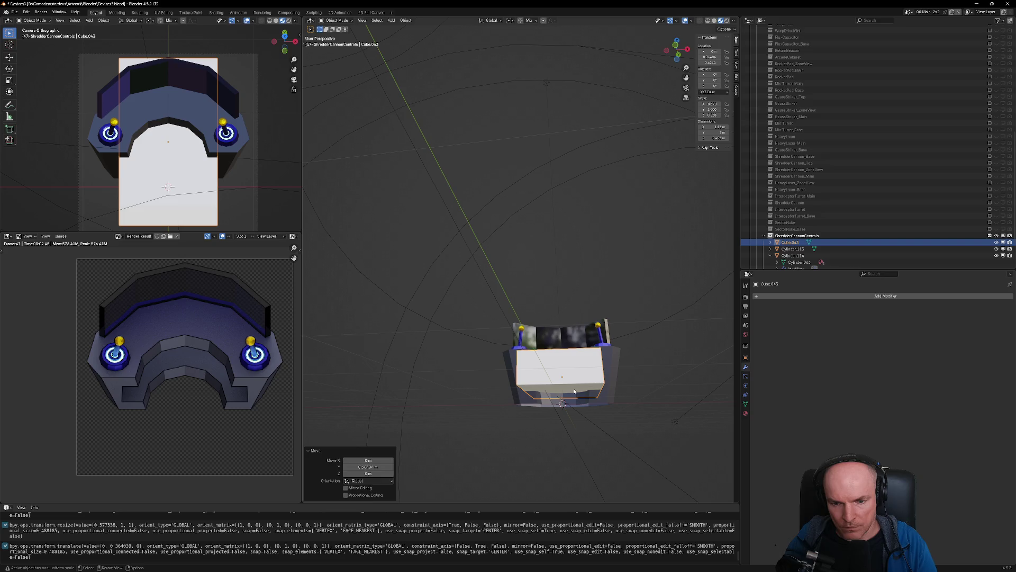
Taper the cube's front face, then boolean-subtract Cube.043 from base Cylinder.113
key("Tab")
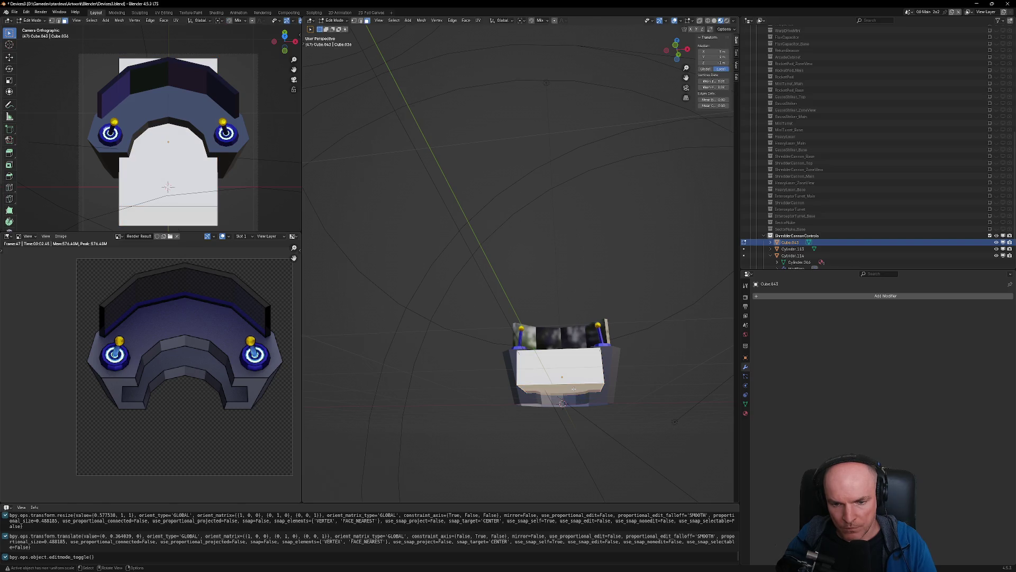
middle_click_drag(574, 389, 630, 428)
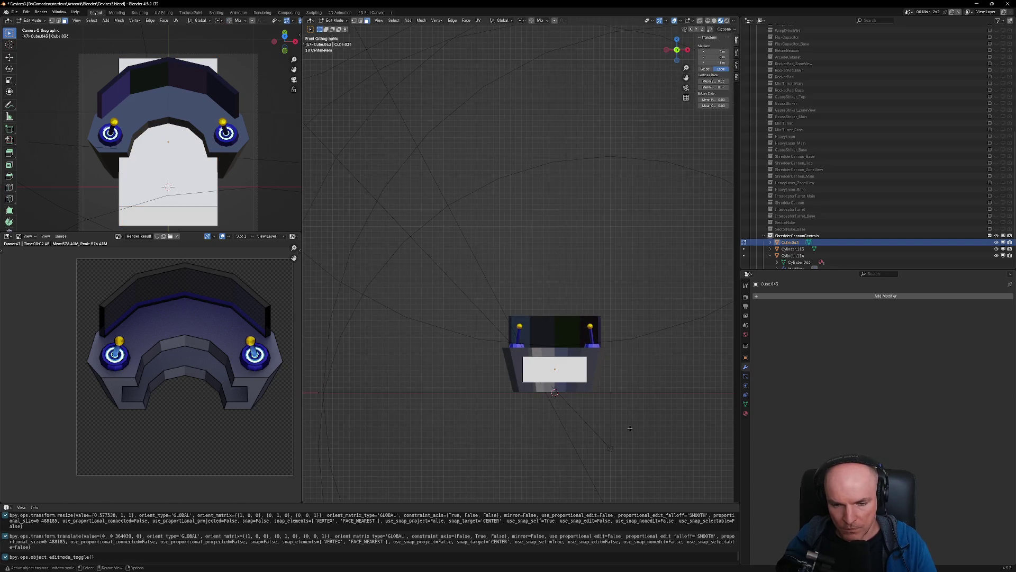
key("s")
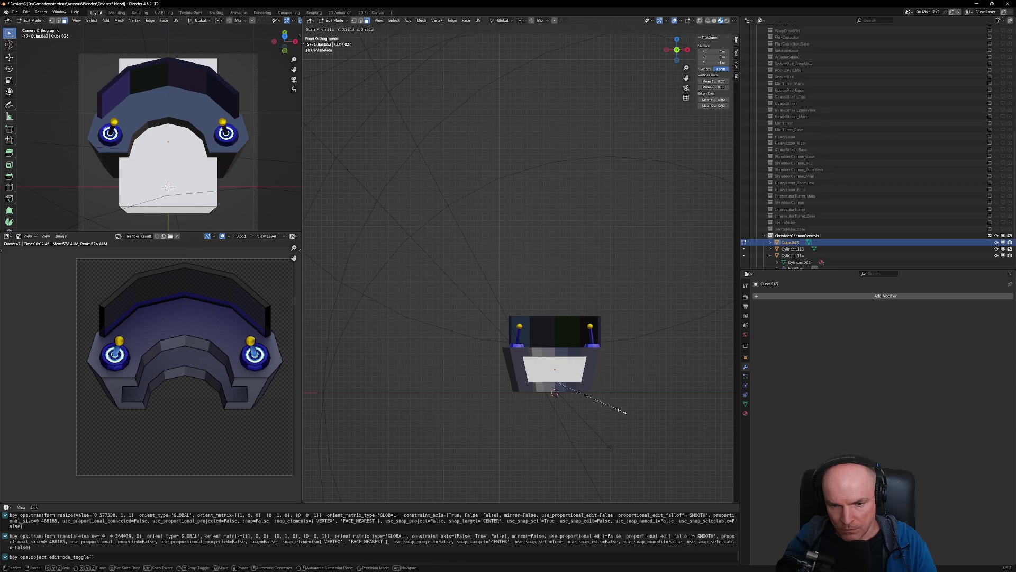
left_click(625, 411)
key("Tab")
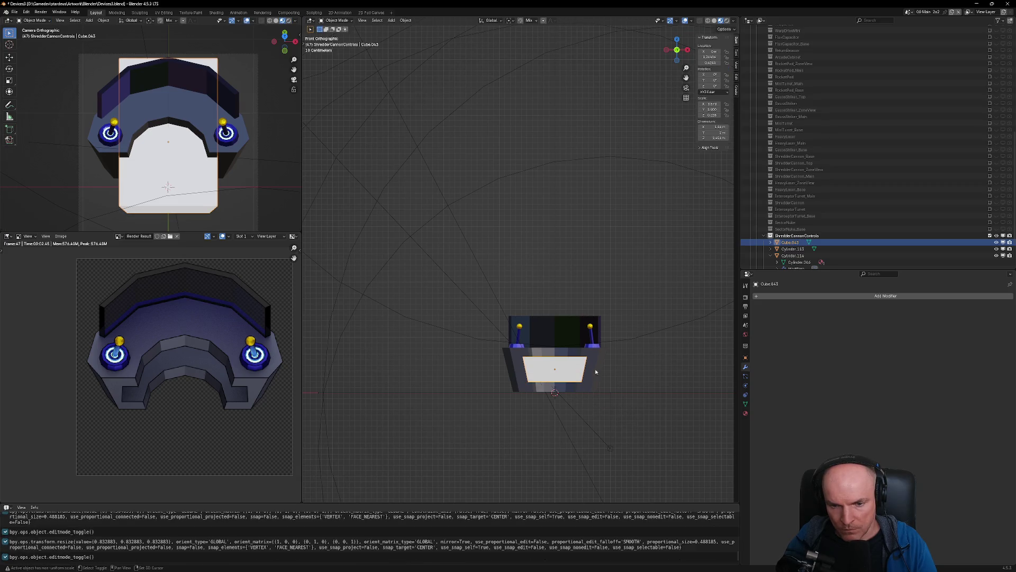
left_click(593, 369, "shift")
key("ctrl+KP_Subtract")
Render a preview of the console showing the rectangular cut
key("Tab")
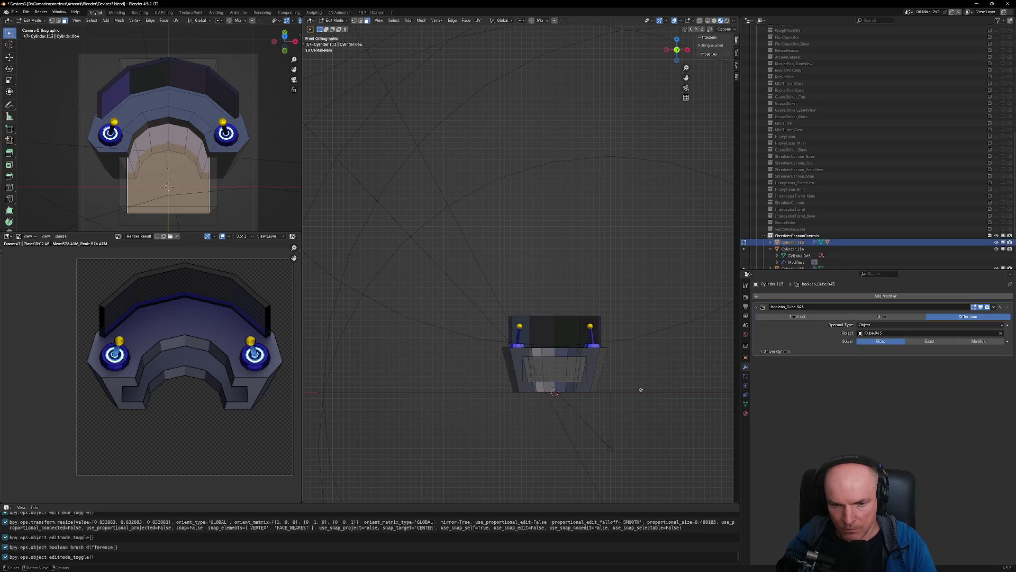
mouse_move(640, 390)
middle_mouse_down()
mouse_move(501, 377)
mouse_move(558, 394)
mouse_move(390, 409)
middle_mouse_up()
scroll(500, 377, "up", 5)
key("Tab")
scroll(497, 392, "down", 5)
key("F12")
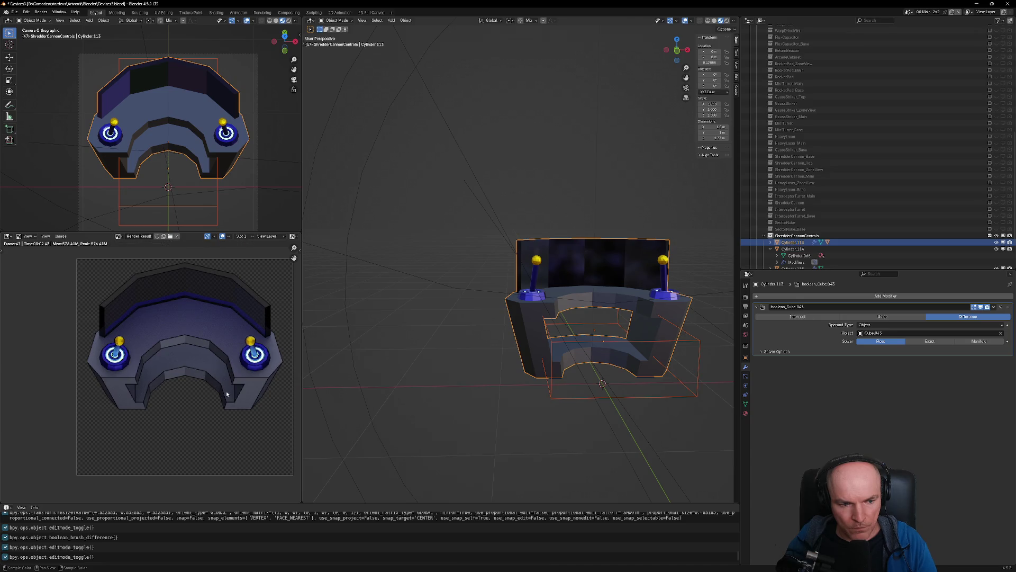
middle_click_drag(625, 370, 633, 394)
Lower the cutter's bottom face along Z until it reaches below the base
key("Tab")
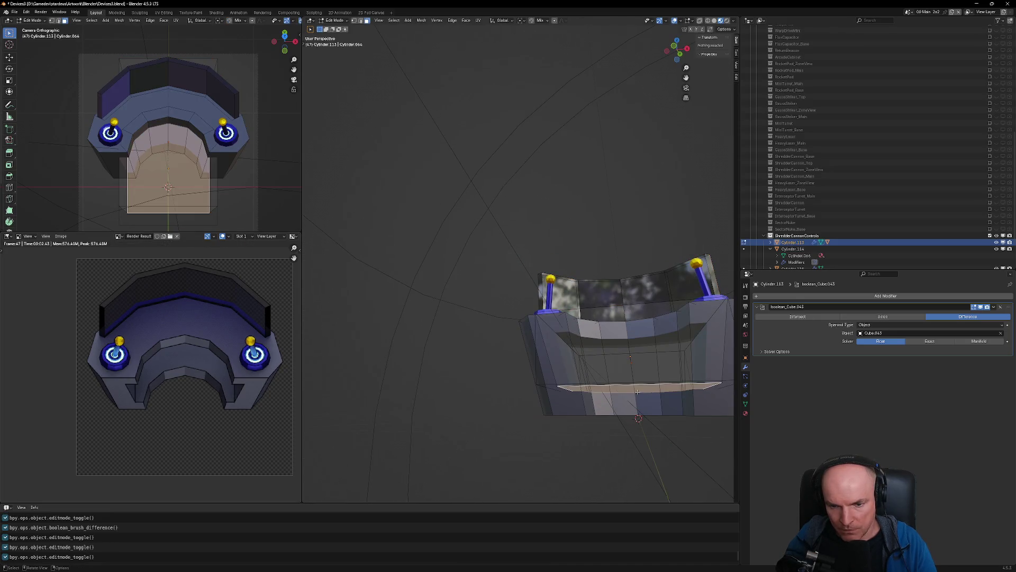
key("g")
key("z")
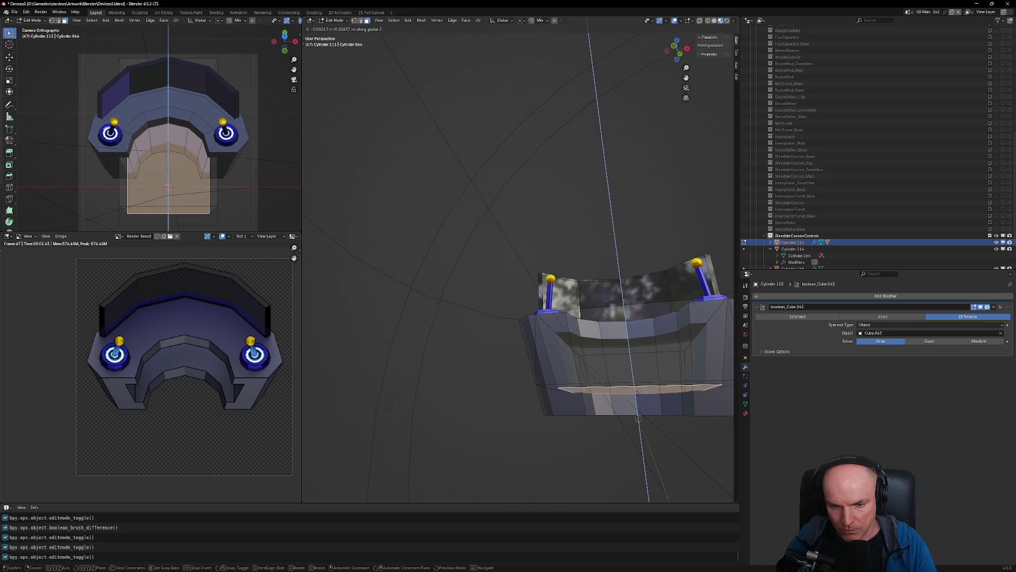
left_click(644, 427)
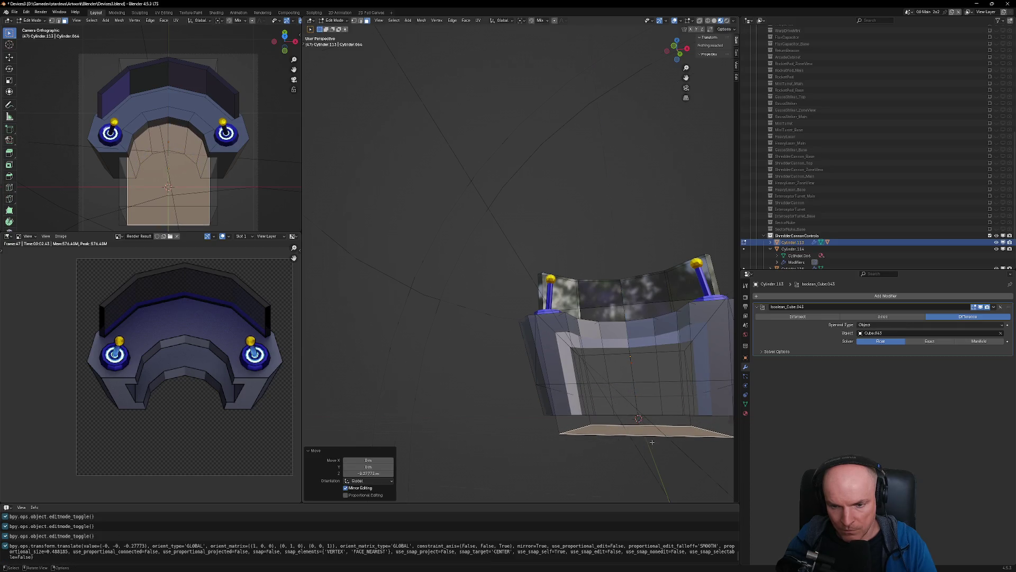
scroll(717, 459, "down", 3)
key("KP_1")
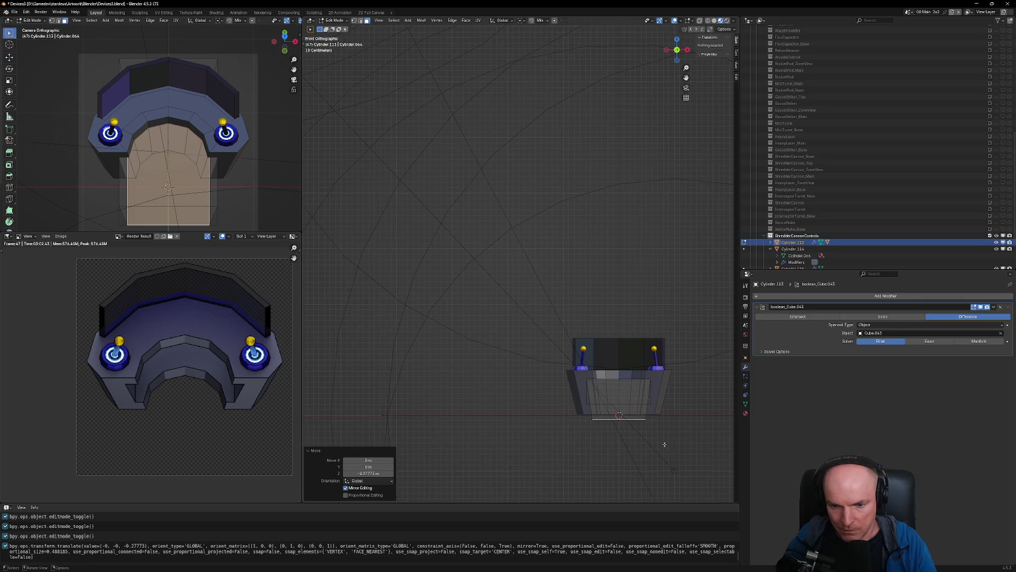
scroll(665, 445, "up", 5)
Widen the lowered face in front view and re-render to check the archway notch
key("s")
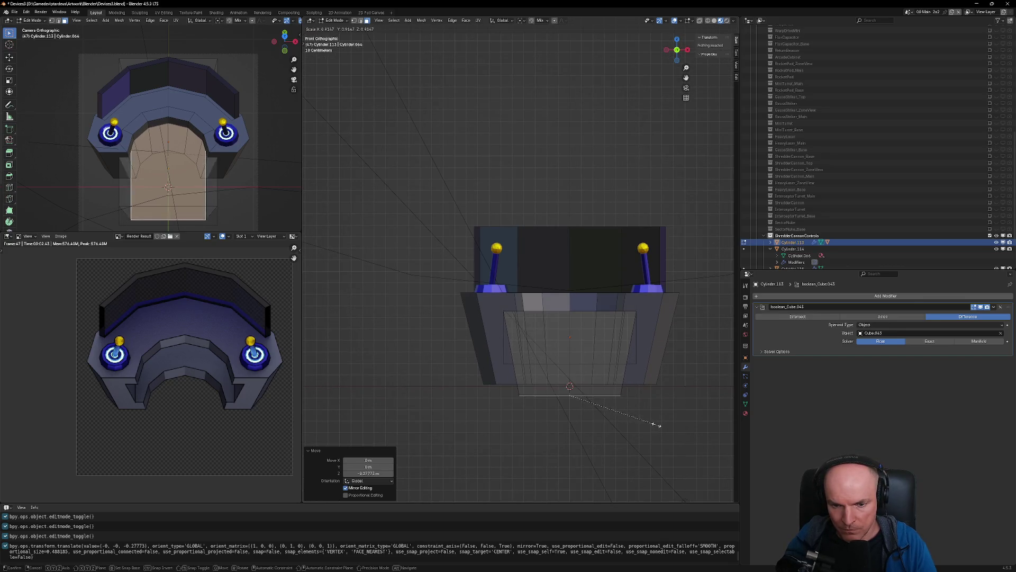
left_click(657, 426)
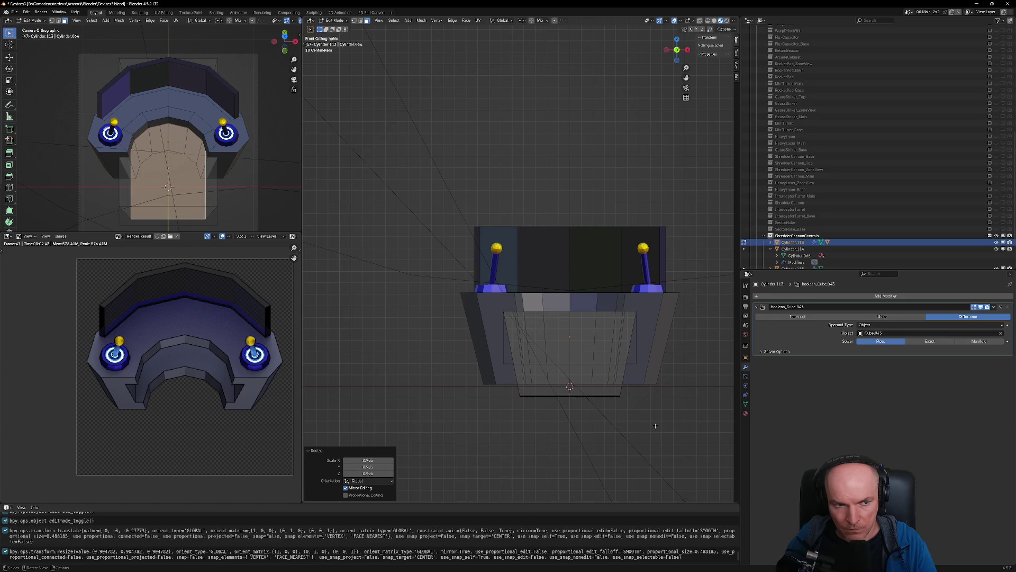
key("Tab")
key("F12")
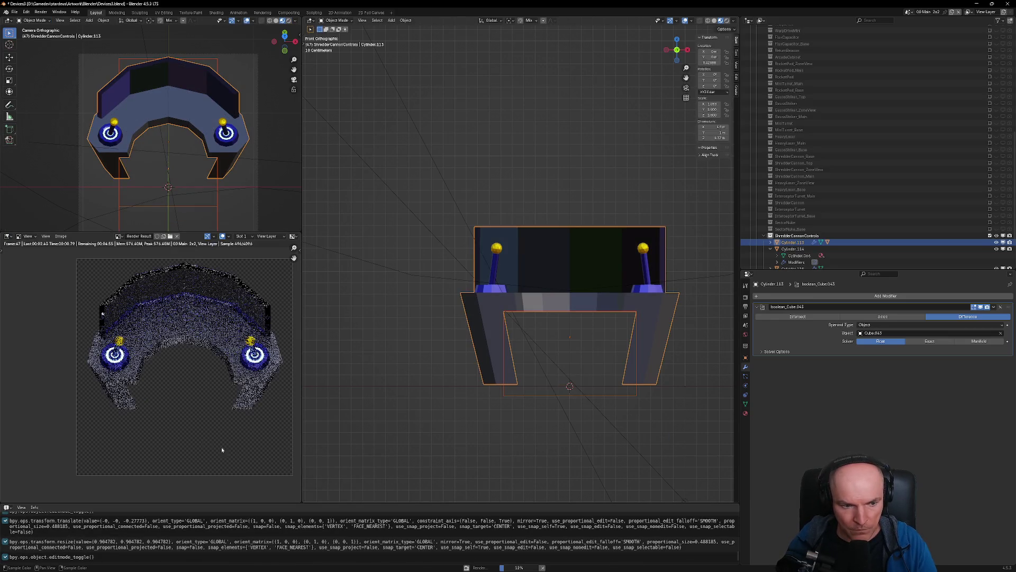
scroll(160, 391, "up", 3)
scroll(162, 392, "down", 2)
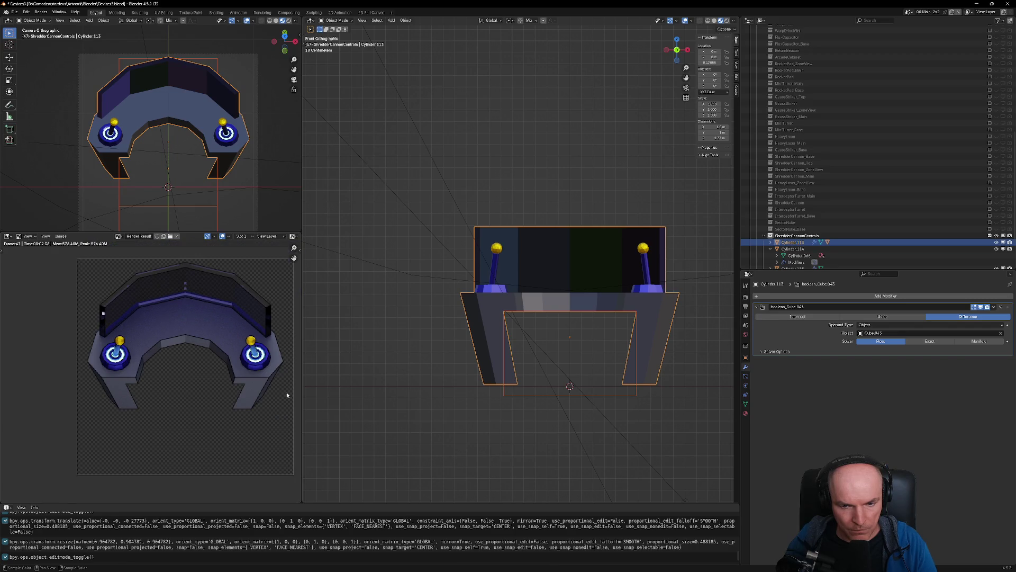
mouse_move(421, 390)
middle_mouse_down()
mouse_move(475, 411)
mouse_move(498, 387)
middle_mouse_up()
left_click(994, 307)
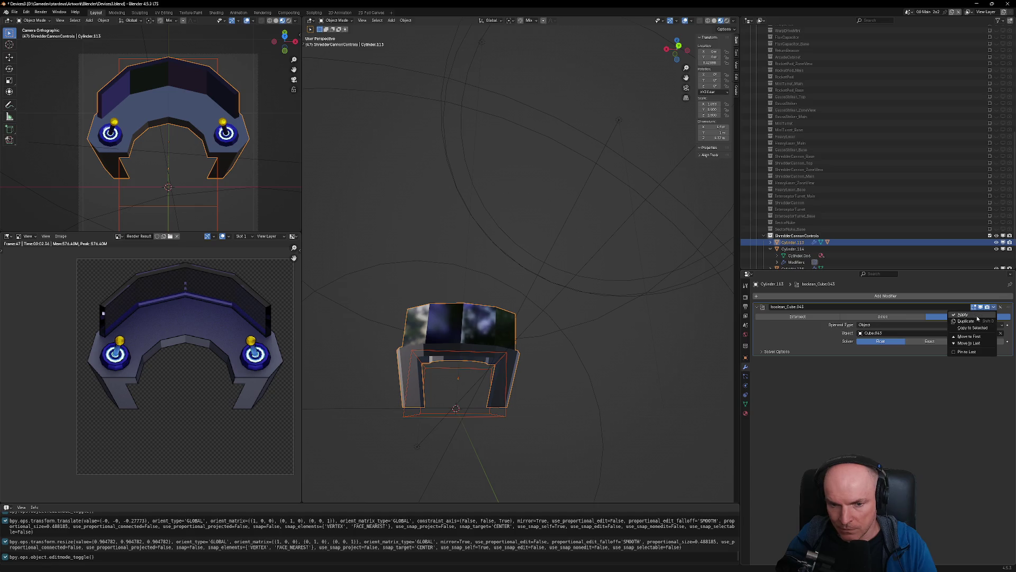
Apply the Boolean cut to the console base and delete the Cube.043 cutter
left_click(977, 317)
key("Tab")
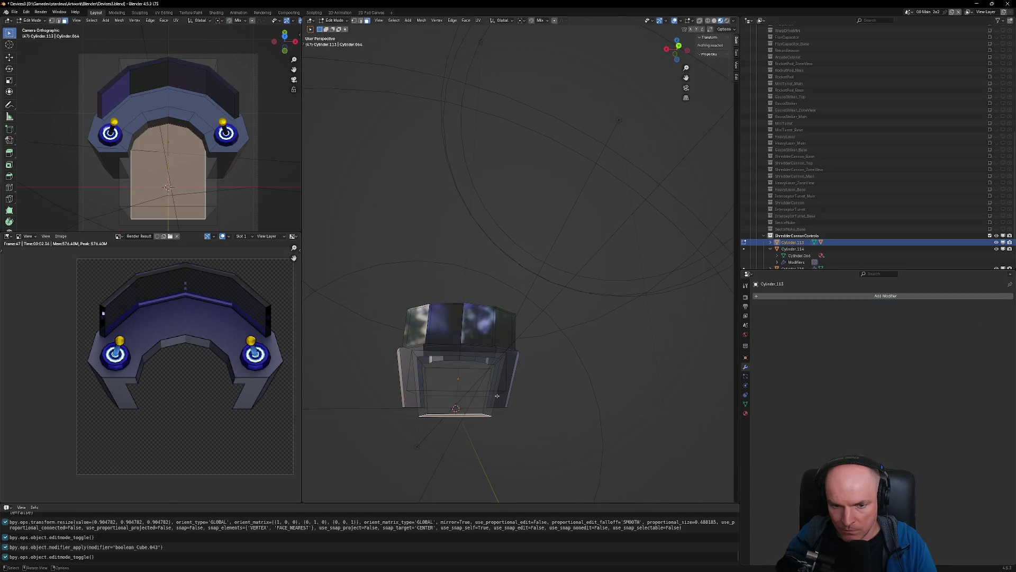
key("Tab")
key("x")
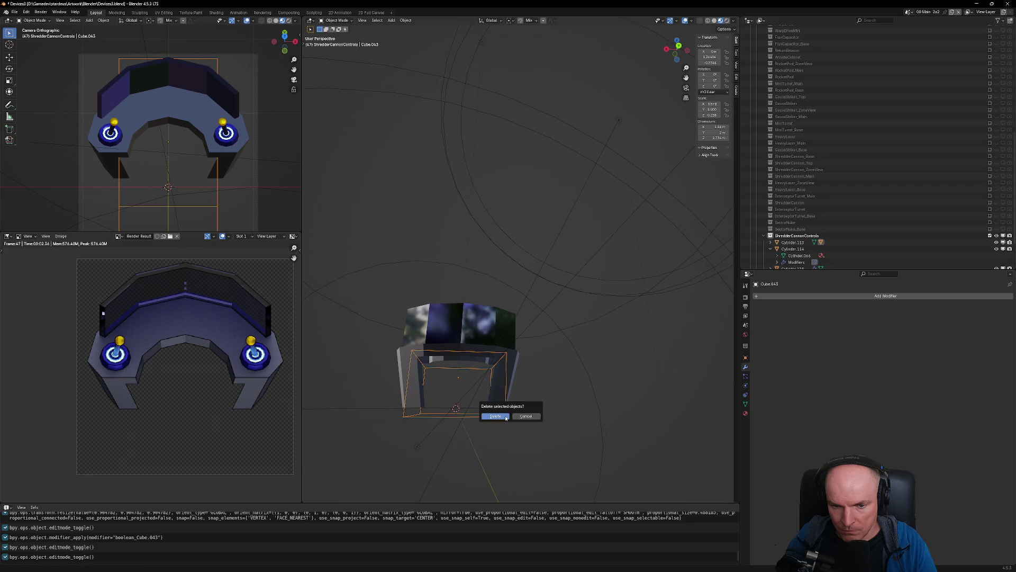
left_click(505, 418)
Reselect the console base, inspect the notch, and save Devices3.blend
middle_click_drag(504, 418, 548, 359)
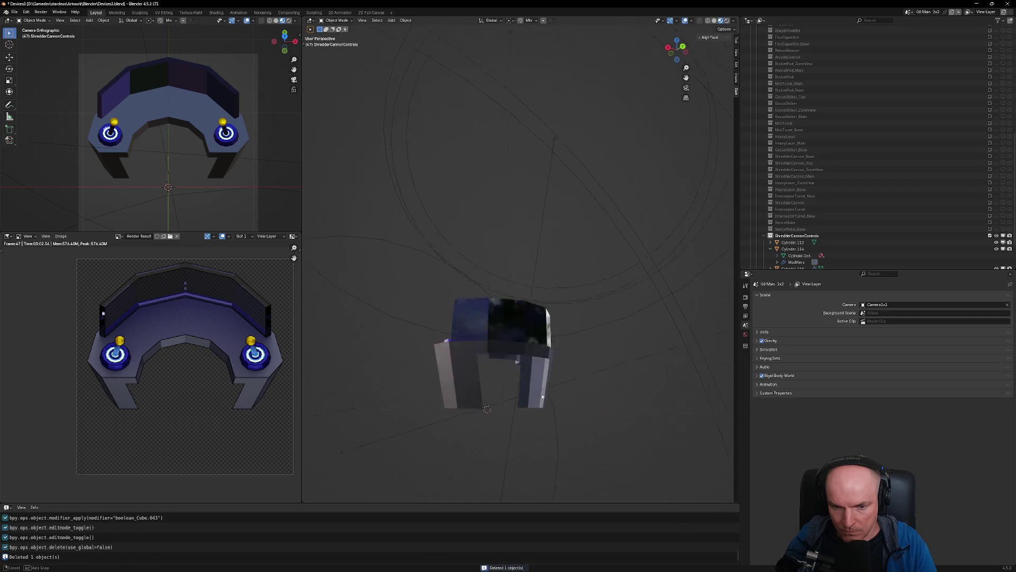
key("ctrl+z")
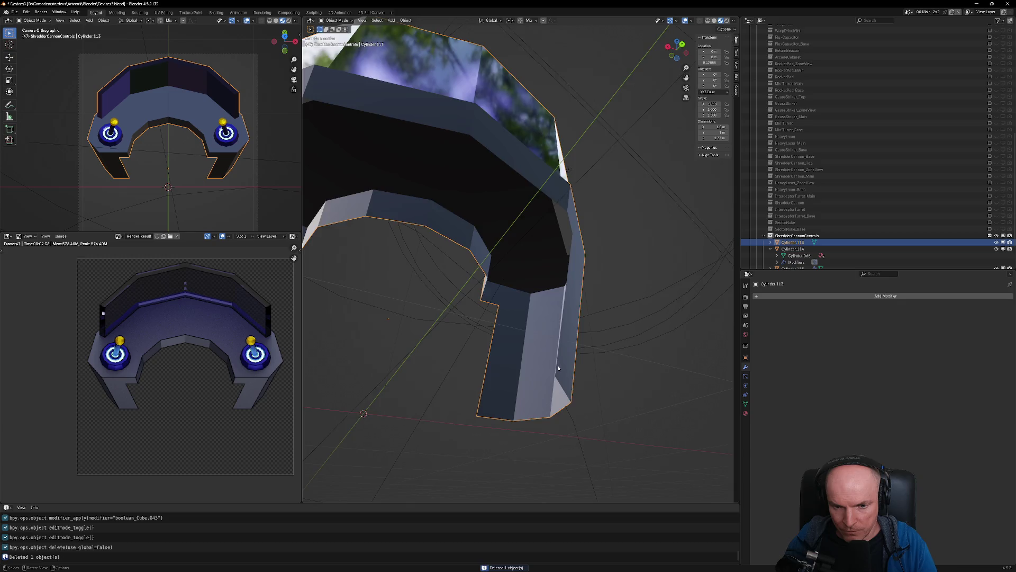
scroll(558, 354, "down", 5)
mouse_move(557, 354)
middle_mouse_down()
mouse_move(582, 375)
mouse_move(716, 356)
middle_mouse_up()
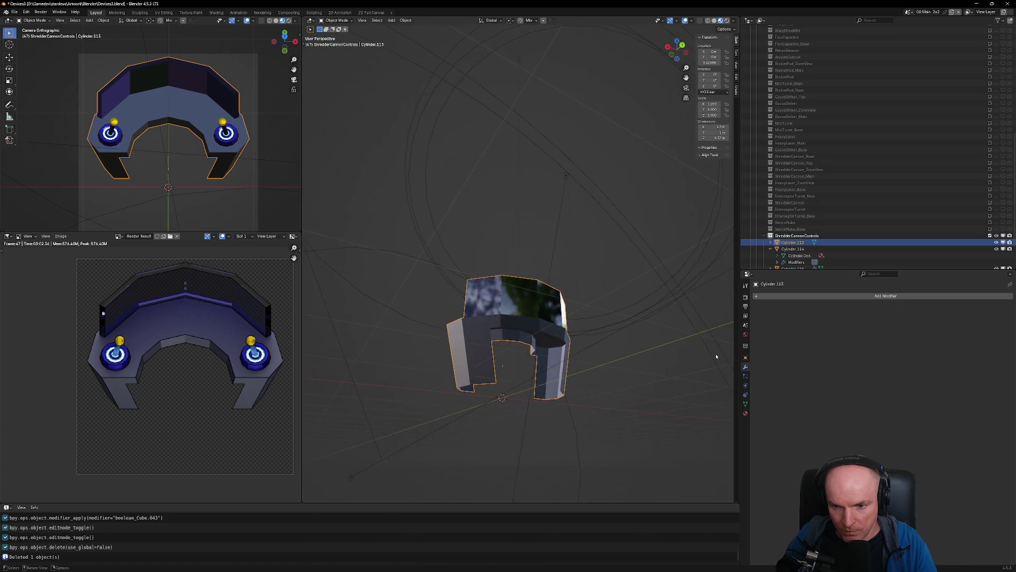
key("ctrl+s")
Add a Solidify modifier to Cylinder.113, trying 0.05 m before settling its thickness at 0.07 m
left_click(882, 296)
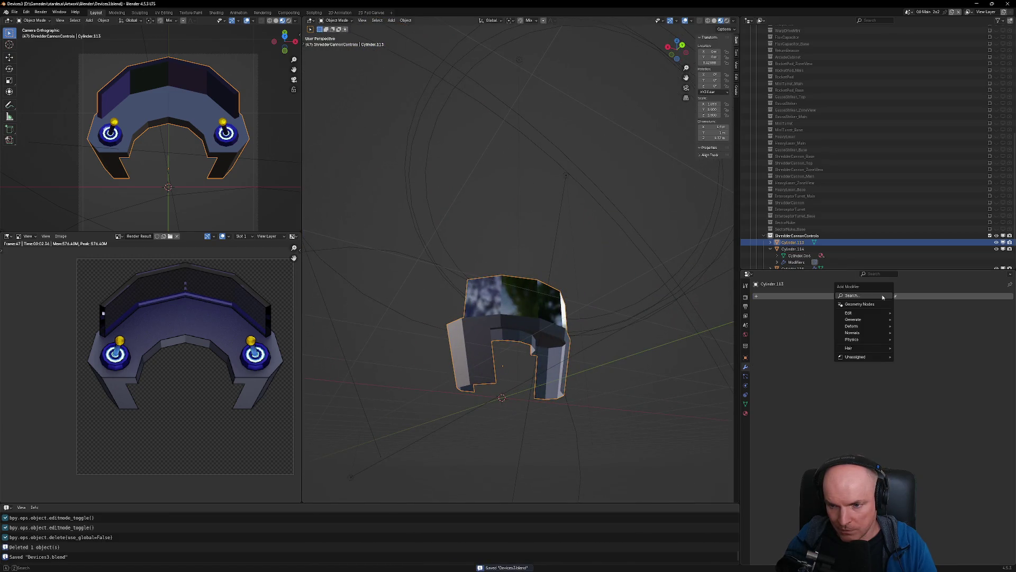
type("solid")
key("Return")
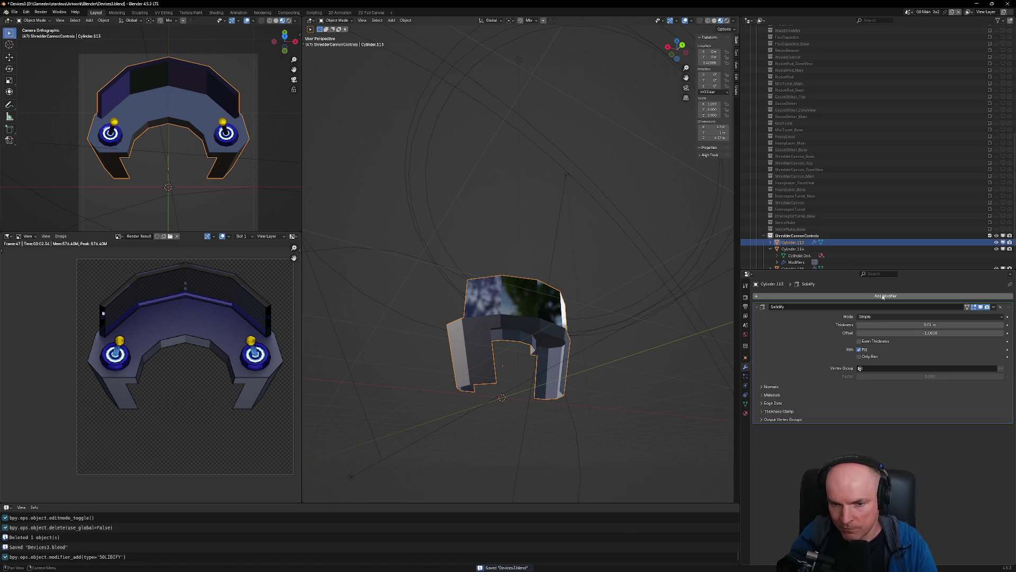
mouse_move(930, 324)
left_mouse_down()
mouse_move(952, 325)
mouse_move(930, 324)
left_mouse_up()
middle_click_drag(609, 370, 561, 366)
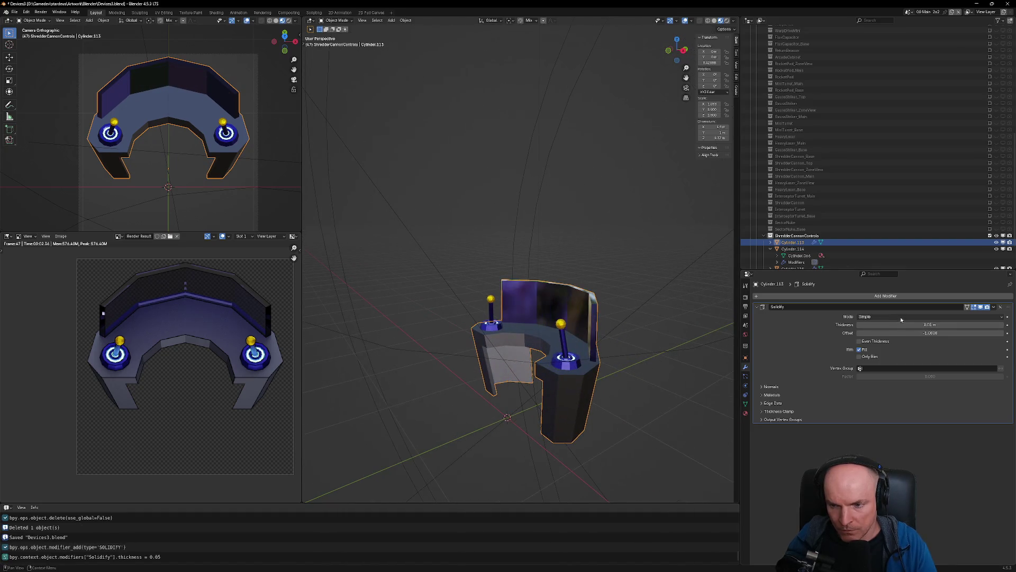
left_click_drag(903, 324, 910, 324)
mouse_move(519, 370)
middle_mouse_down()
mouse_move(569, 351)
mouse_move(642, 379)
mouse_move(624, 365)
middle_mouse_up()
key("Tab")
key("Tab")
key("Tab")
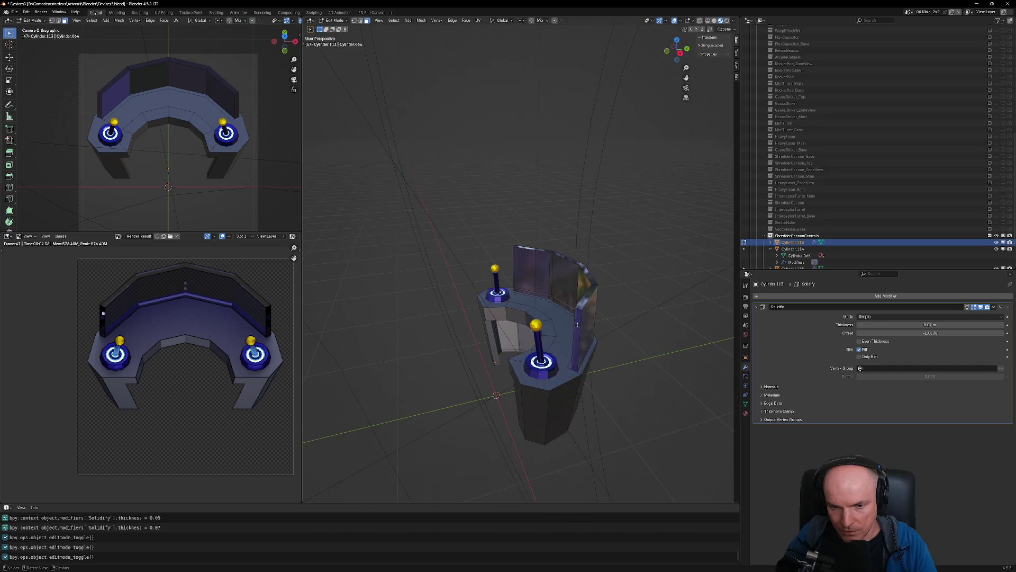
Select the whole connected base mesh and bring up its context options
left_click(577, 324)
key("l")
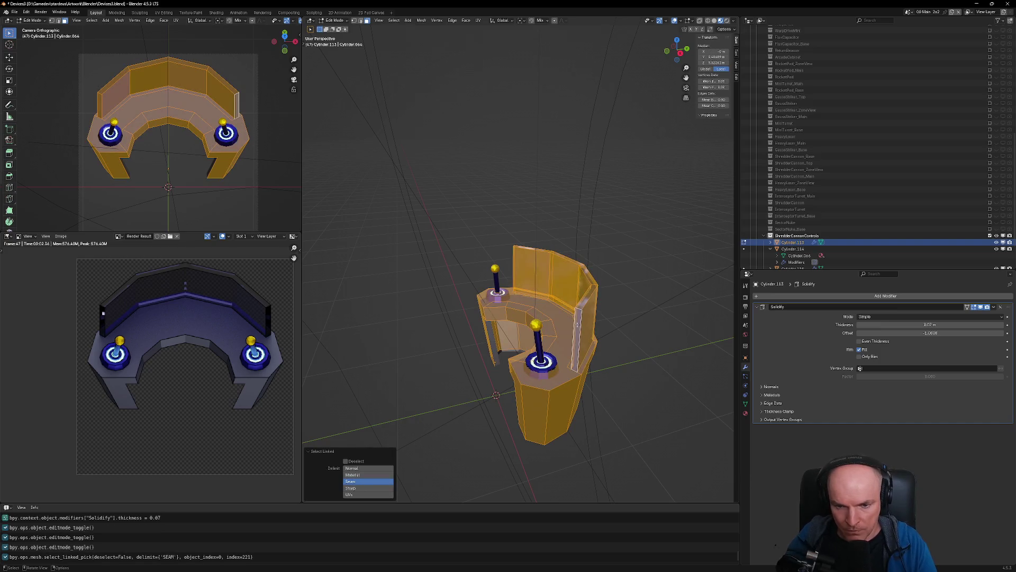
right_click(581, 328)
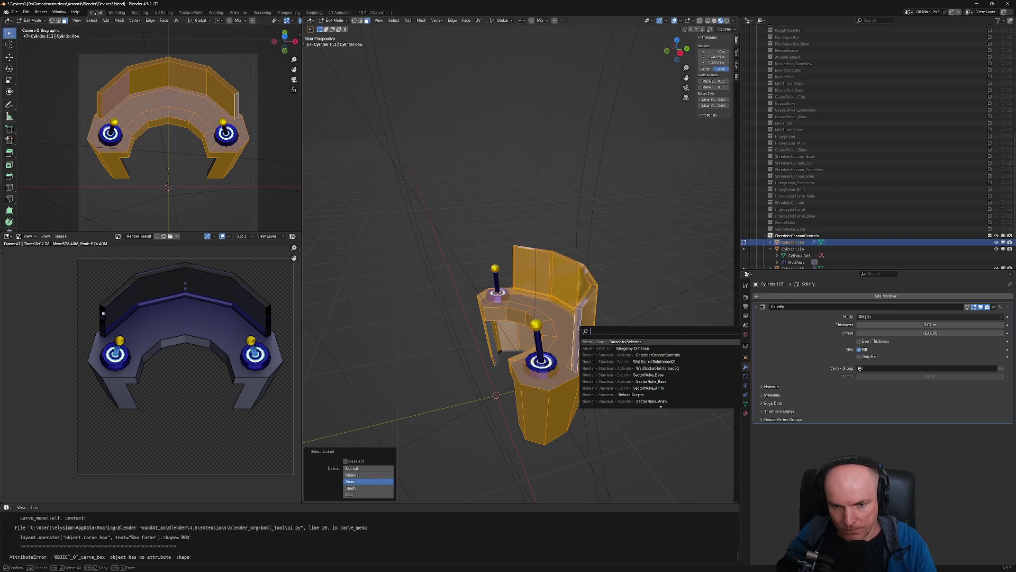
Select all faces sharing the screen strip's material with Select Similar, then return to Object Mode
left_click(577, 318)
key("F3")
type("select")
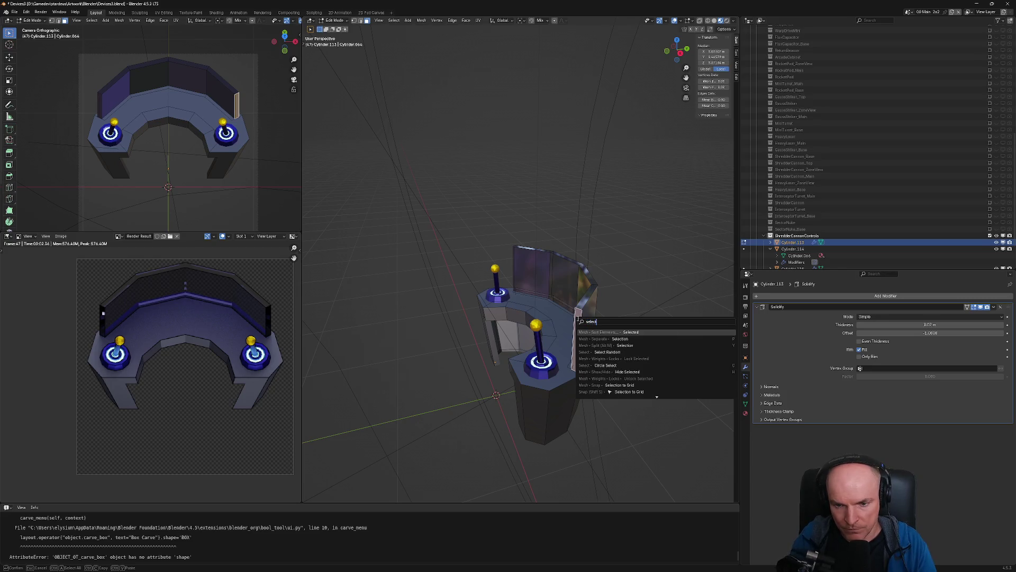
type(" similar")
key("Down")
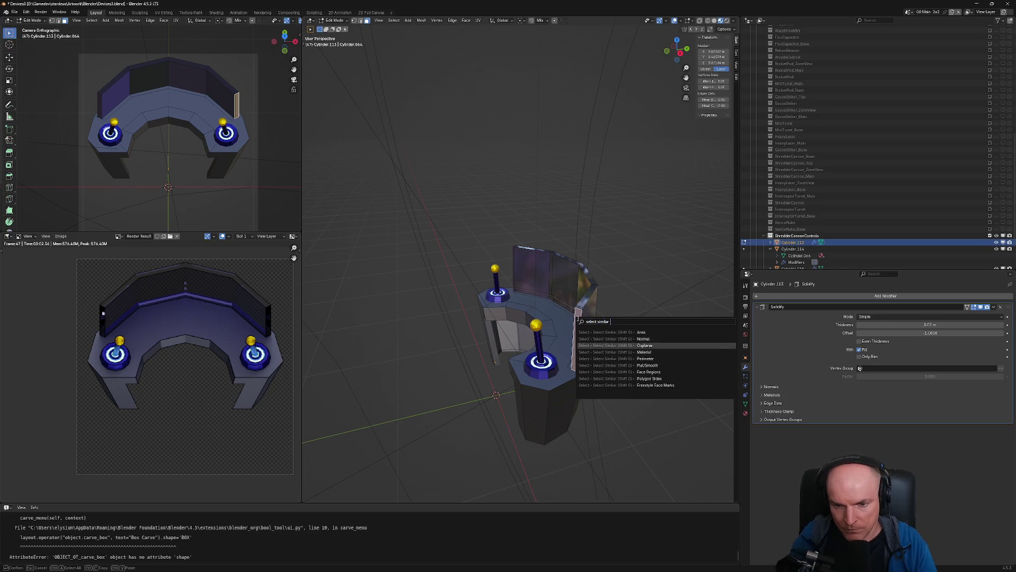
key("Down")
key("Down")
key("Return")
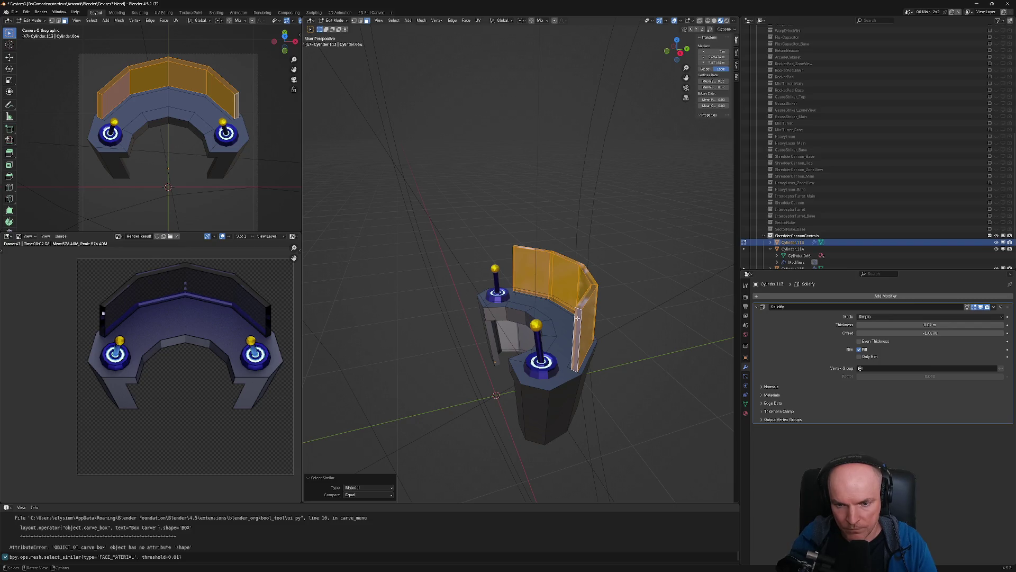
key("Tab")
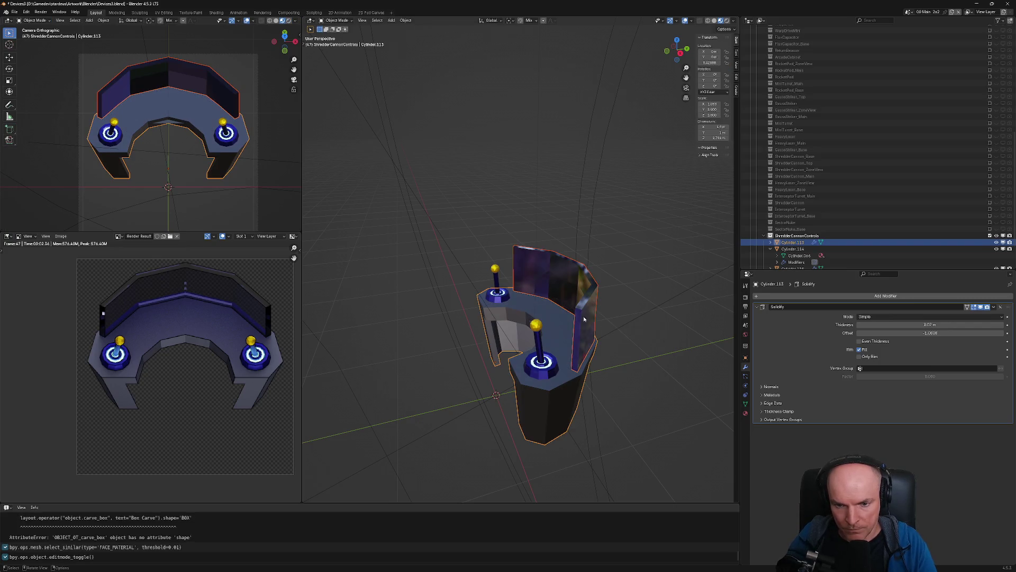
Try the Solidify thickness at 0.06 m with Even Thickness, then back around 0.07 m
left_click(562, 333)
middle_click_drag(591, 364, 611, 351)
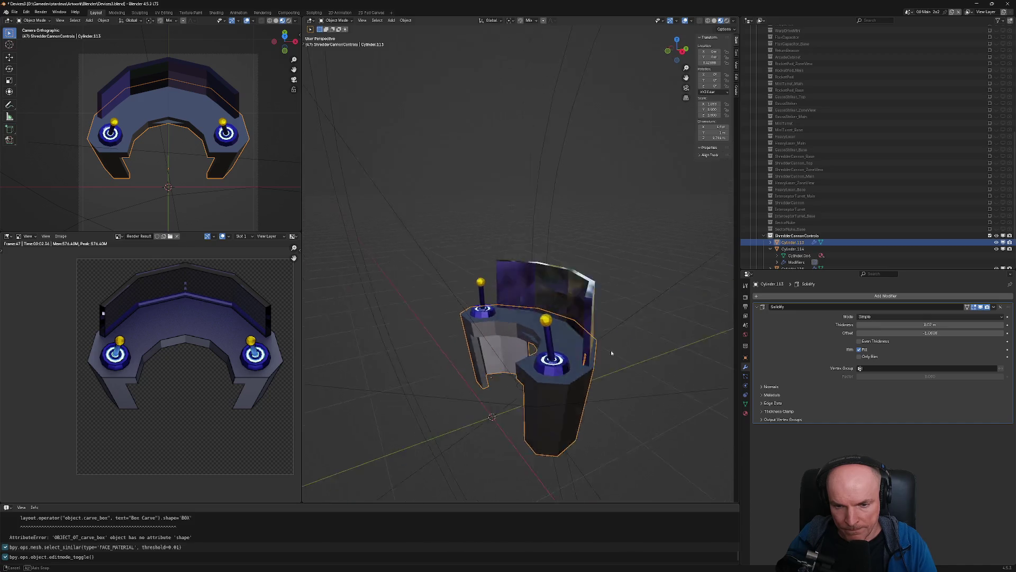
scroll(611, 351, "up", 5)
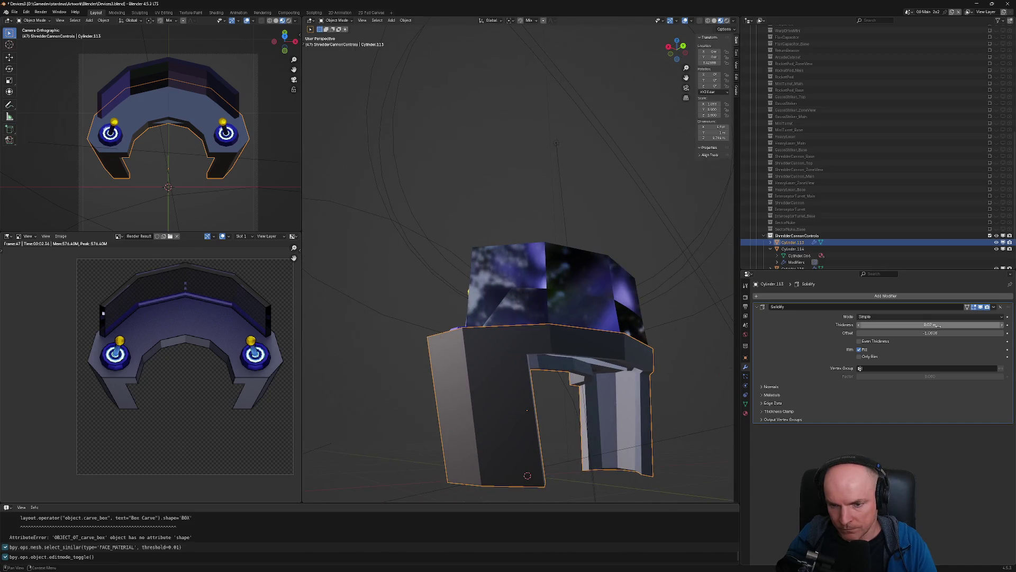
mouse_move(930, 325)
left_mouse_down()
mouse_move(953, 325)
mouse_move(926, 325)
left_mouse_up()
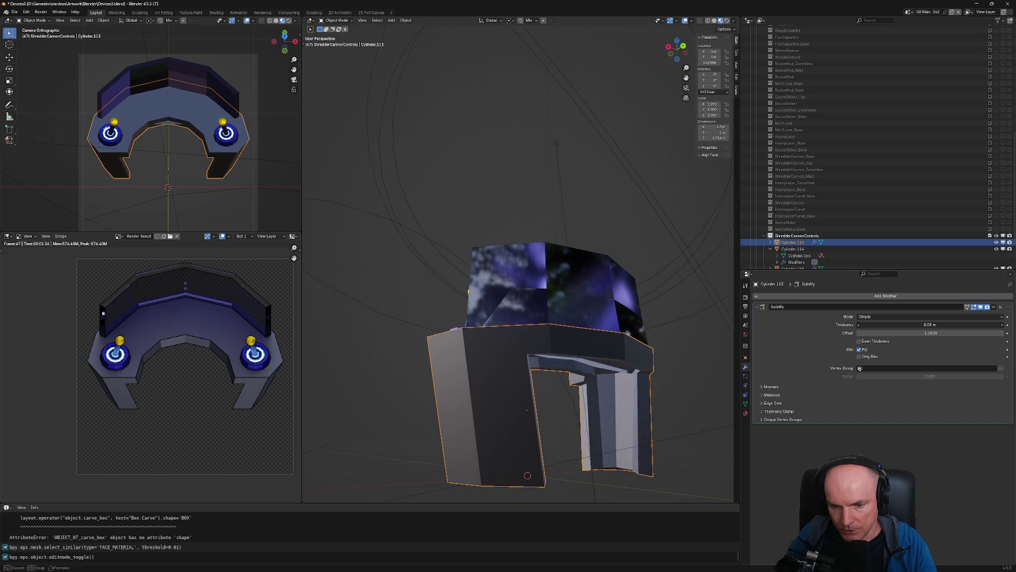
left_click_drag(927, 324, 929, 325)
mouse_move(651, 382)
middle_mouse_down()
mouse_move(664, 369)
mouse_move(641, 399)
middle_mouse_up()
left_click(859, 341)
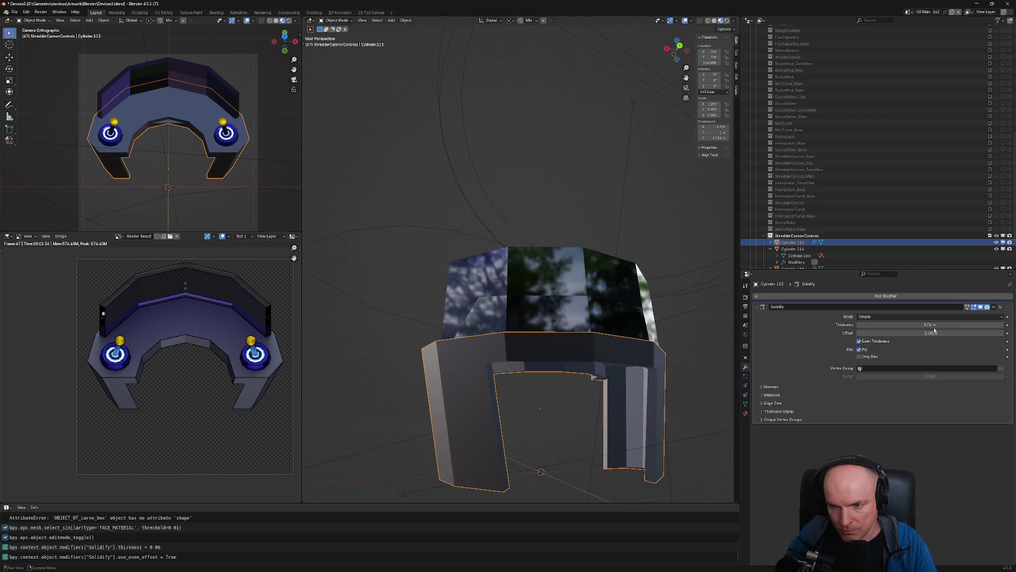
mouse_move(929, 324)
left_mouse_down()
mouse_move(974, 324)
mouse_move(932, 324)
left_mouse_up()
middle_click_drag(592, 401, 612, 407)
Undo repeatedly until the Solidify modifier is removed from the base
key("ctrl+z")
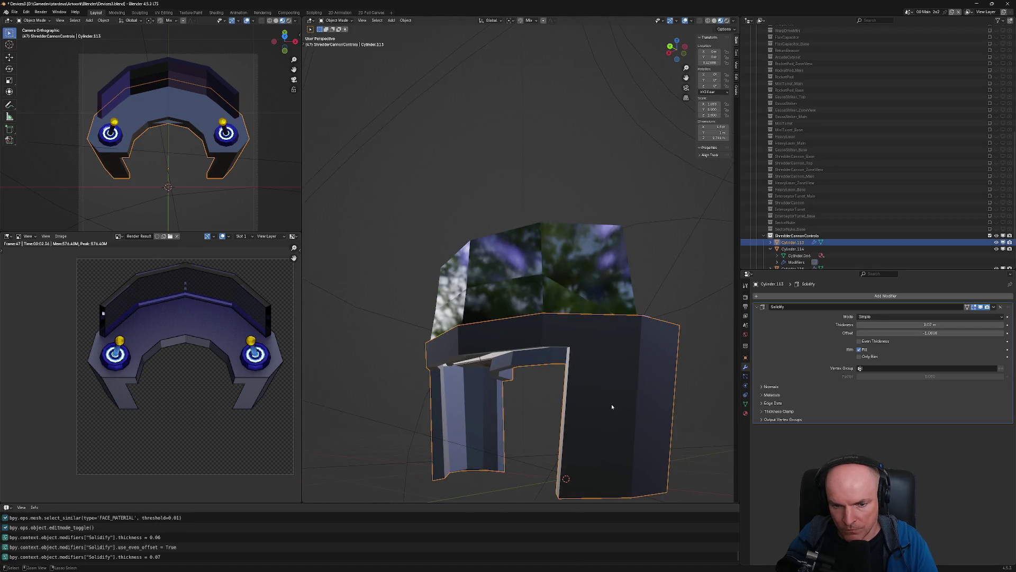
key("ctrl+z")
key("ctrl+z")
key("ctrl+z")
key("ctrl+z")
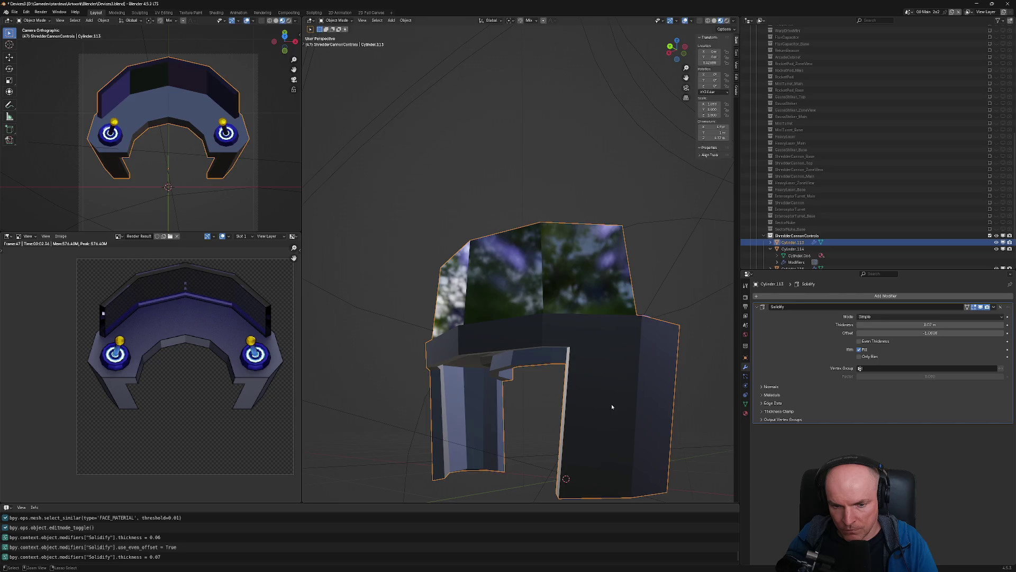
key("ctrl+z")
key("ctrl+z")
key("ctrl+z")
key("ctrl+z")
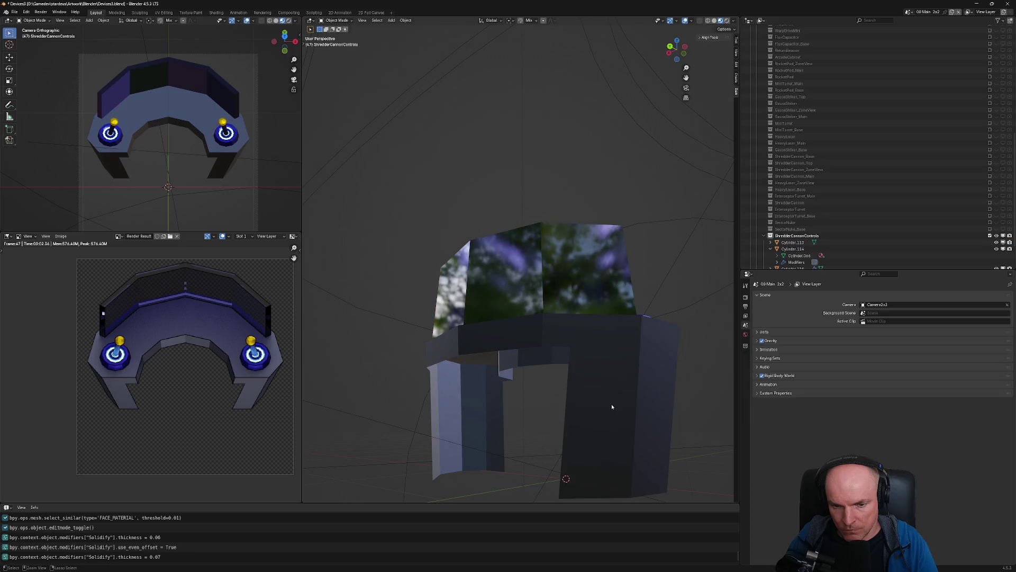
key("ctrl+z")
Undo further to bring back the Cube.043 Boolean cutter on the base
key("ctrl+z")
key("ctrl+z")
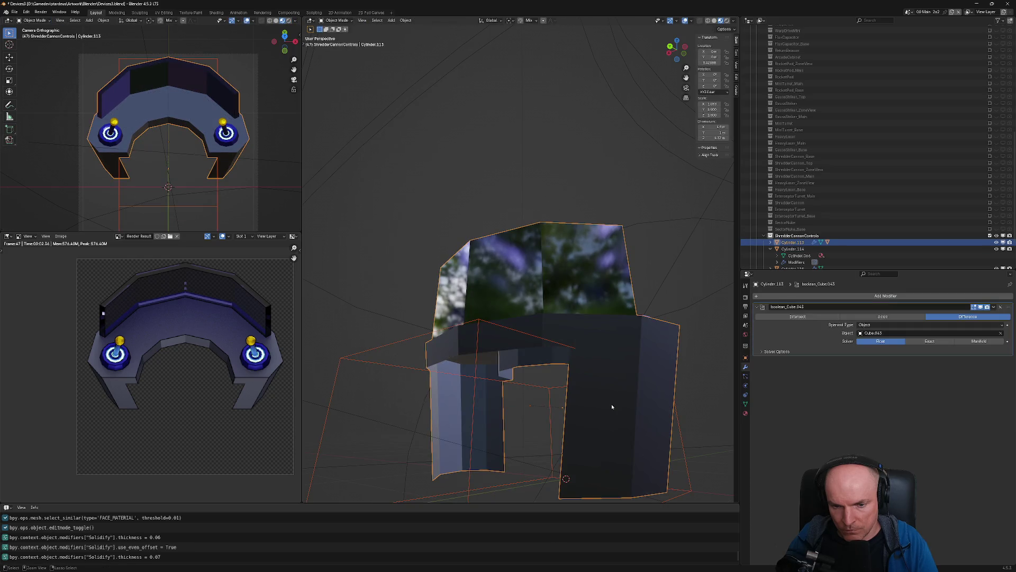
key("ctrl+z")
key("ctrl+z")
key("ctrl+z")
key("ctrl+z")
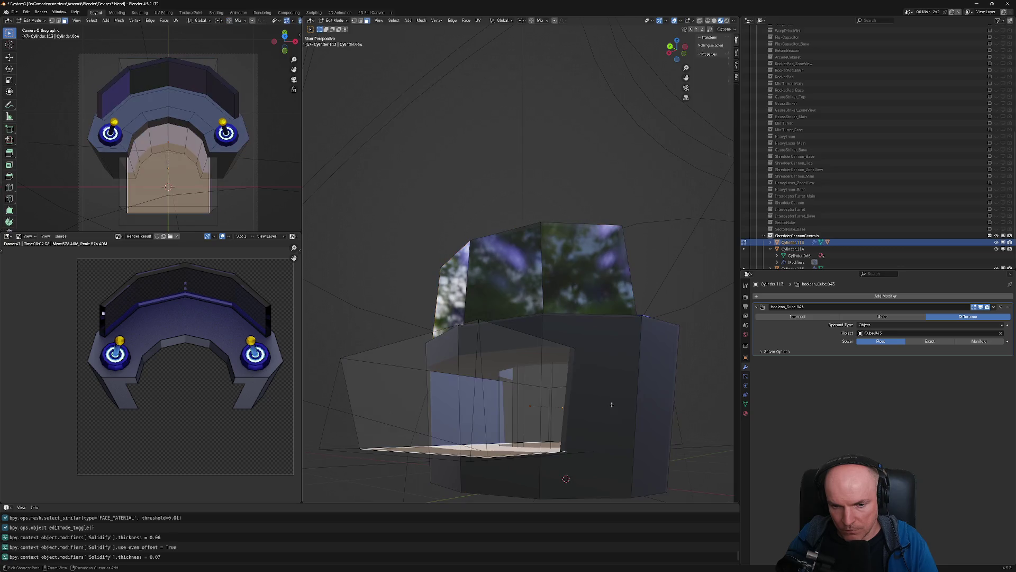
key("ctrl+z")
mouse_move(611, 406)
middle_mouse_down()
mouse_move(483, 409)
mouse_move(504, 441)
mouse_move(509, 378)
middle_mouse_up()
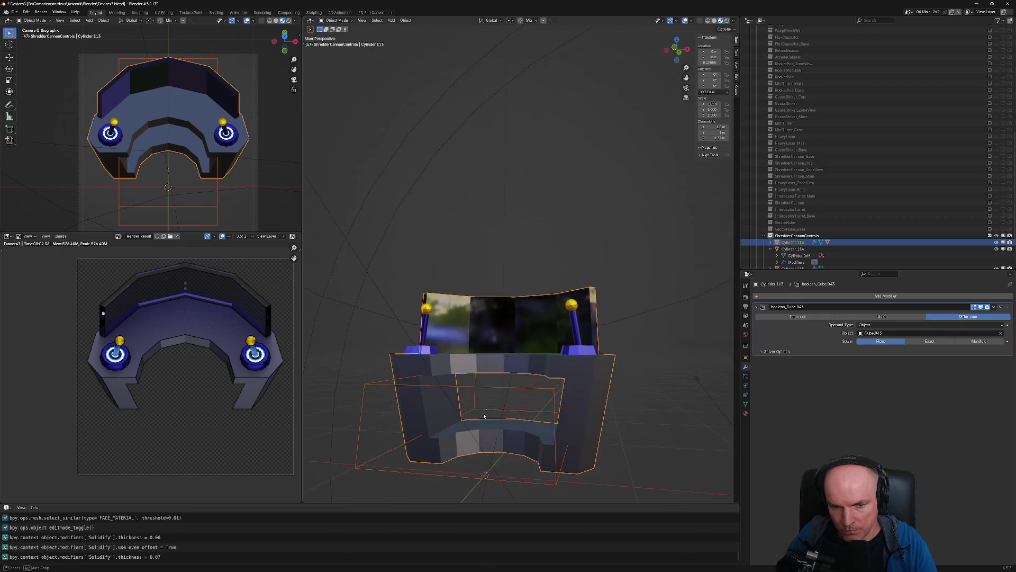
Lower the cutter box's top face vertically, checking it from the front view
left_click(509, 378)
key("Tab")
key("g")
key("z")
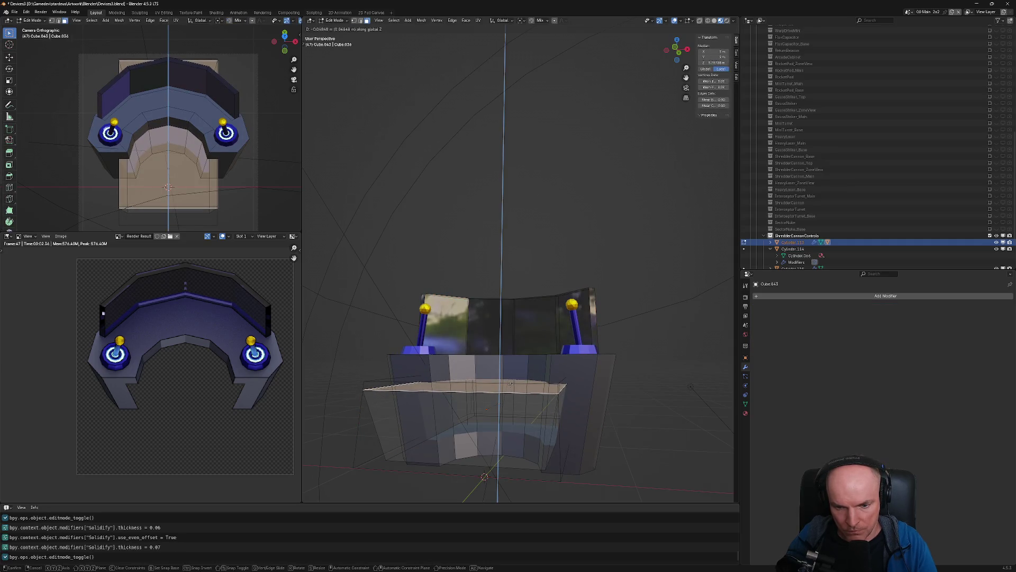
left_click(510, 384)
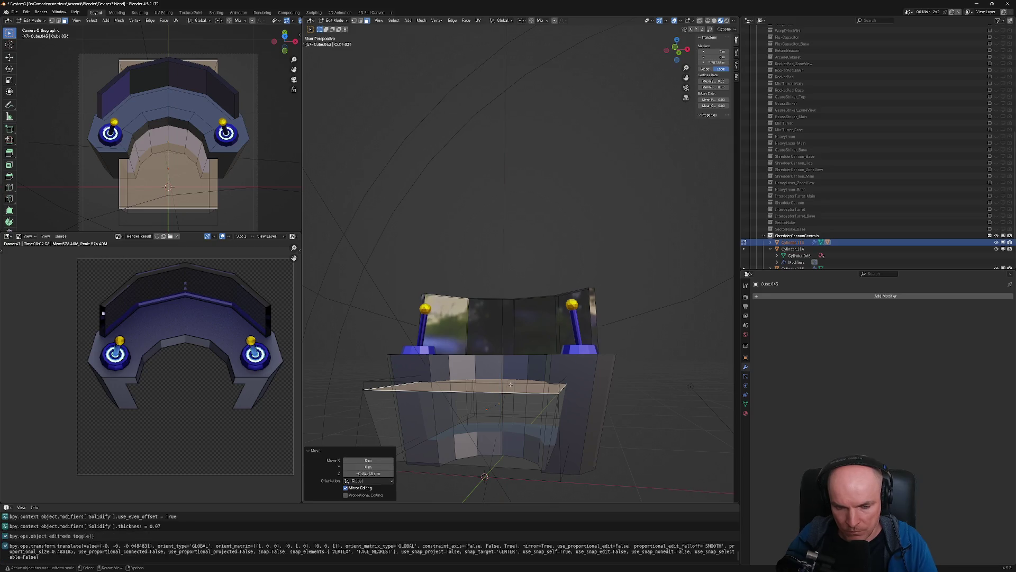
key("KP_1")
scroll(508, 409, "up", 2)
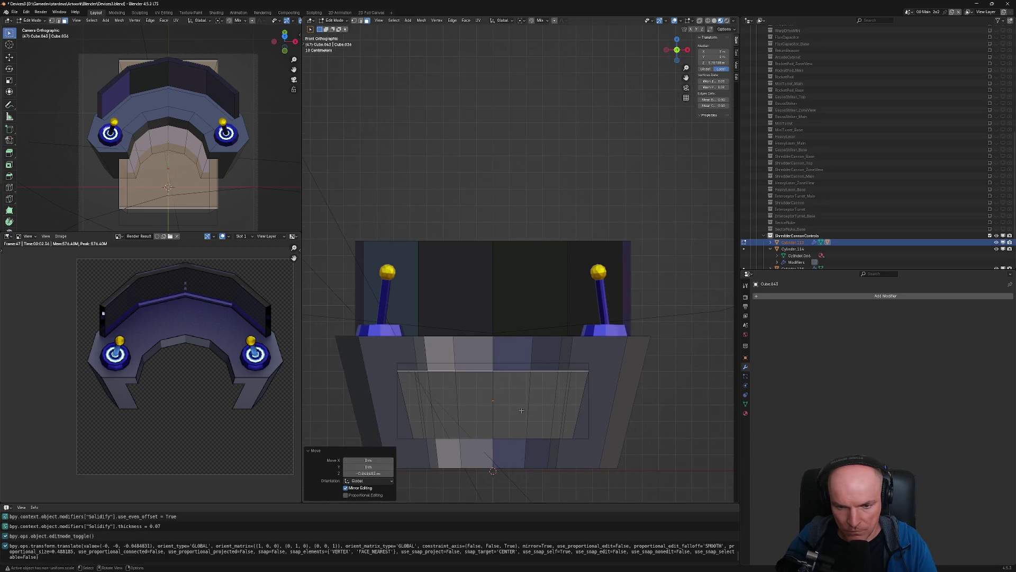
middle_click_drag(521, 411, 577, 380)
key("Tab")
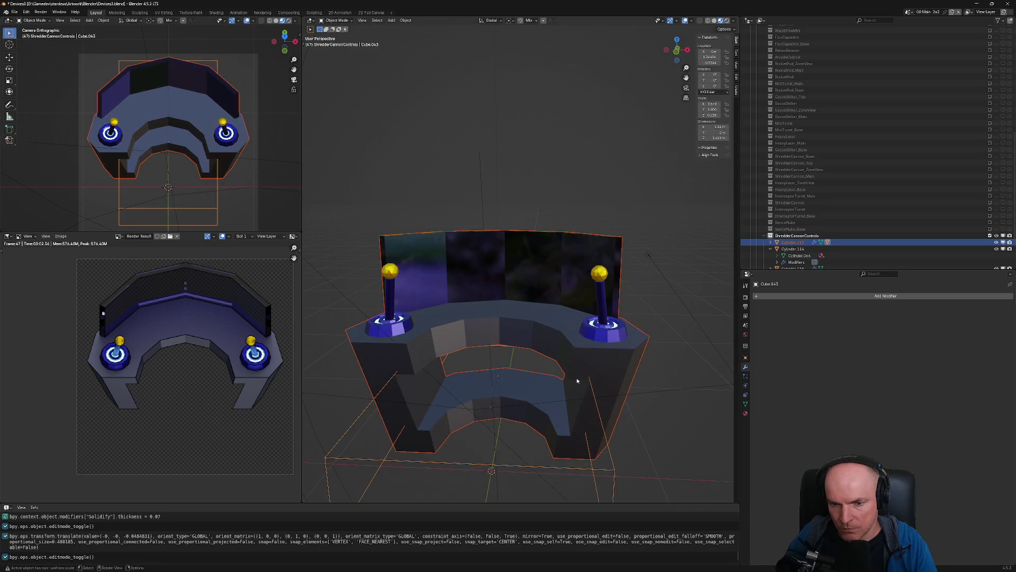
Apply the Boolean modifier on the console base and delete the Cube.043 cutter
left_click(598, 414)
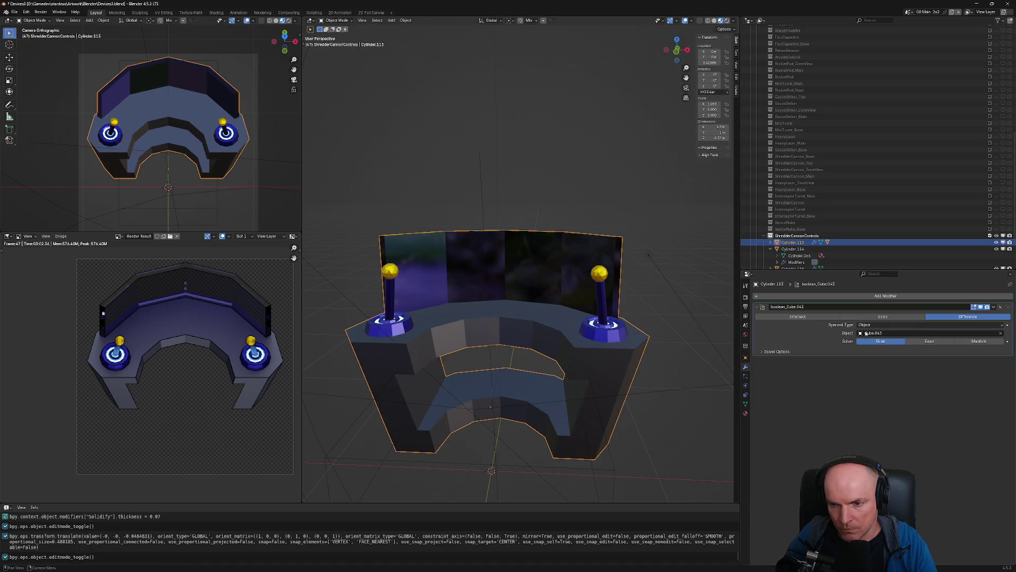
left_click(994, 307)
left_click(964, 315)
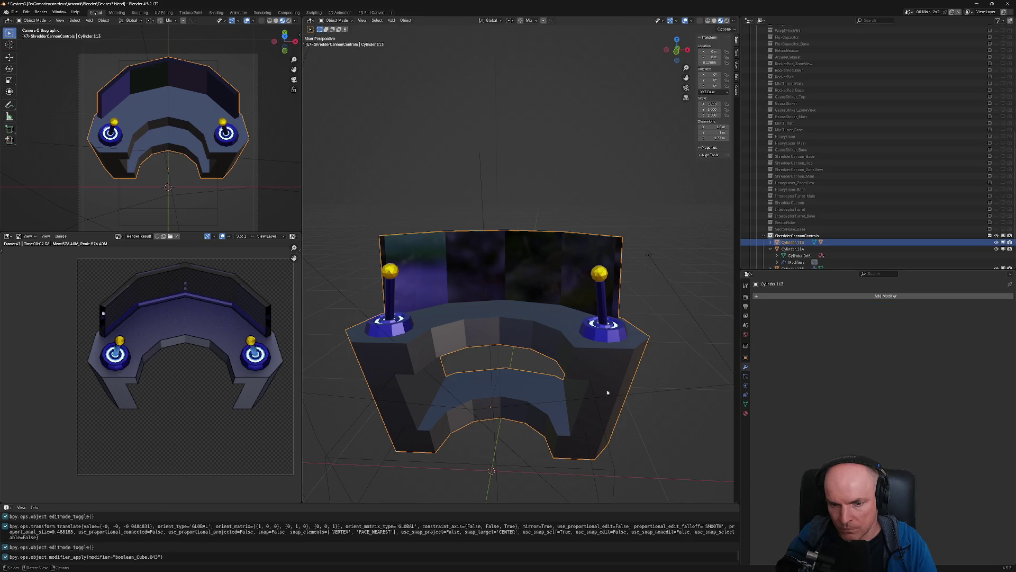
left_click(601, 425)
key("x")
left_click(601, 425)
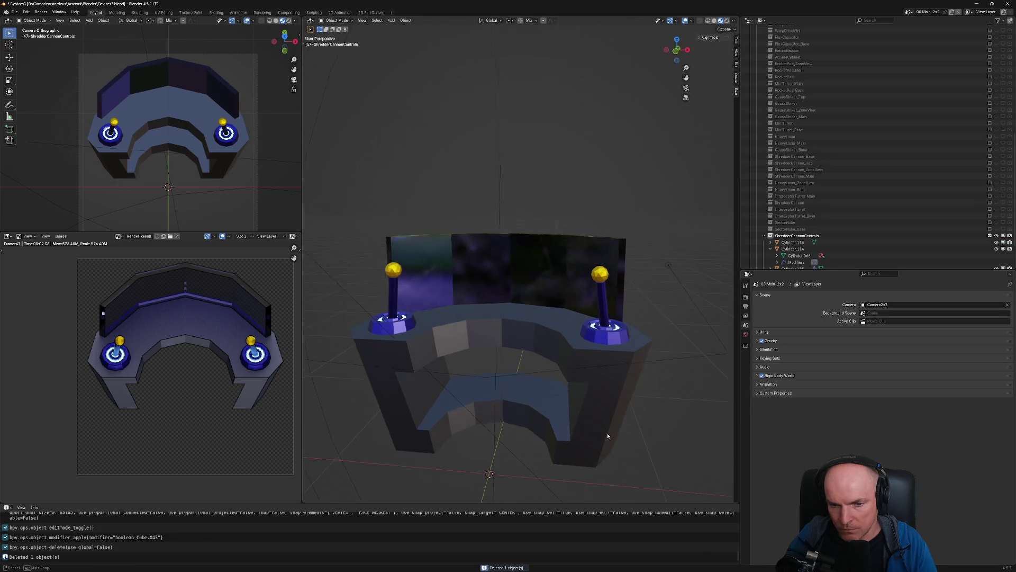
mouse_move(602, 425)
middle_mouse_down()
mouse_move(540, 422)
mouse_move(538, 399)
middle_mouse_up()
scroll(540, 422, "up", 3)
Inset the curved recessed front face by 0.039 and return to Object Mode
key("Tab")
left_click(545, 423)
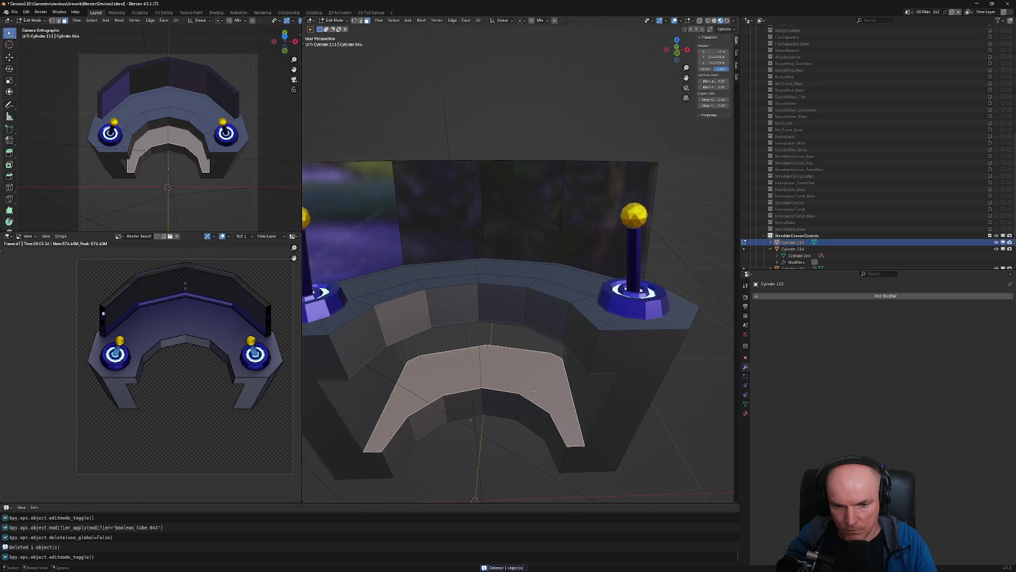
key("i")
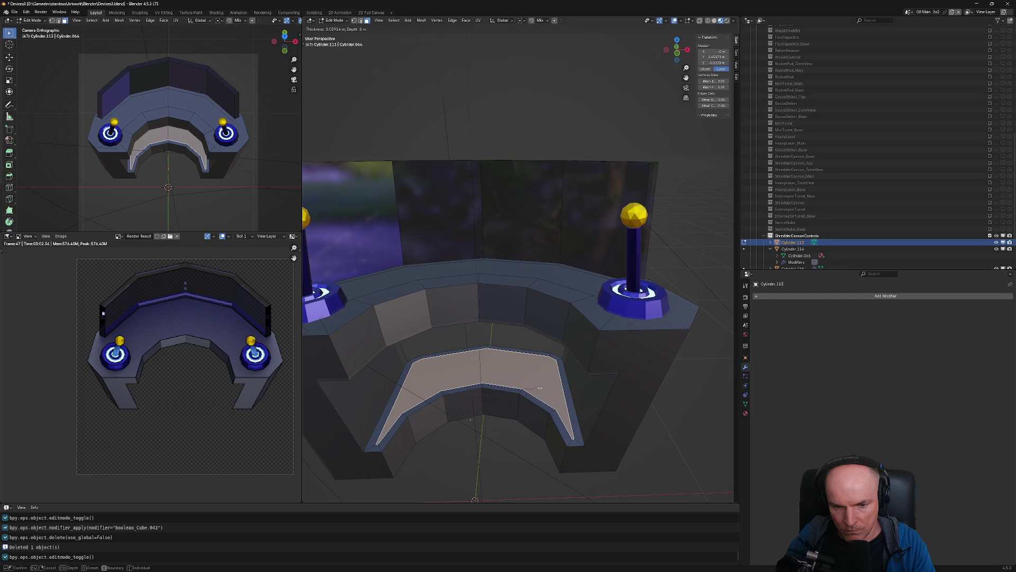
left_click(539, 388)
middle_click_drag(540, 388, 501, 366)
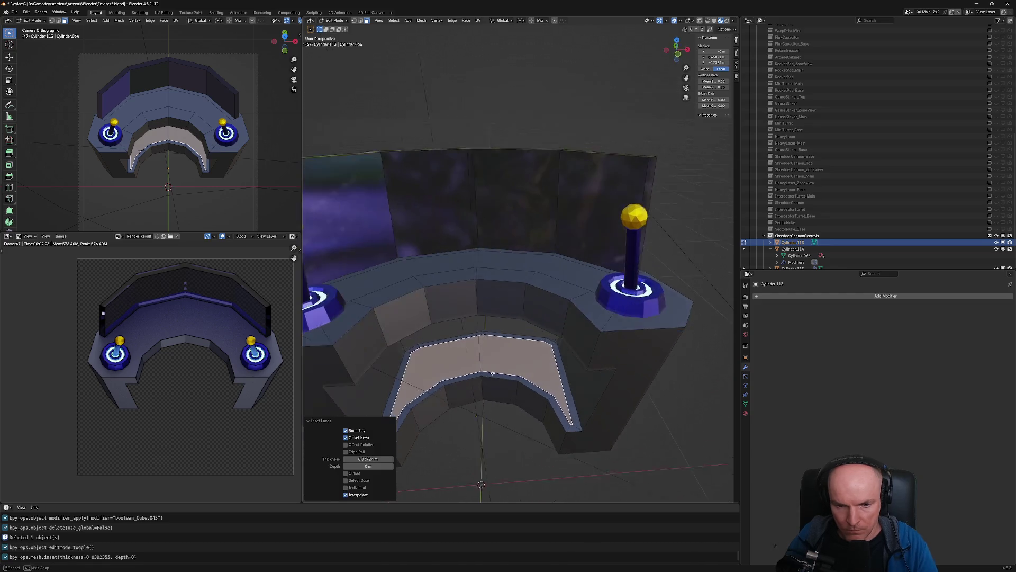
middle_click_drag(544, 400, 531, 374)
key("Tab")
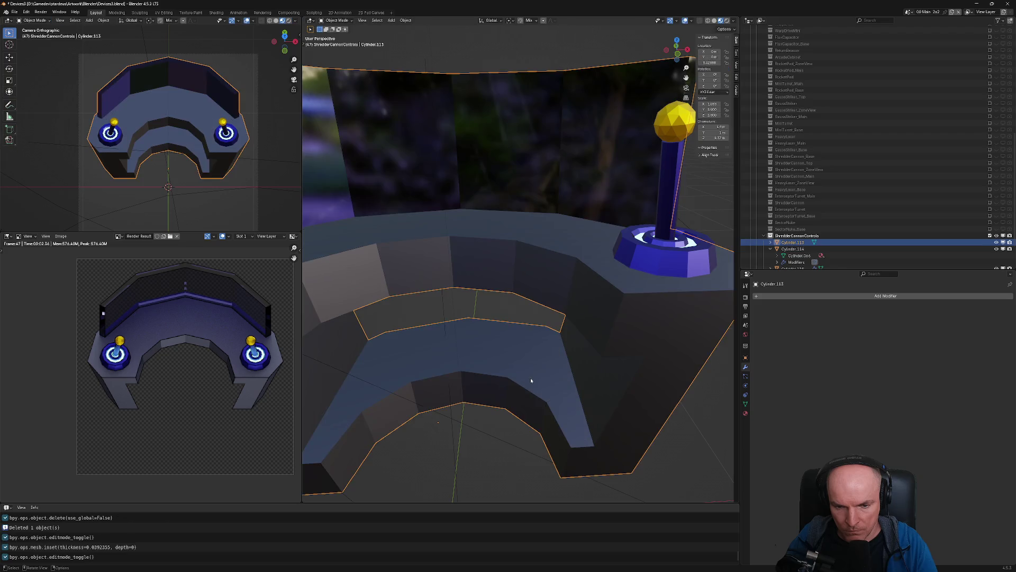
key("Tab")
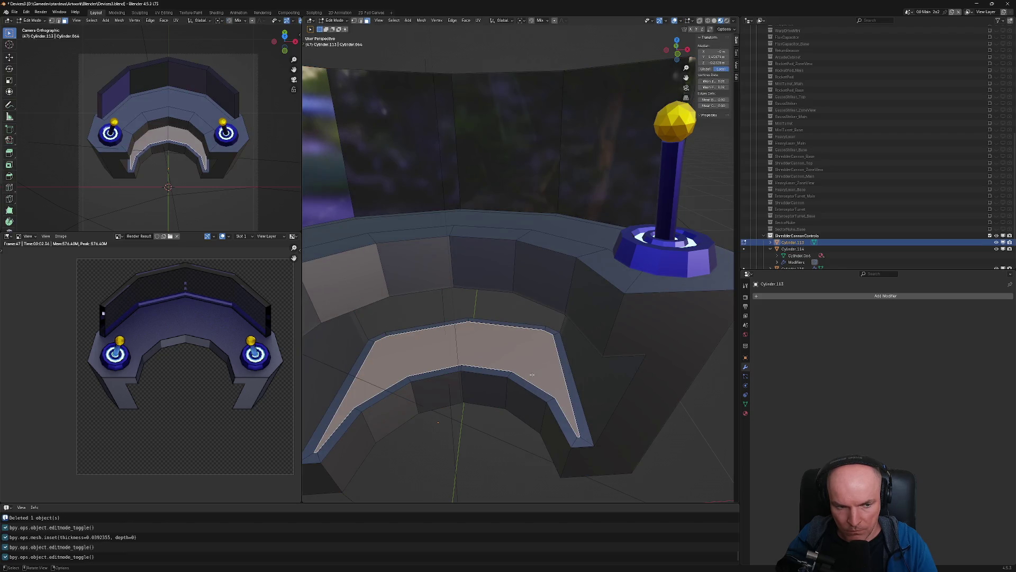
key("Tab")
key("F12")
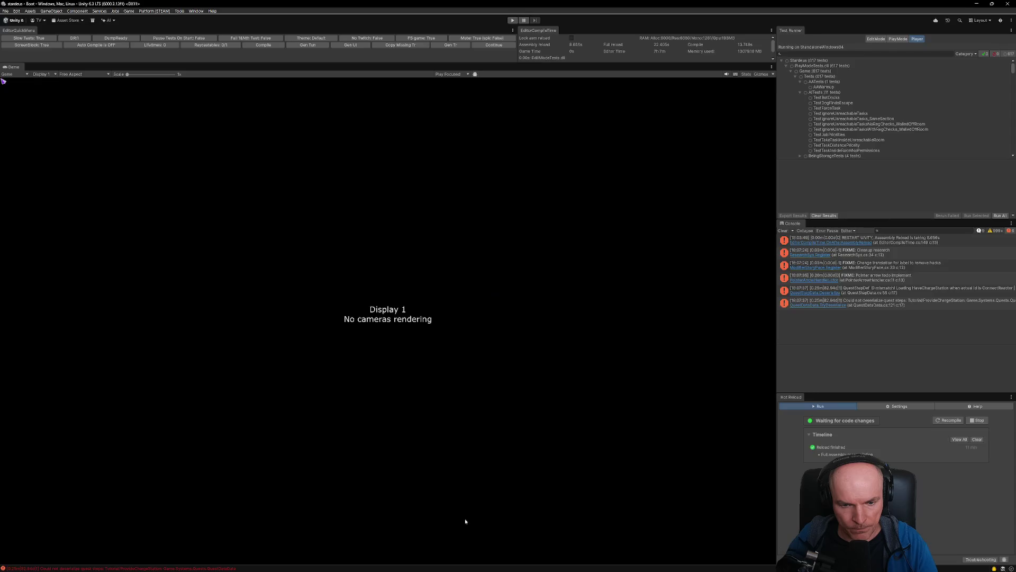
Clear Unity's console log, glance at VS Code, and return to Blender
left_click(783, 231)
key("alt+Tab")
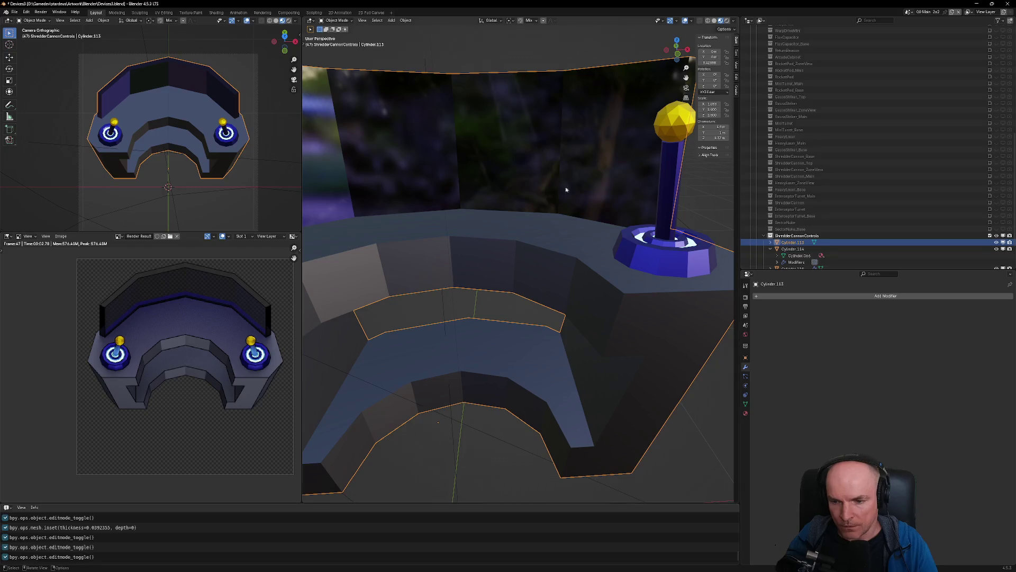
key("alt+Tab")
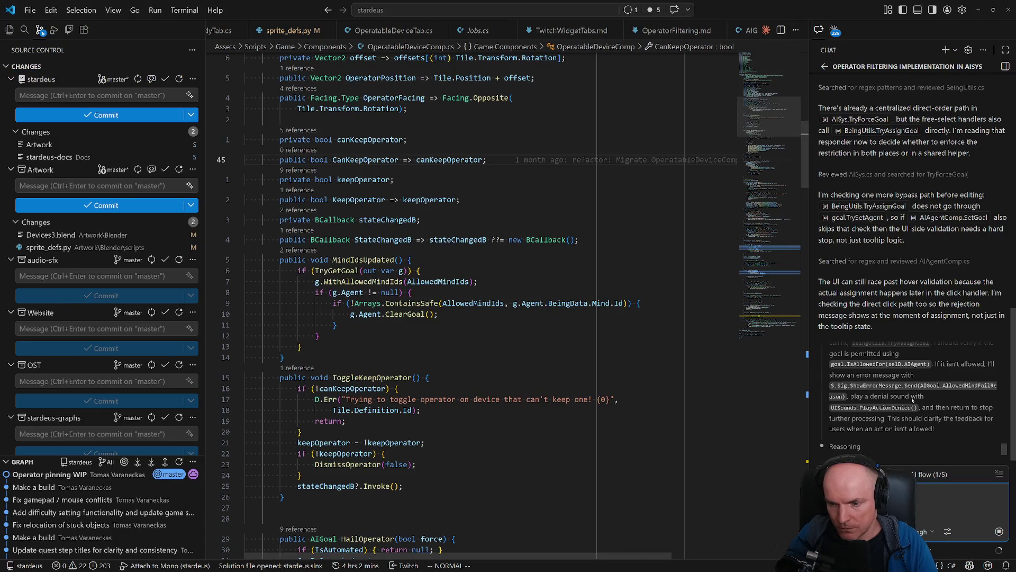
key("alt+Tab")
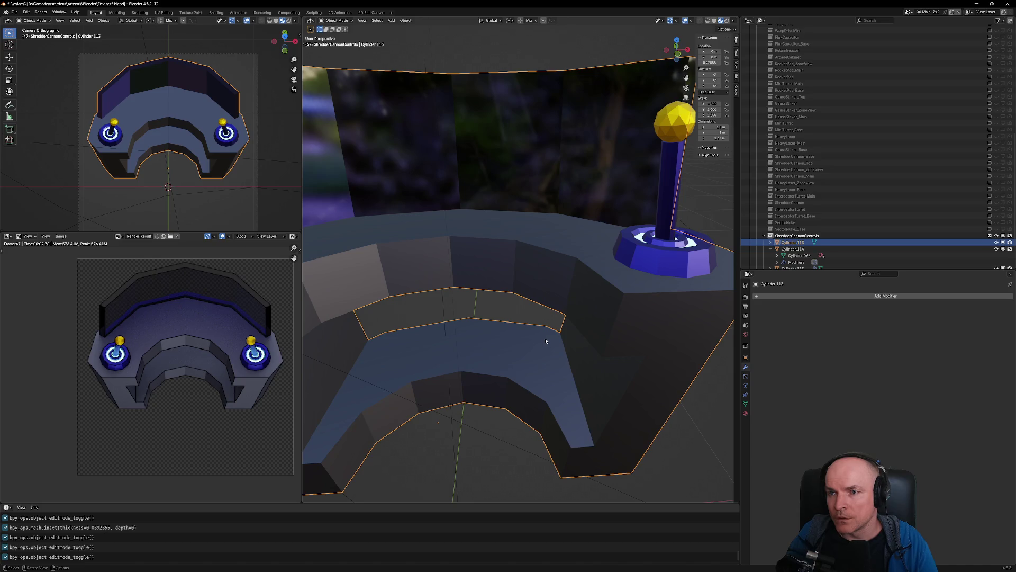
Frame the console and undo the inset on its front face in Edit Mode
key("KP_Decimal")
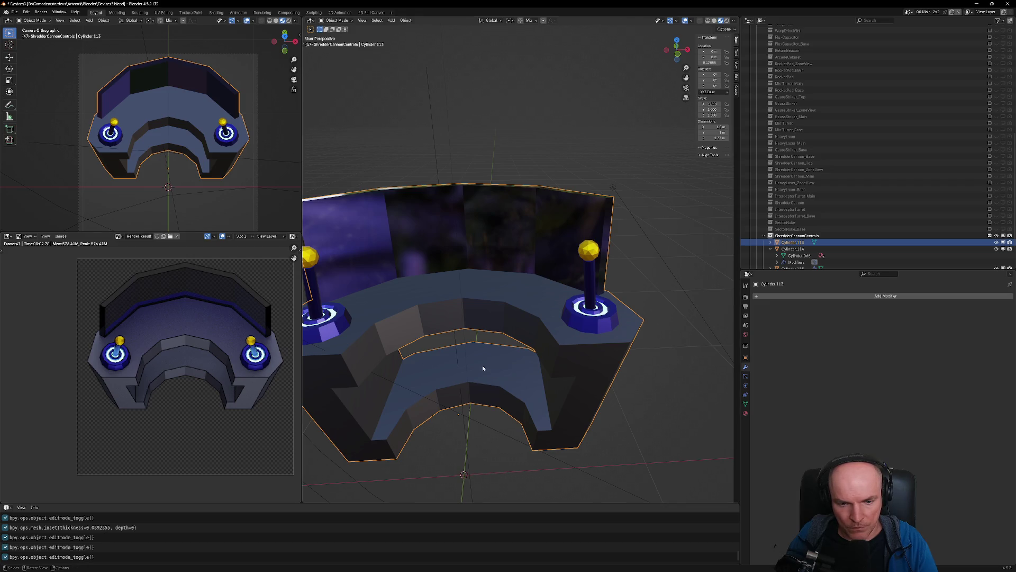
middle_click_drag(459, 364, 501, 421)
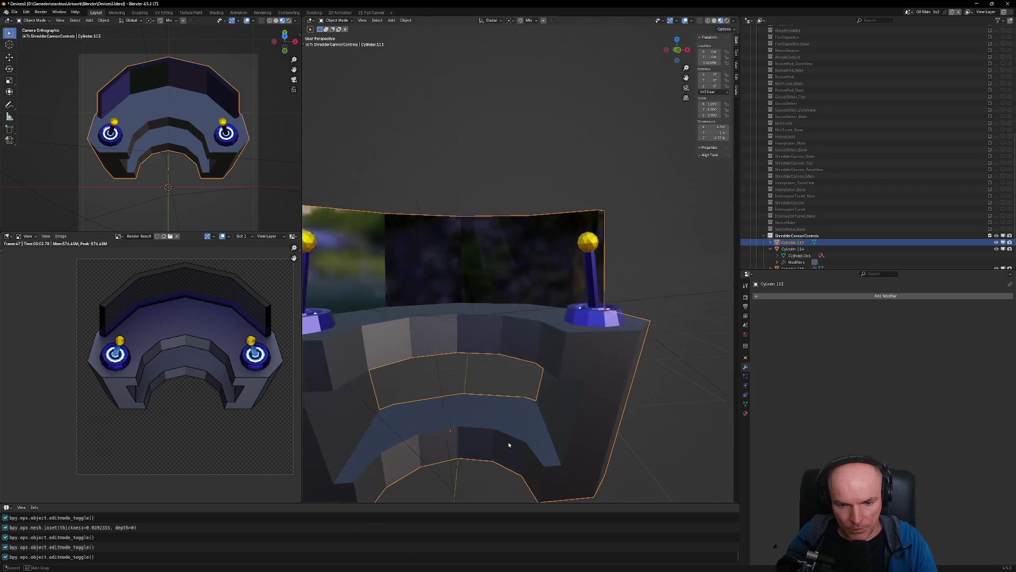
key("Tab")
middle_click_drag(520, 434, 481, 386)
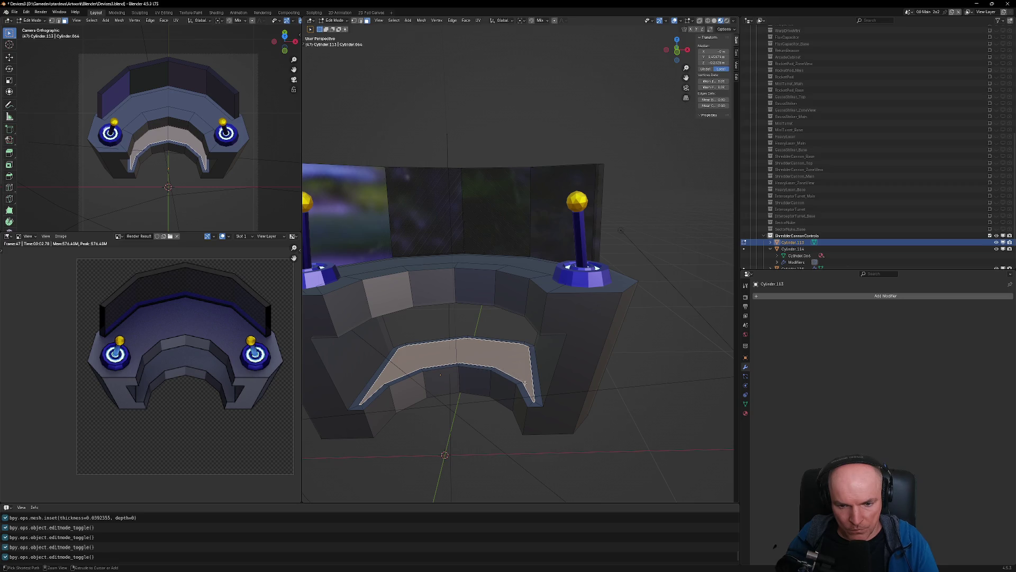
key("Tab")
key("Tab")
key("Tab")
key("Tab")
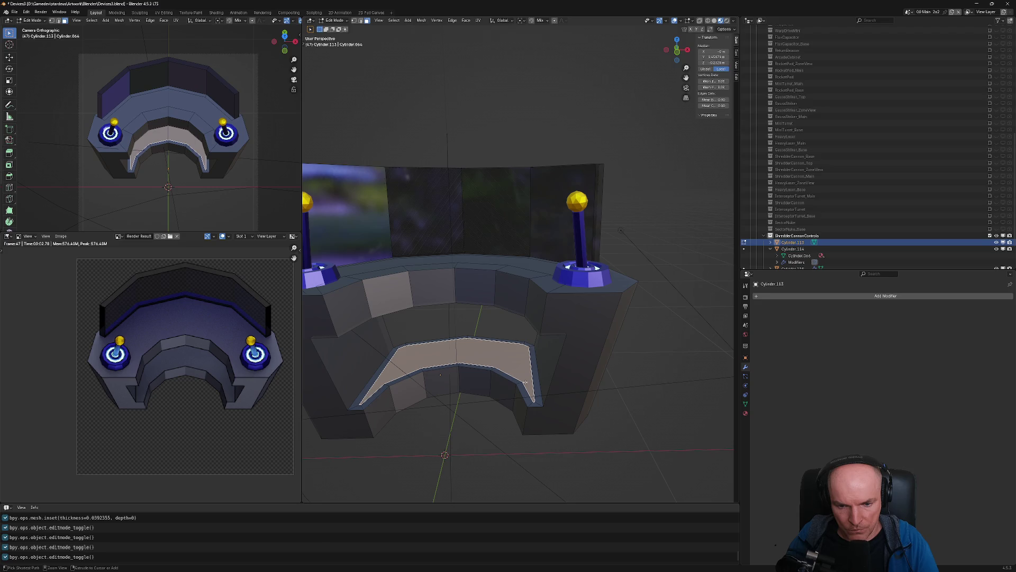
key("ctrl+z")
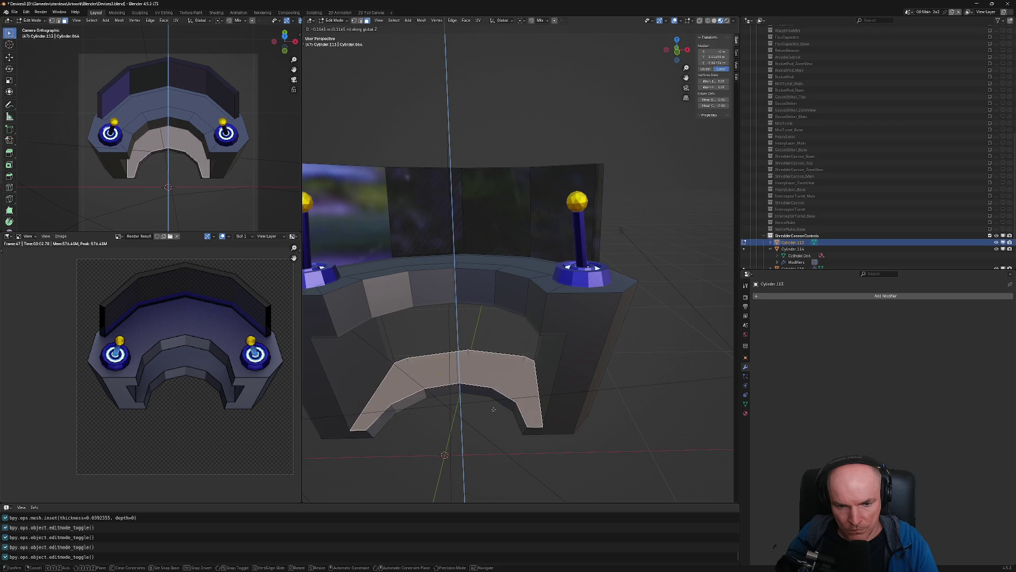
middle_click_drag(494, 409, 500, 391)
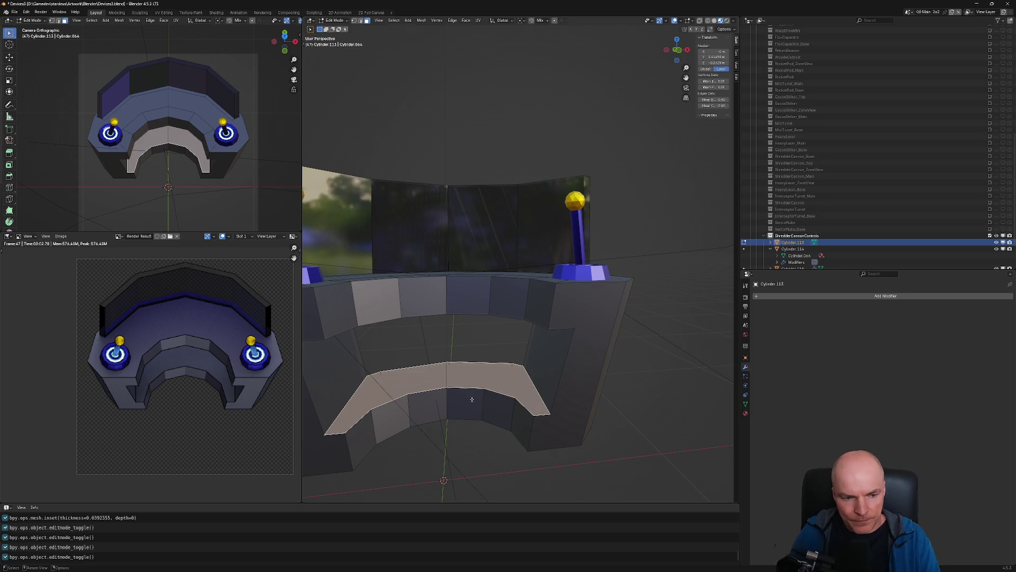
Zoom out and undo the latest front-face edits, returning to Object Mode
mouse_move(485, 381)
middle_mouse_down()
mouse_move(470, 422)
mouse_move(491, 420)
middle_mouse_up()
scroll(470, 422, "down", 5)
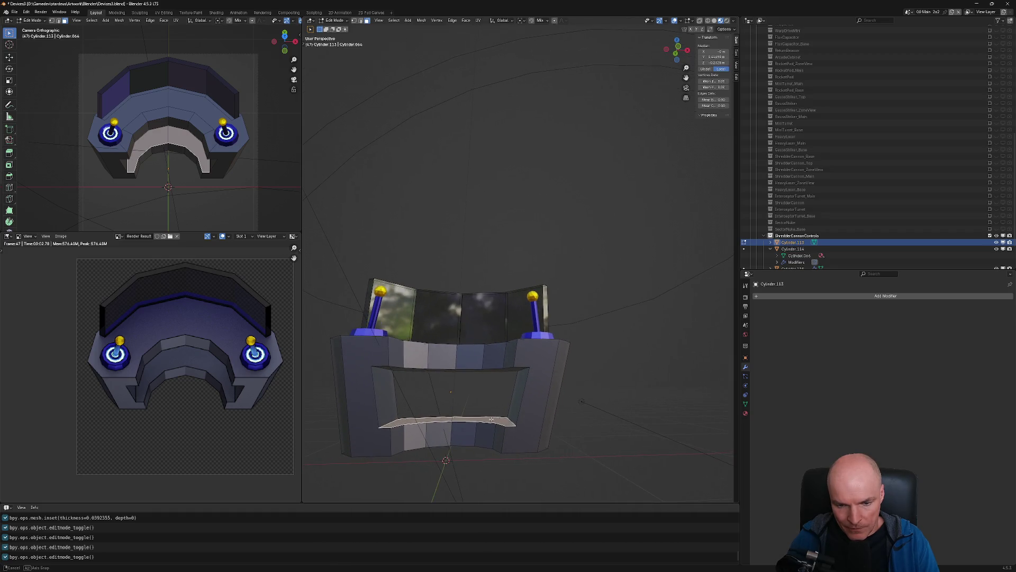
key("ctrl+z")
key("ctrl+z")
key("ctrl+z")
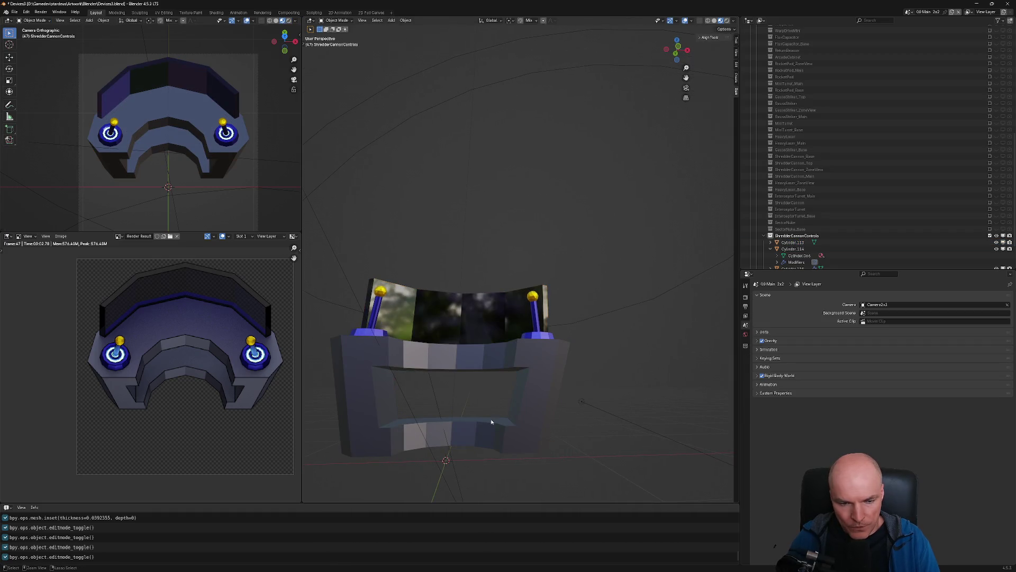
key("ctrl+z")
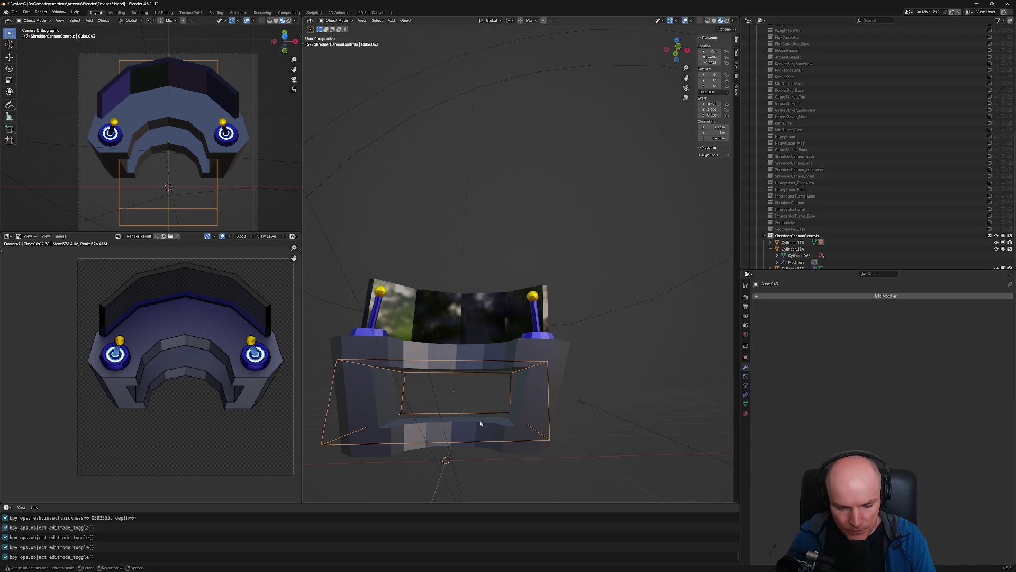
Select Cube.043's bottom face in Edit Mode and lower it about 0.177 along Z
left_click(480, 423)
left_click(481, 423)
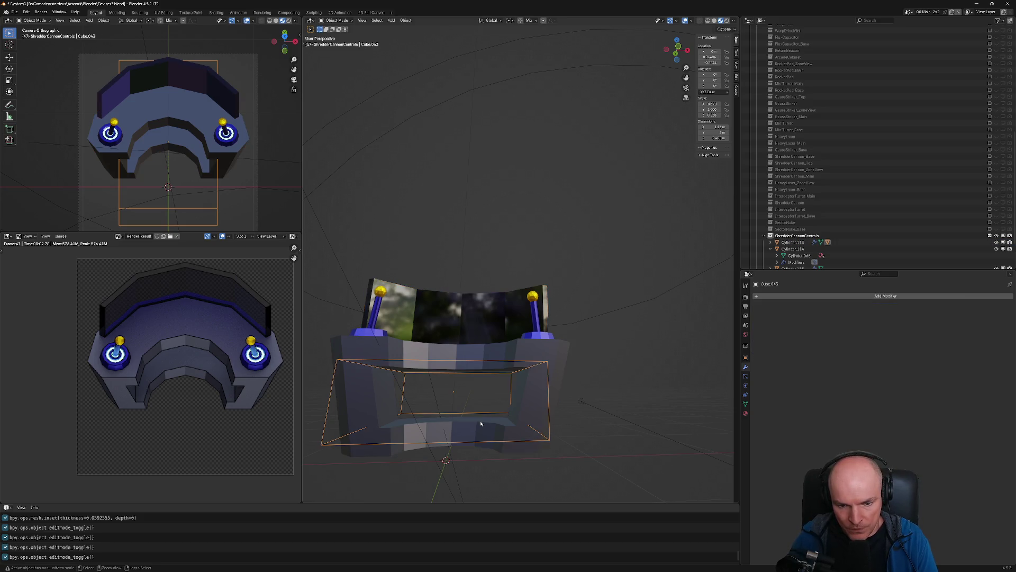
key("Tab")
key("a")
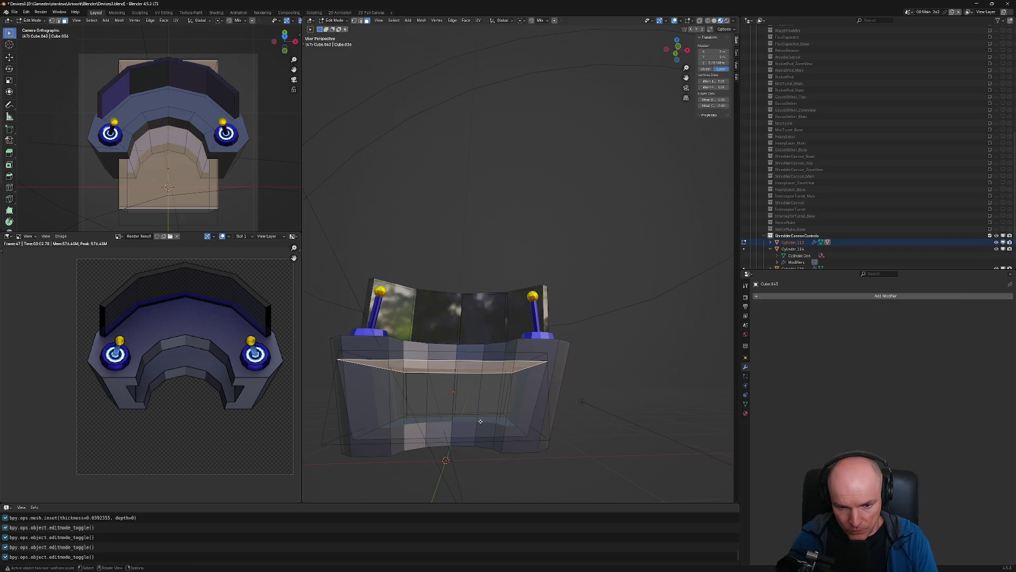
middle_click_drag(480, 422, 503, 429)
left_click(477, 426)
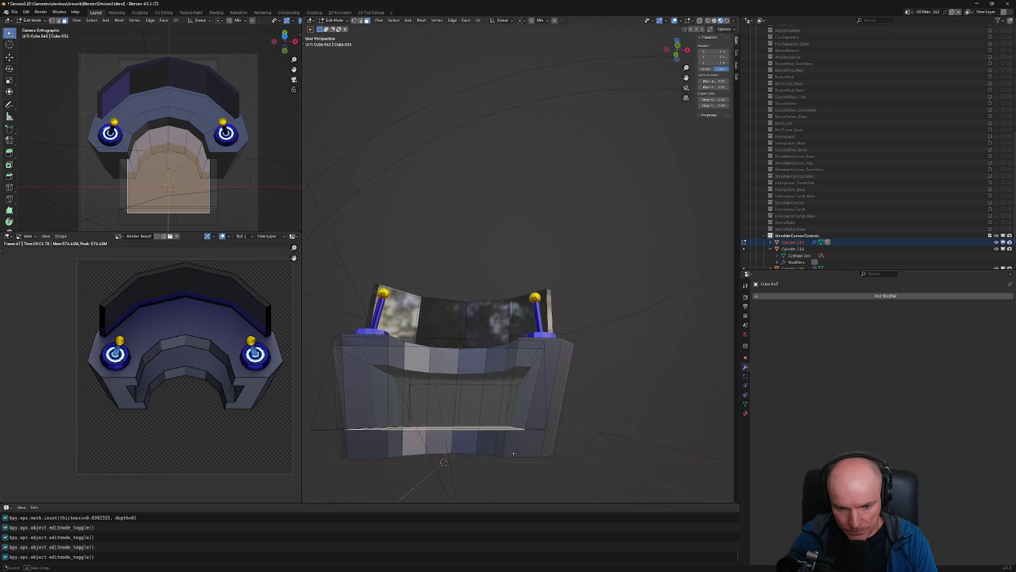
key("g")
key("z")
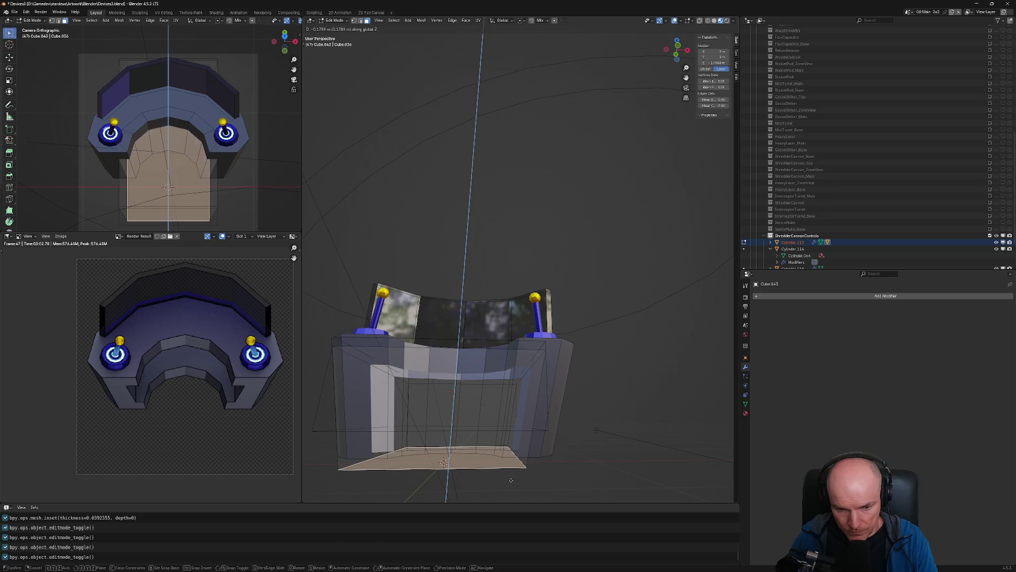
left_click(511, 480)
Scale the cutter's bottom face to 0.96, checking from top and front views
key("KP_7")
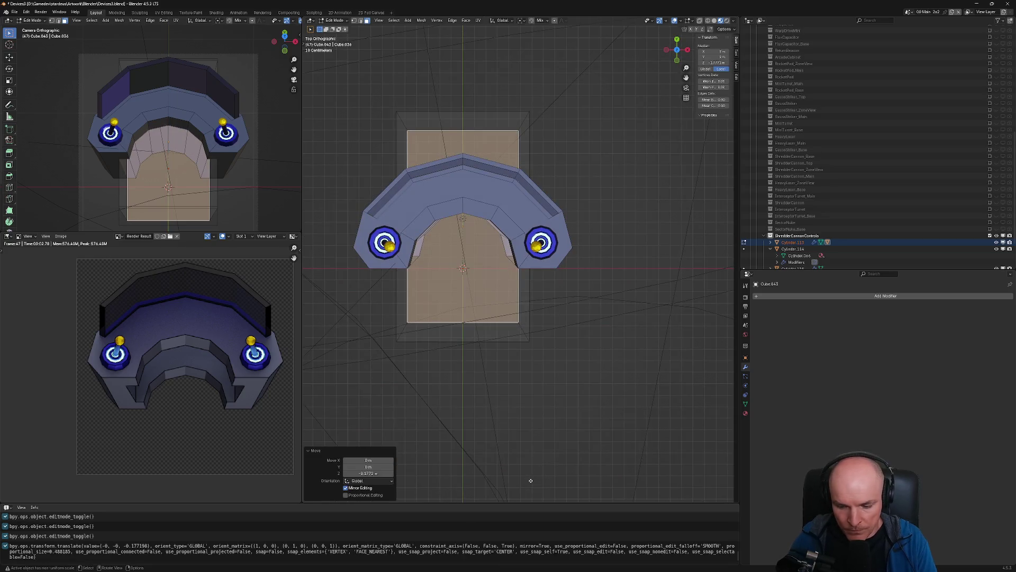
key("KP_1")
key("s")
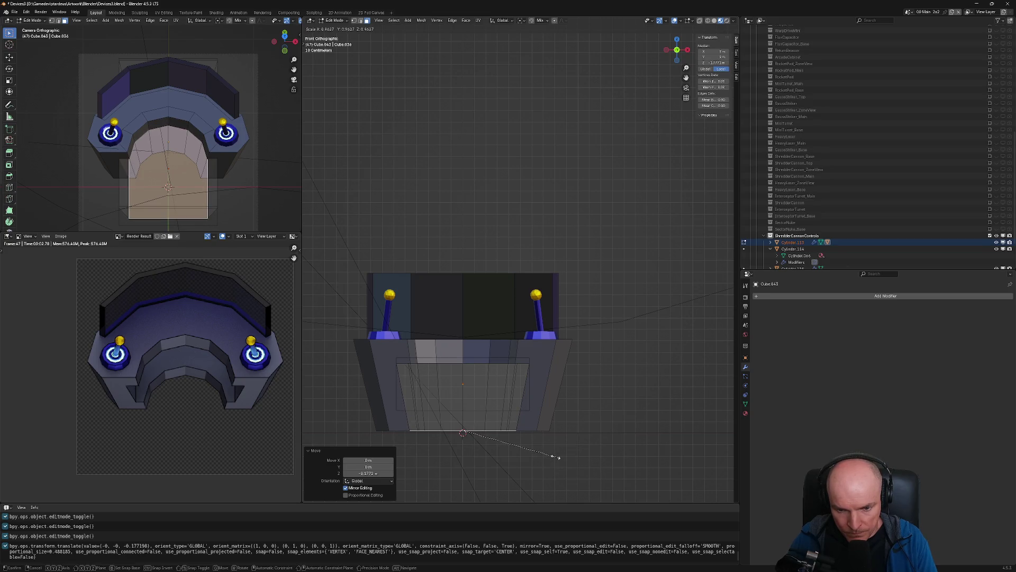
left_click(557, 455)
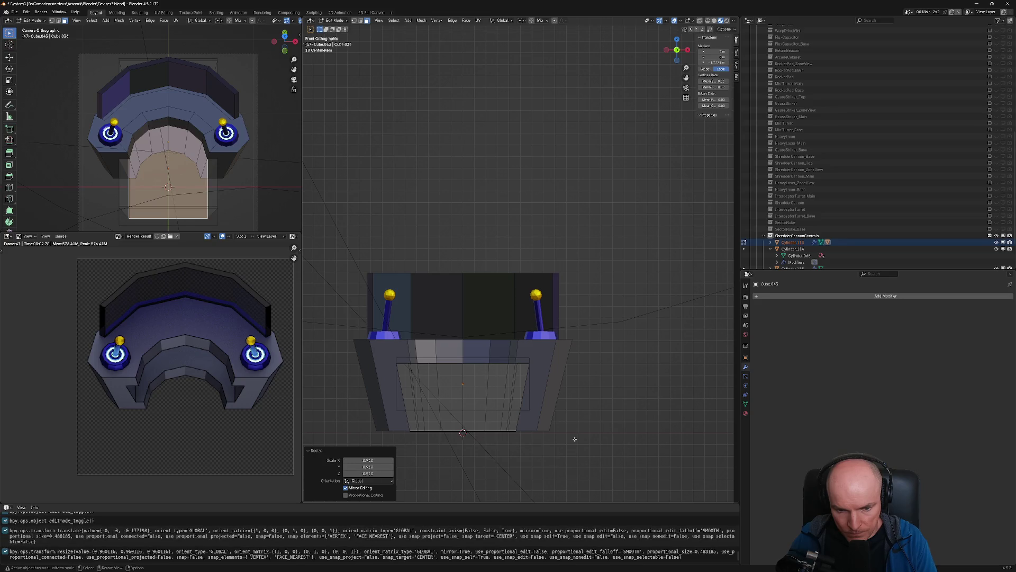
key("Tab")
key("Tab")
middle_click_drag(572, 429, 565, 449)
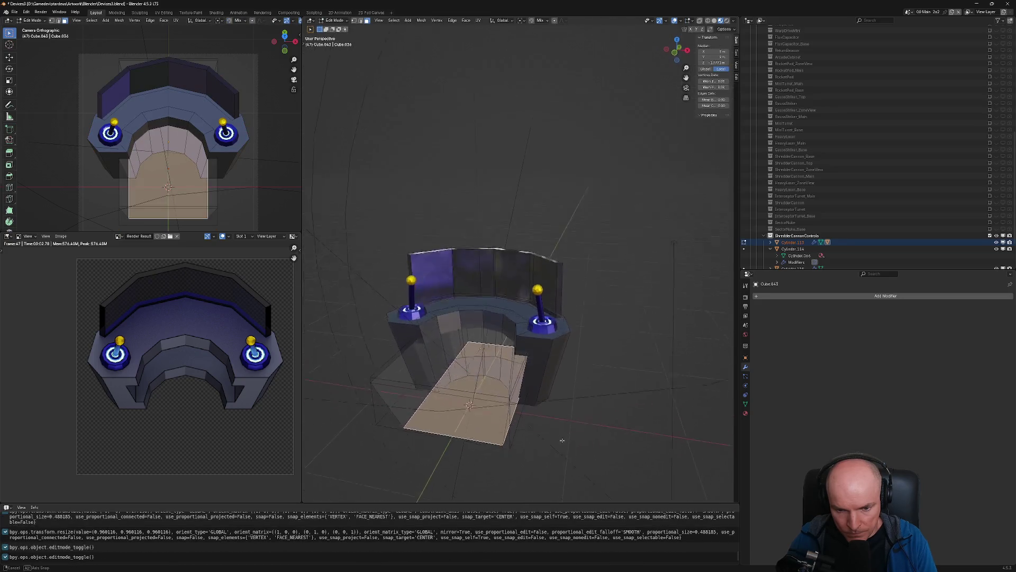
key("Tab")
Apply the boolean_Cube.043 modifier on the console body Cylinder.113, then enter Edit Mode on its mesh
middle_click_drag(563, 374, 570, 404)
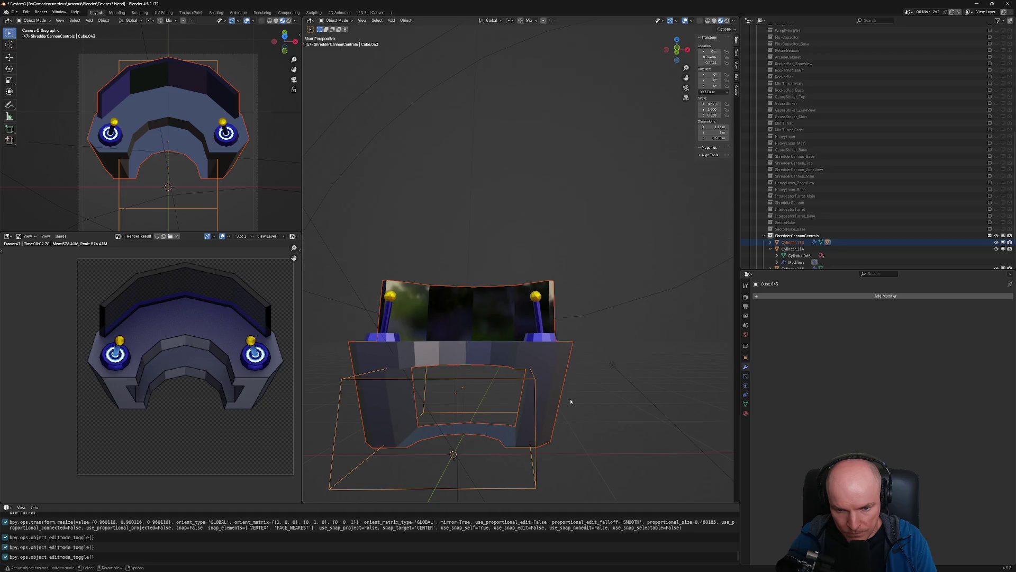
left_click(533, 376)
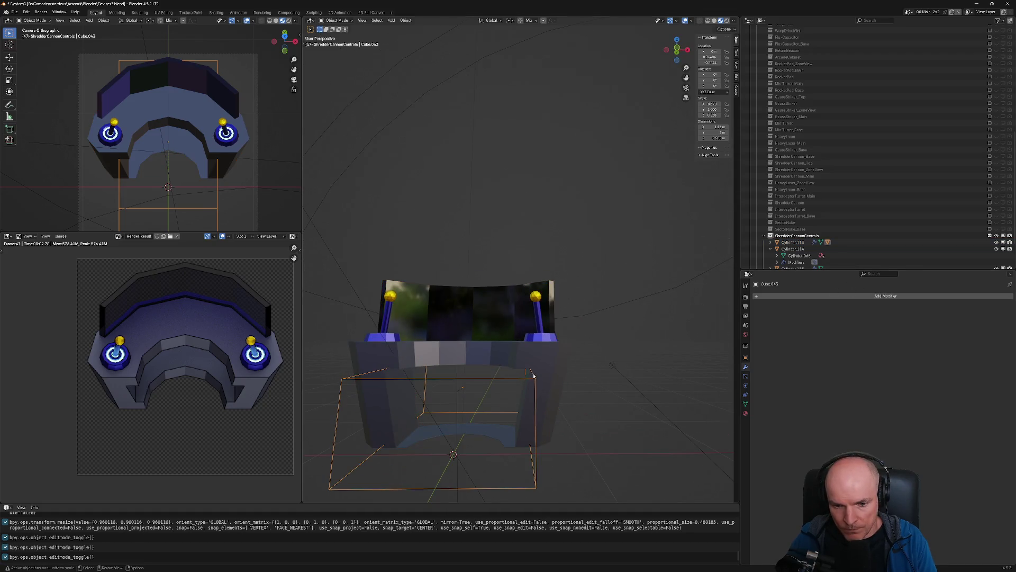
left_click(536, 365)
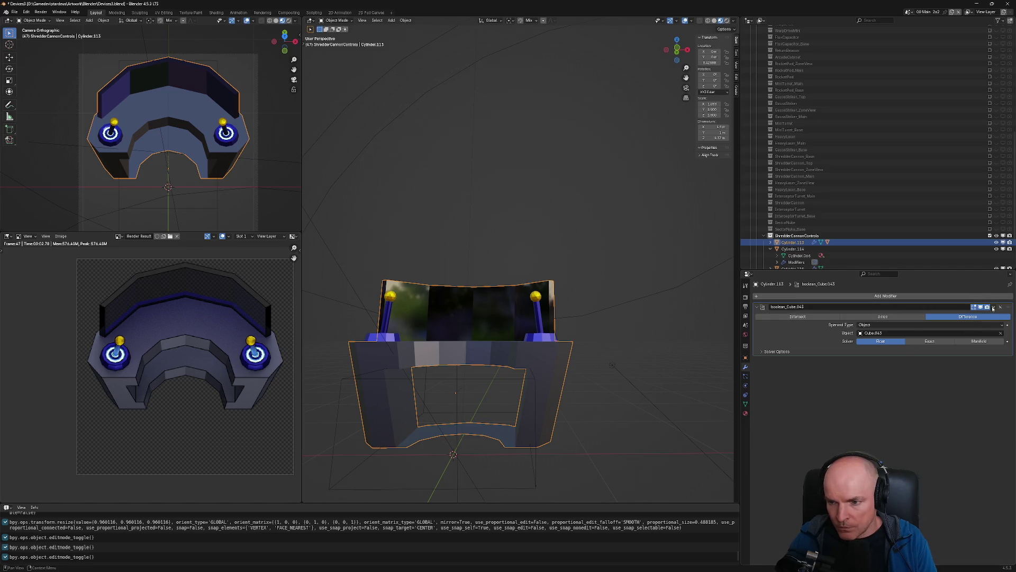
left_click(993, 307)
left_click(971, 314)
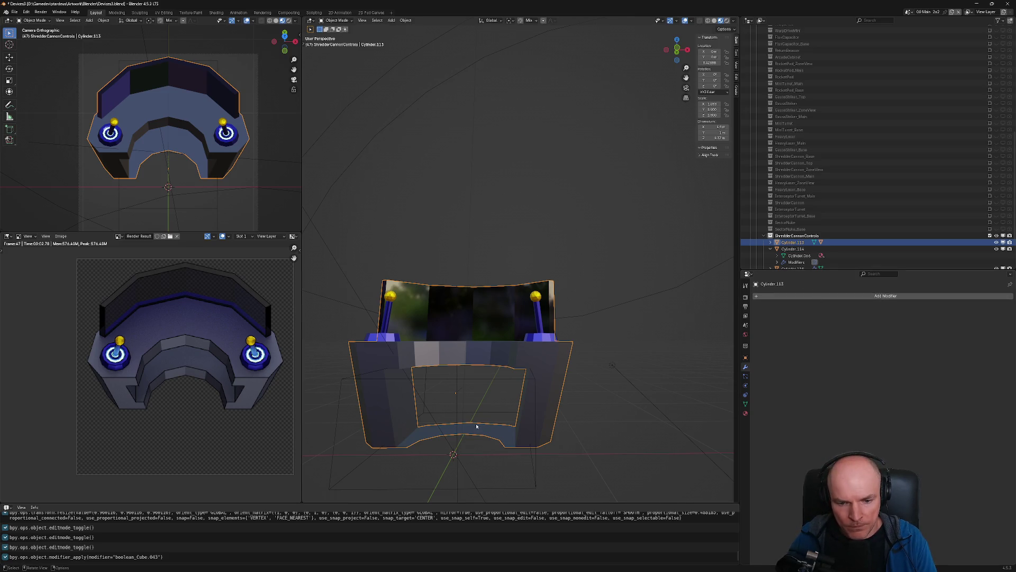
mouse_move(584, 249)
middle_mouse_down()
mouse_move(490, 396)
mouse_move(517, 443)
middle_mouse_up()
scroll(490, 395, "up", 3)
key("Tab")
key("Tab")
key("Tab")
Delete the lower ledge face from the console base mesh
key("x")
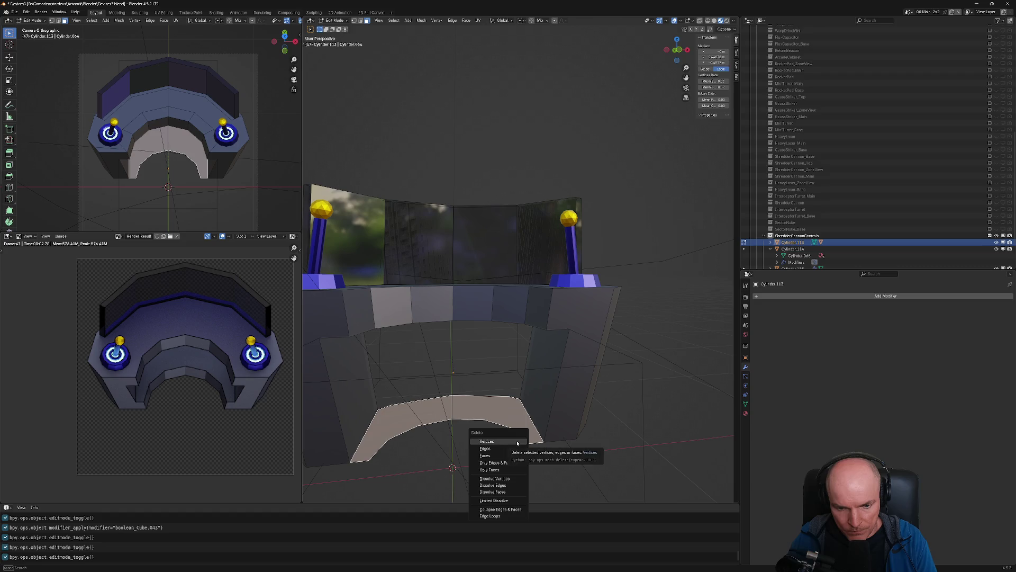
left_click(515, 456)
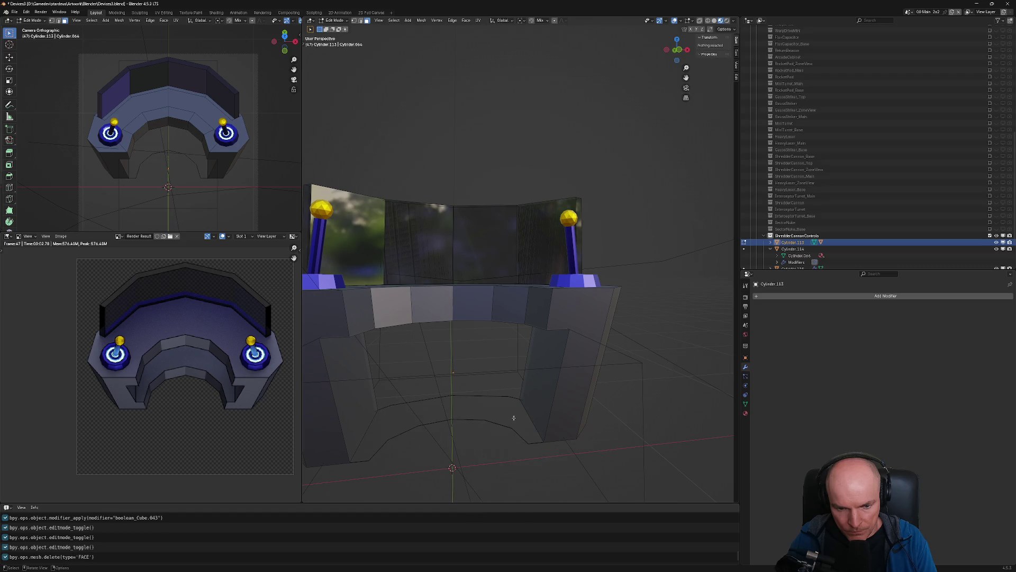
mouse_move(513, 417)
middle_mouse_down()
mouse_move(522, 468)
mouse_move(513, 368)
middle_mouse_up()
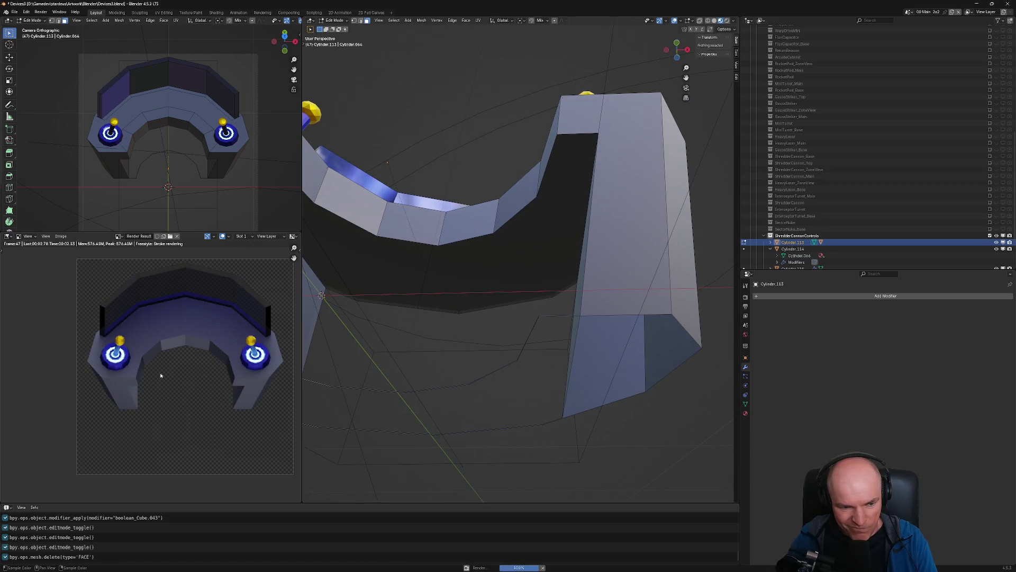
scroll(162, 351, "up", 2)
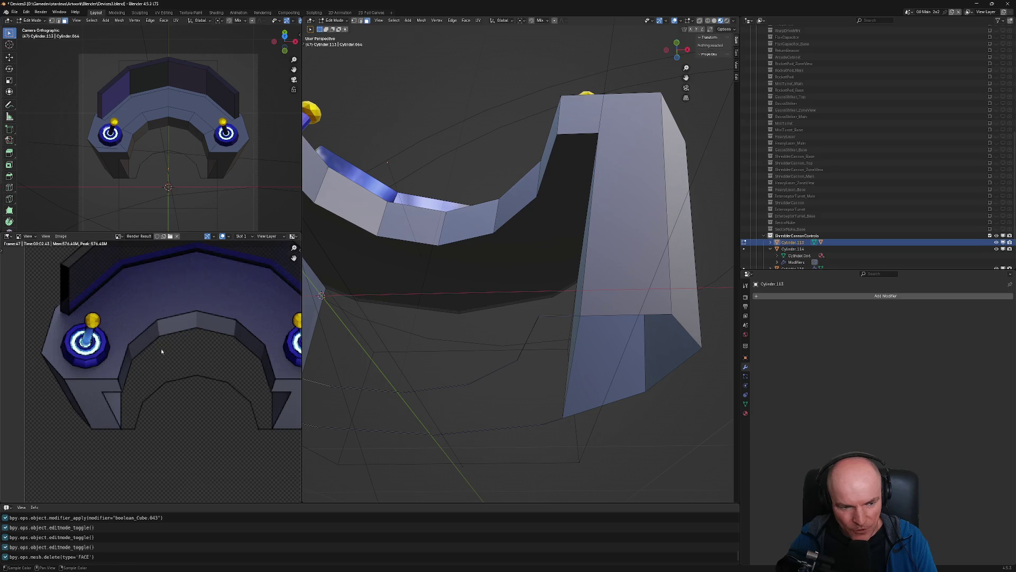
scroll(260, 384, "down", 3)
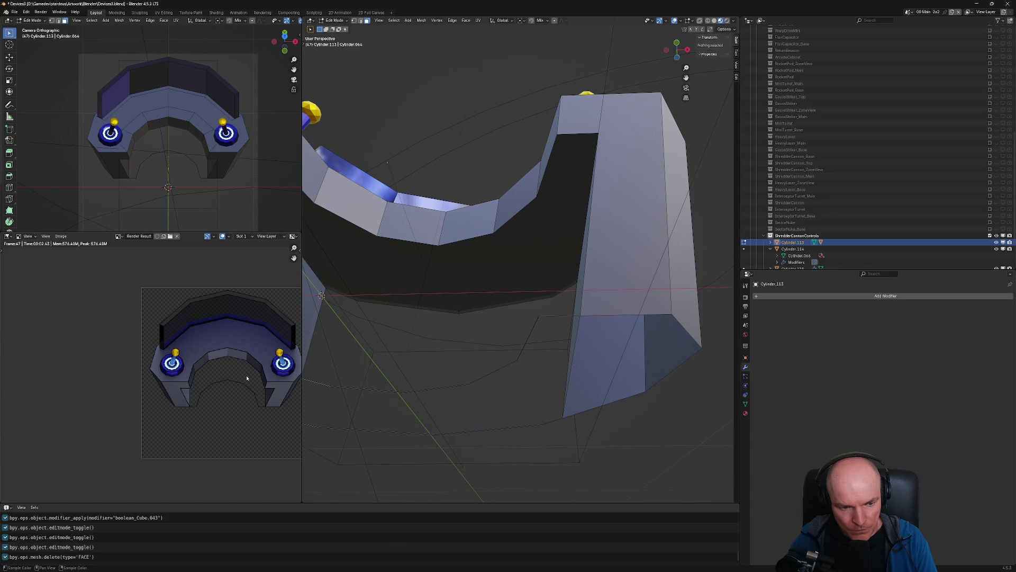
middle_click_drag(434, 402, 487, 386)
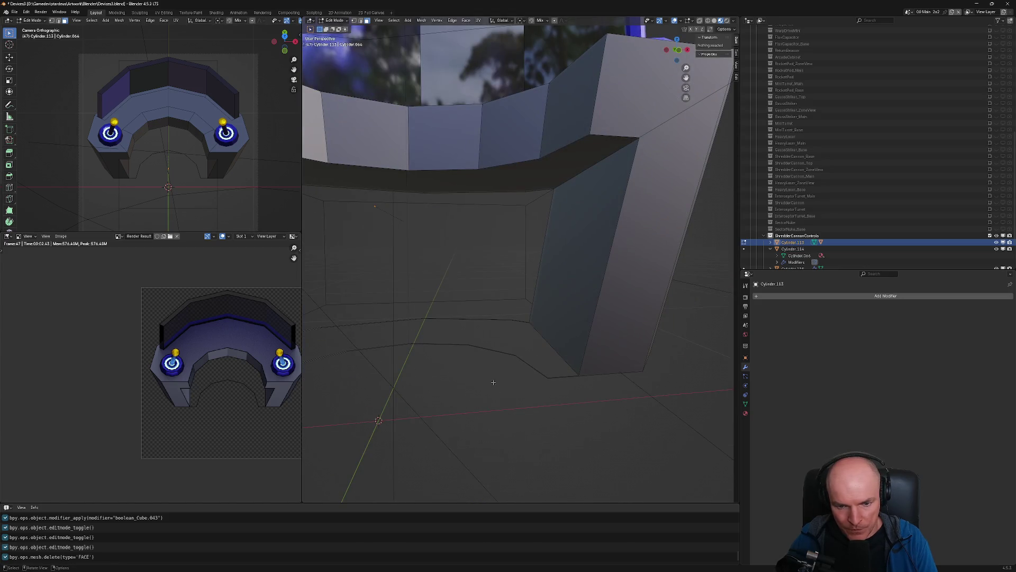
Select the curved inner front strip, return to Object Mode, and undo toward the unapplied boolean
key("l")
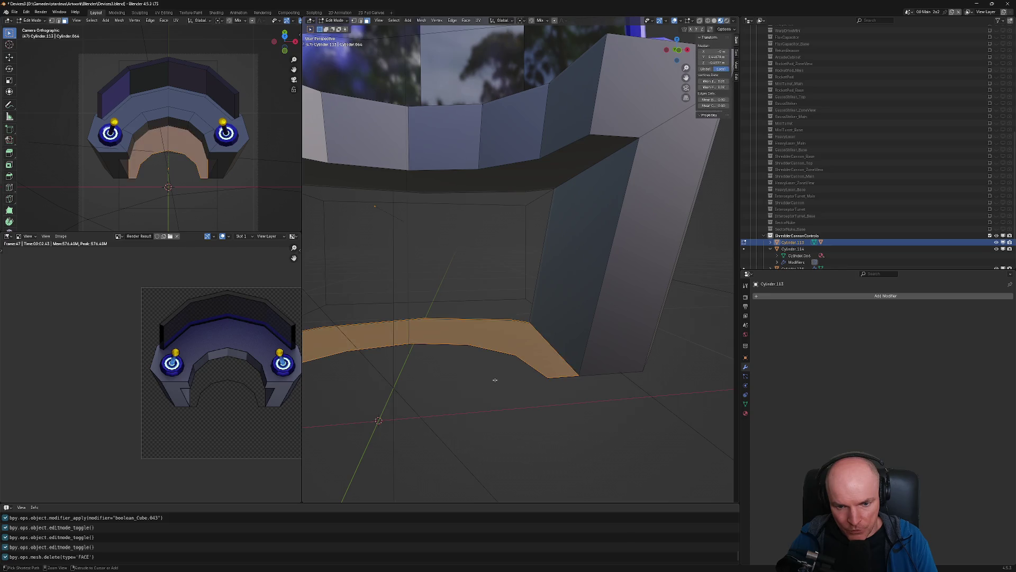
key("Tab")
key("Tab")
key("Tab")
key("ctrl+z")
key("ctrl+z")
key("ctrl+z")
Restore the boolean modifier and Cube.043 cutter, inspect the cutter's mesh, and render a preview
key("ctrl+z")
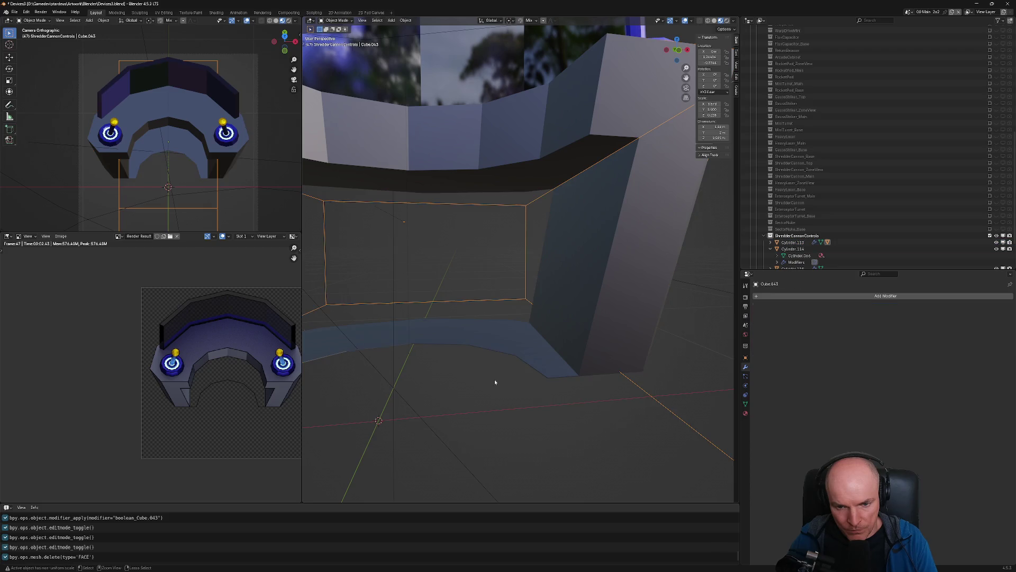
key("ctrl+z")
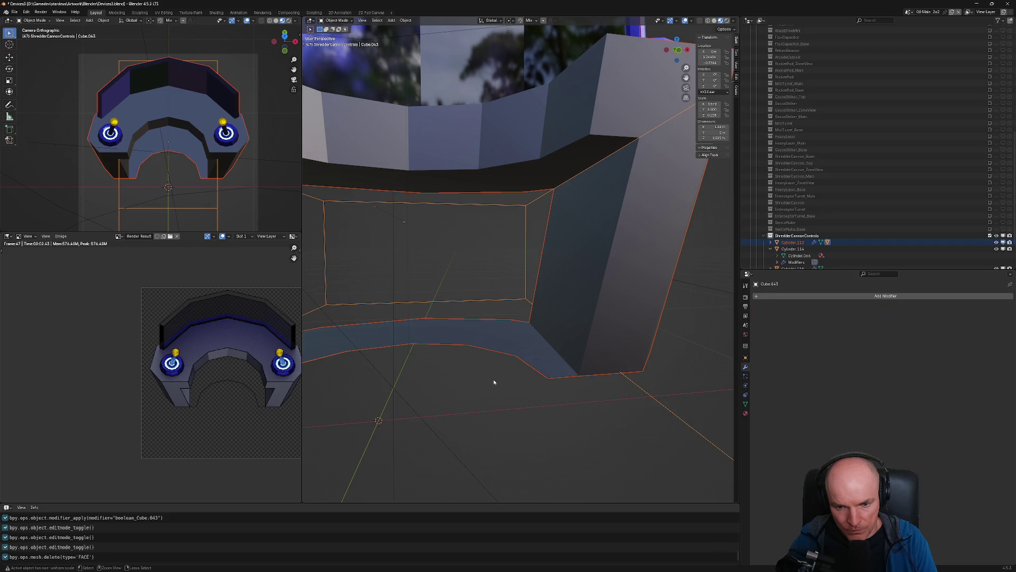
key("Tab")
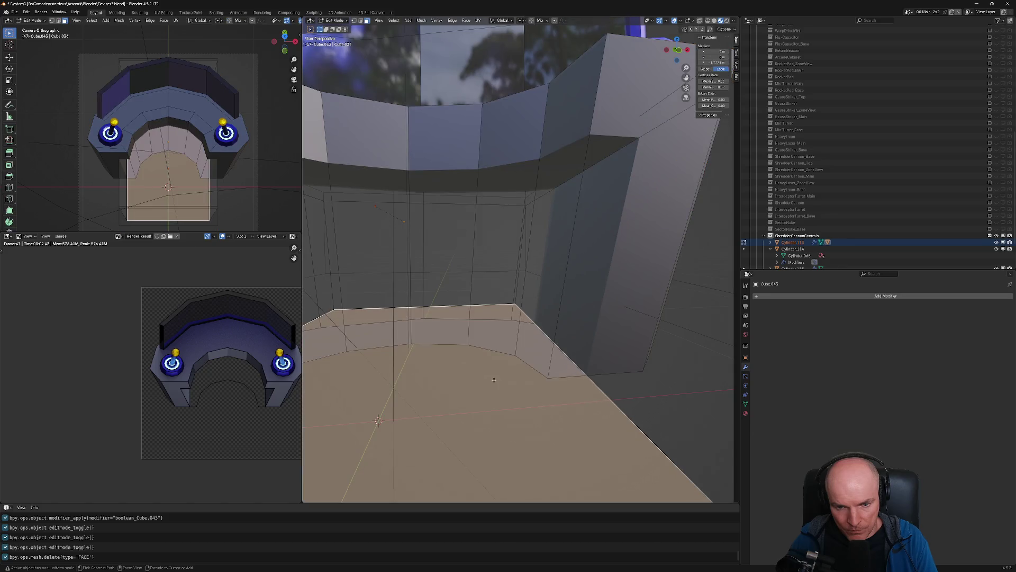
scroll(493, 379, "down", 5)
scroll(489, 373, "down", 3)
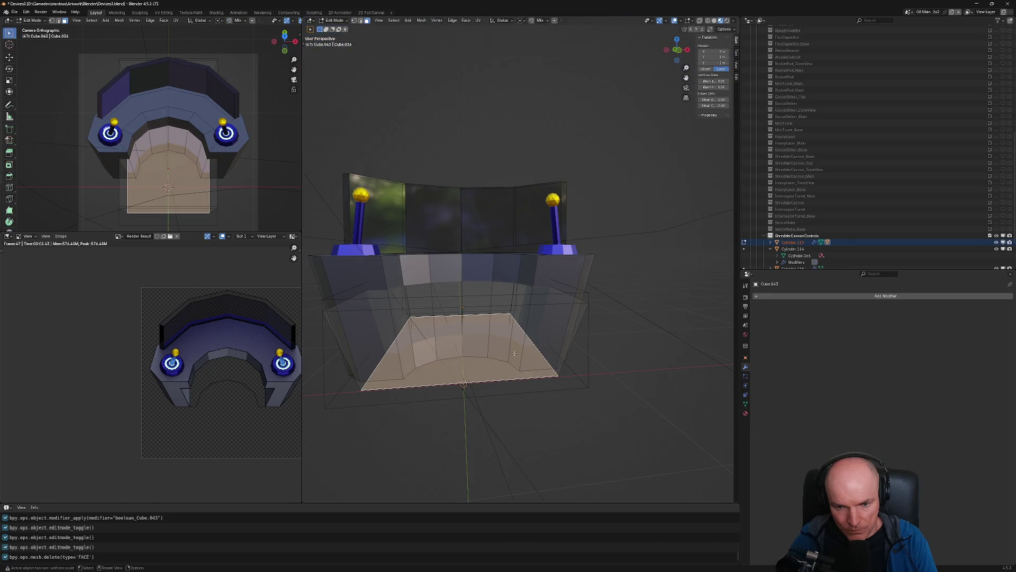
middle_click_drag(487, 365, 526, 363)
key("Tab")
key("F12")
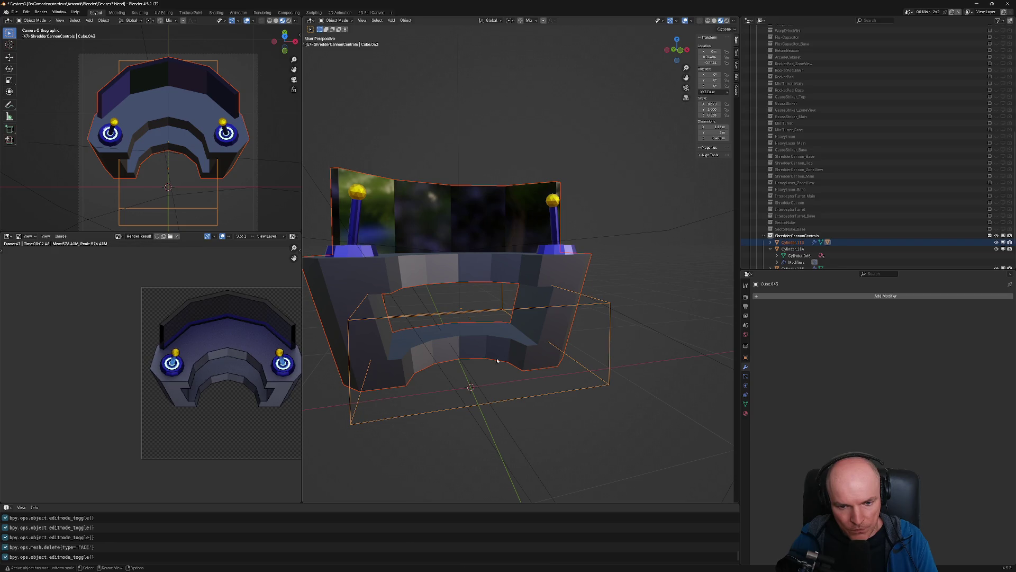
Remove the boolean_Cube.043 modifier from the console body and return to Object Mode
mouse_move(491, 342)
middle_mouse_down()
mouse_move(522, 418)
mouse_move(516, 350)
middle_mouse_up()
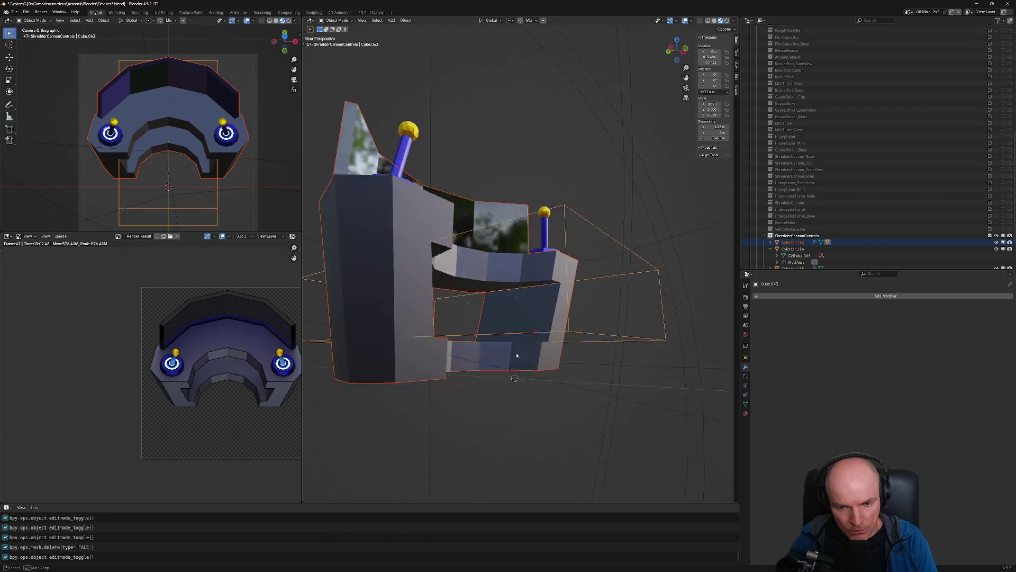
middle_click_drag(516, 349, 526, 320)
left_click(526, 279)
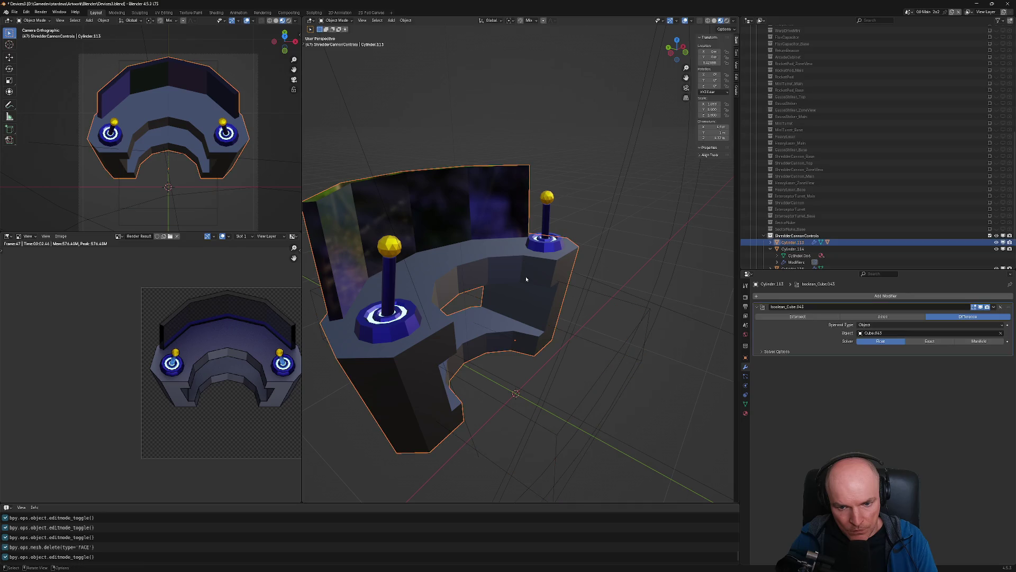
key("Tab")
left_click(534, 339)
middle_click_drag(535, 339, 507, 360)
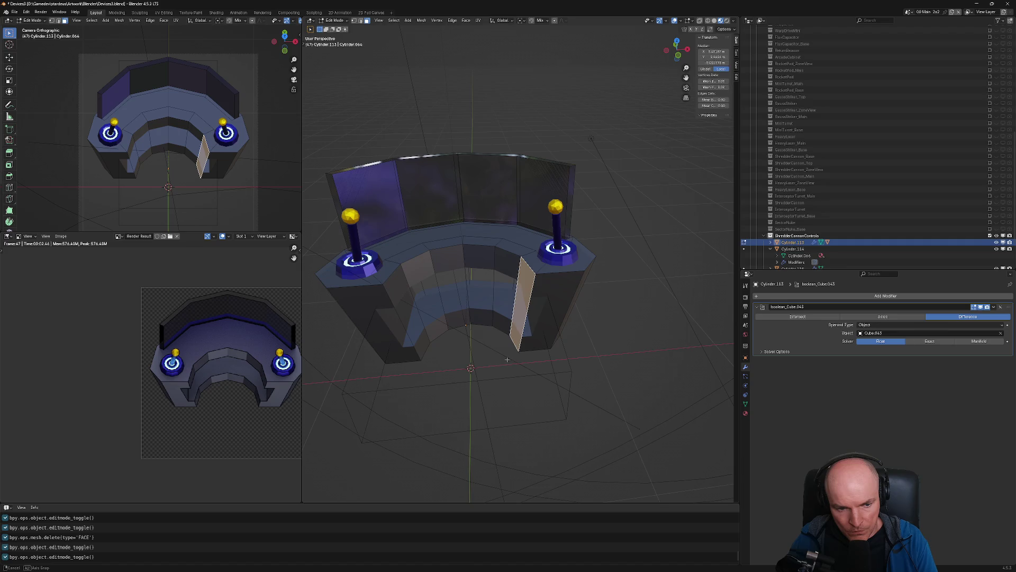
middle_click_drag(507, 359, 493, 358)
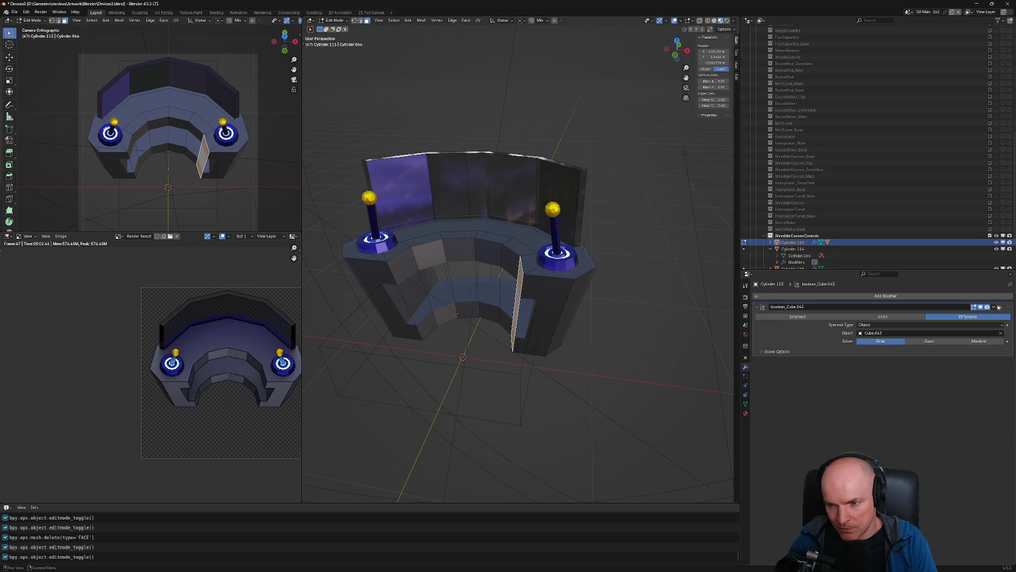
left_click(999, 307)
key("Tab")
Delete the Cube.043 box cutter and render a new preview
left_click(525, 359)
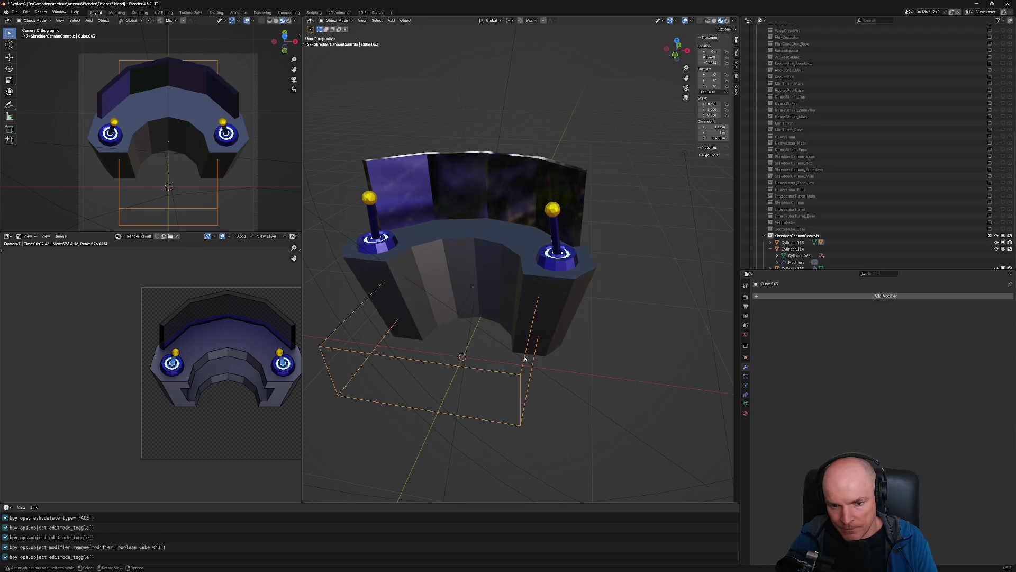
key("x")
left_click(516, 356)
key("F12")
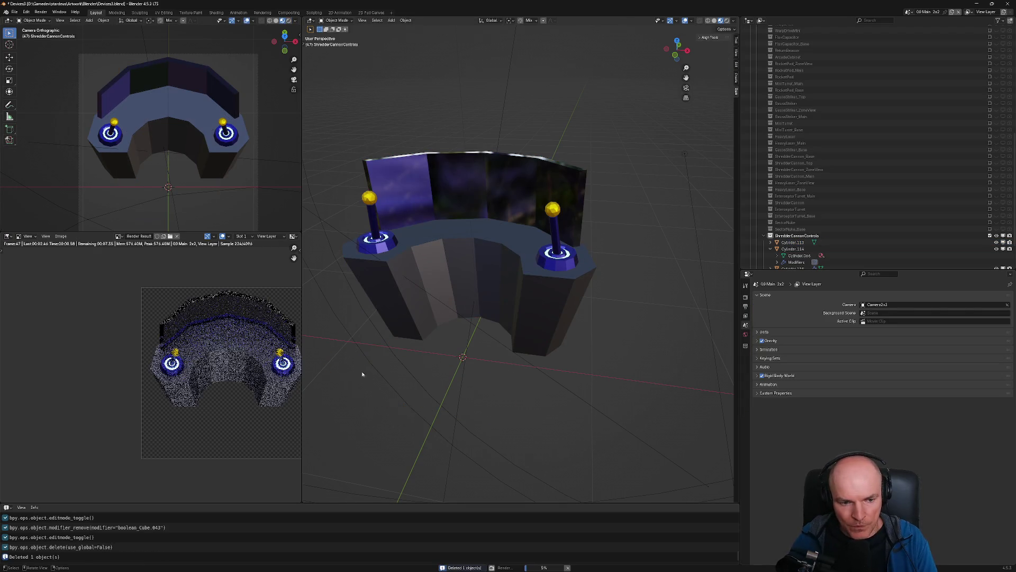
Add three centred horizontal loop cuts to the console body's front base
middle_click_drag(362, 374, 540, 293)
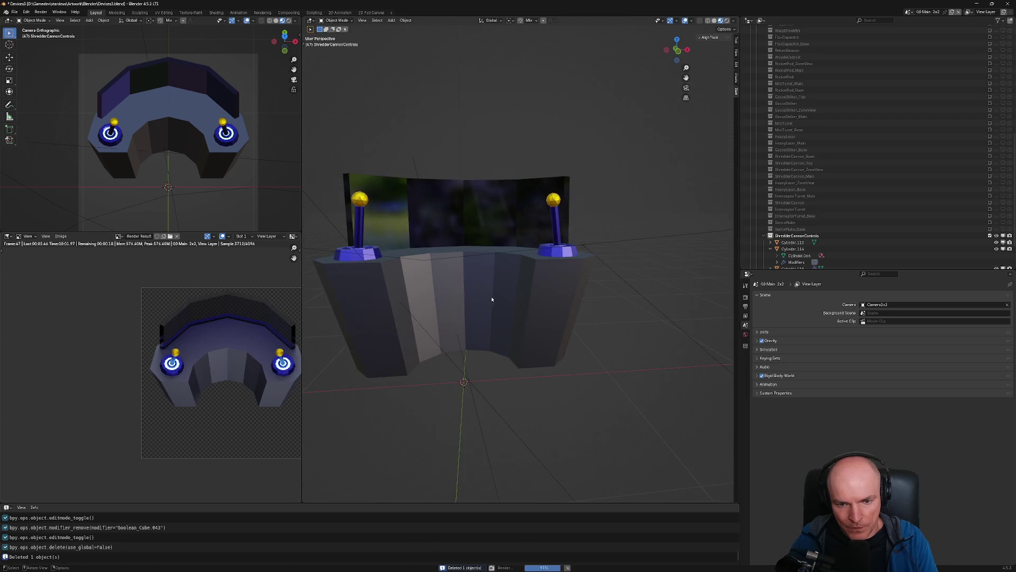
left_click(541, 293)
scroll(531, 299, "up", 4)
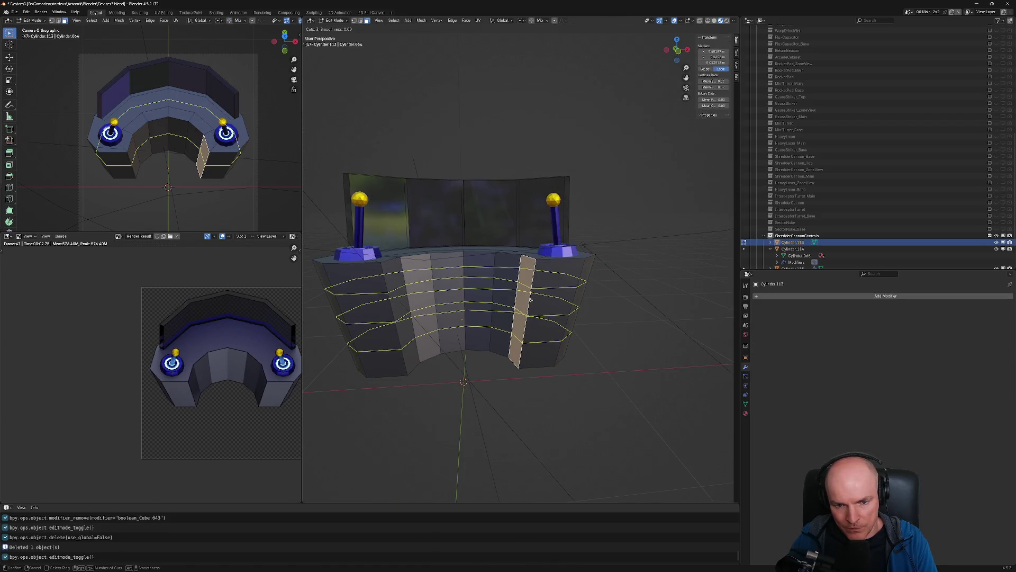
scroll(531, 301, "down", 3)
scroll(530, 300, "up", 1)
left_click(531, 302)
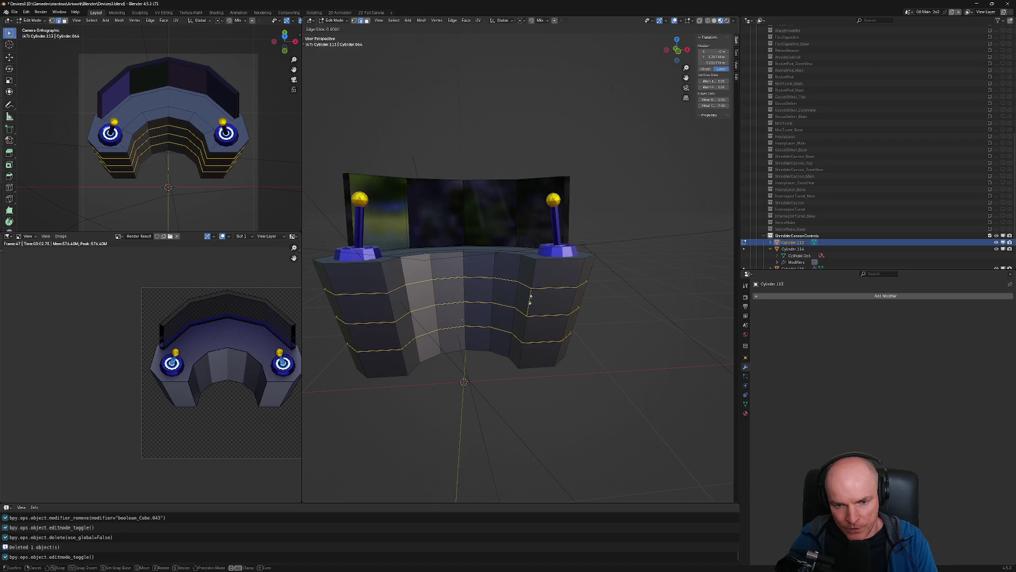
right_click(532, 325)
middle_click_drag(532, 325, 521, 307)
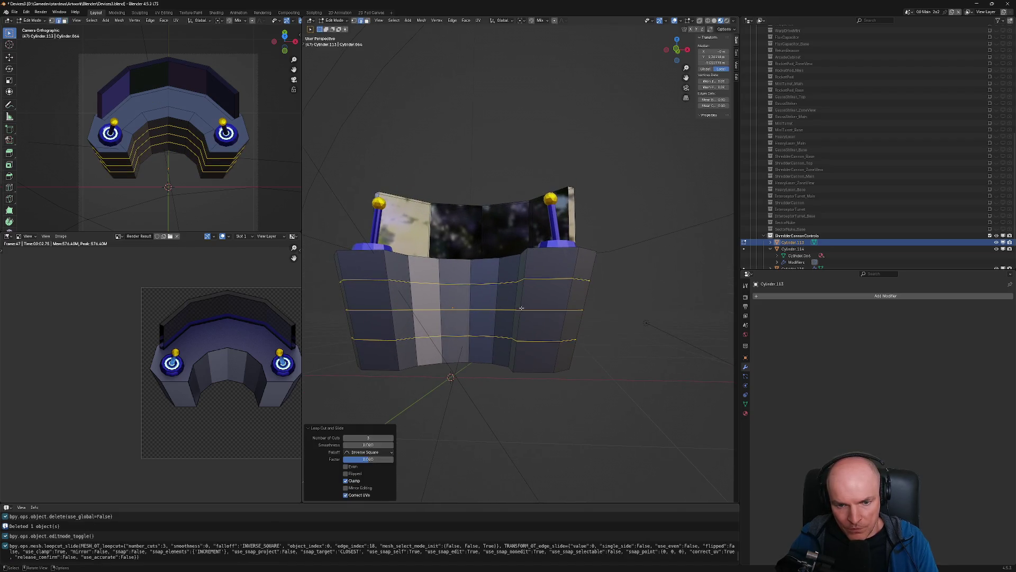
Add four more horizontal edge loops around the base, left unslid
key("ctrl+r")
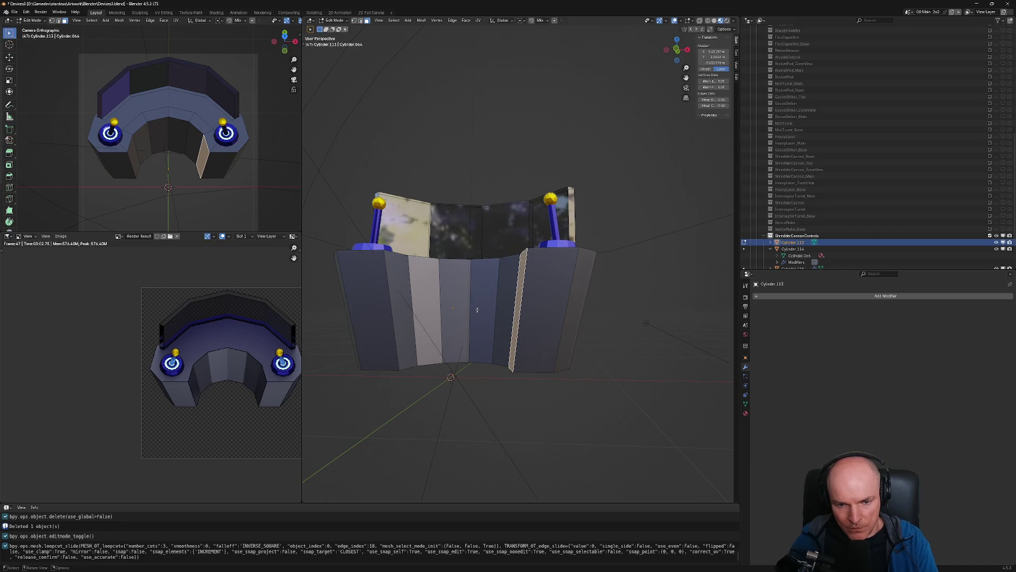
scroll(512, 310, "up", 2)
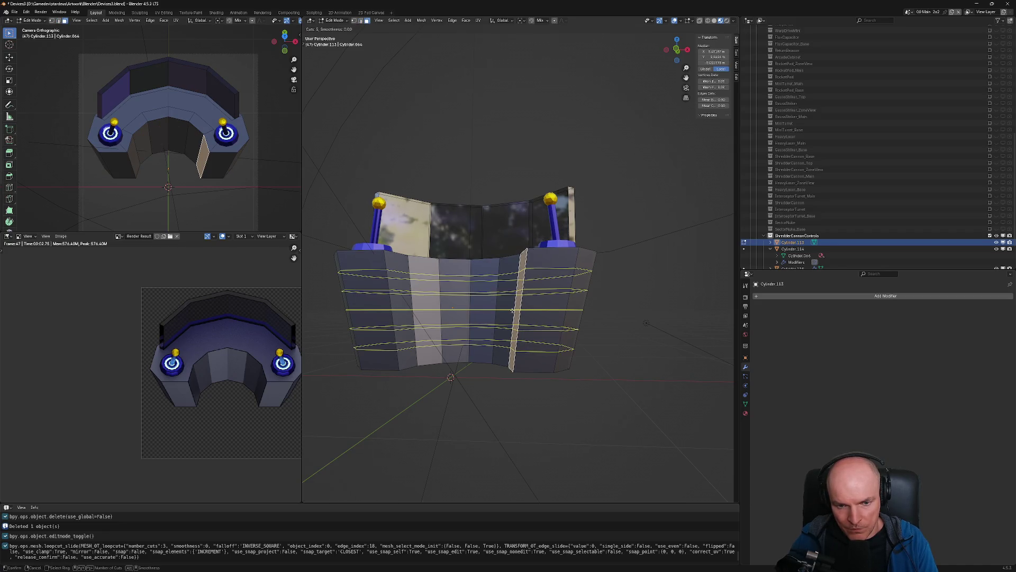
scroll(513, 310, "down", 1)
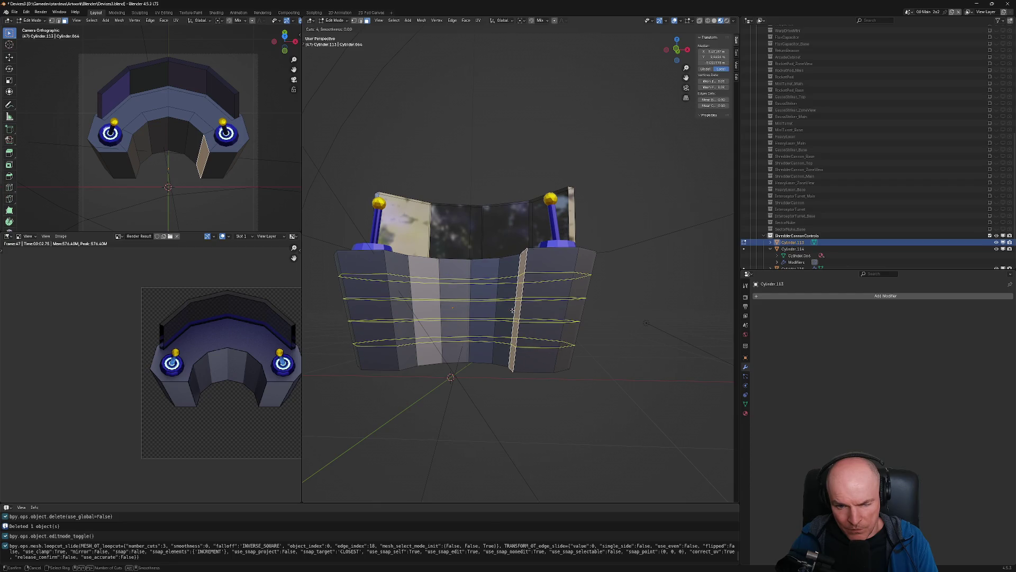
left_click(512, 310)
right_click(512, 310)
mouse_move(513, 310)
middle_mouse_down()
mouse_move(484, 309)
mouse_move(517, 290)
middle_mouse_up()
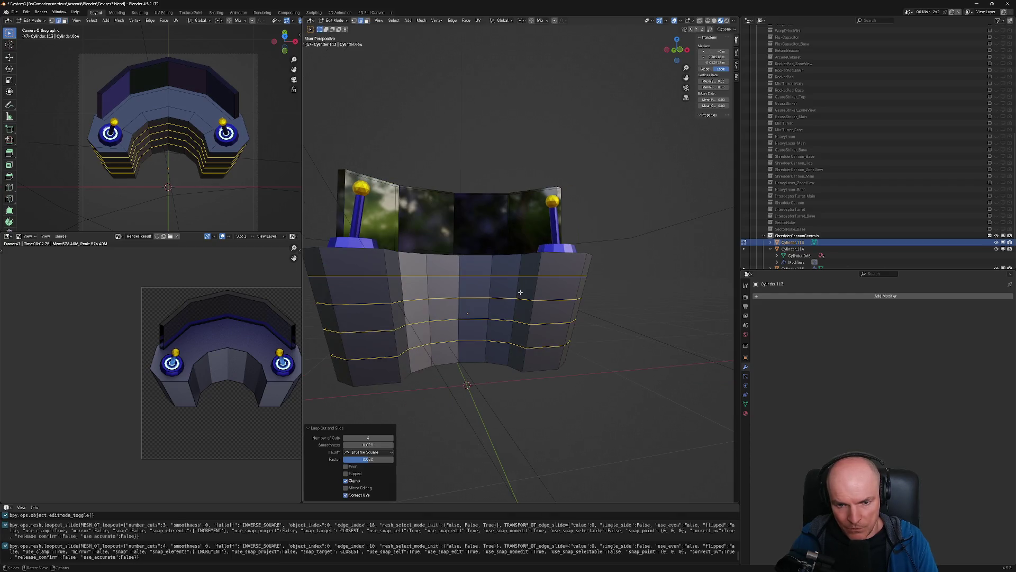
Select the upper and lower face bands and extrude them in place with Extrude Faces
key("alt+a")
key("3")
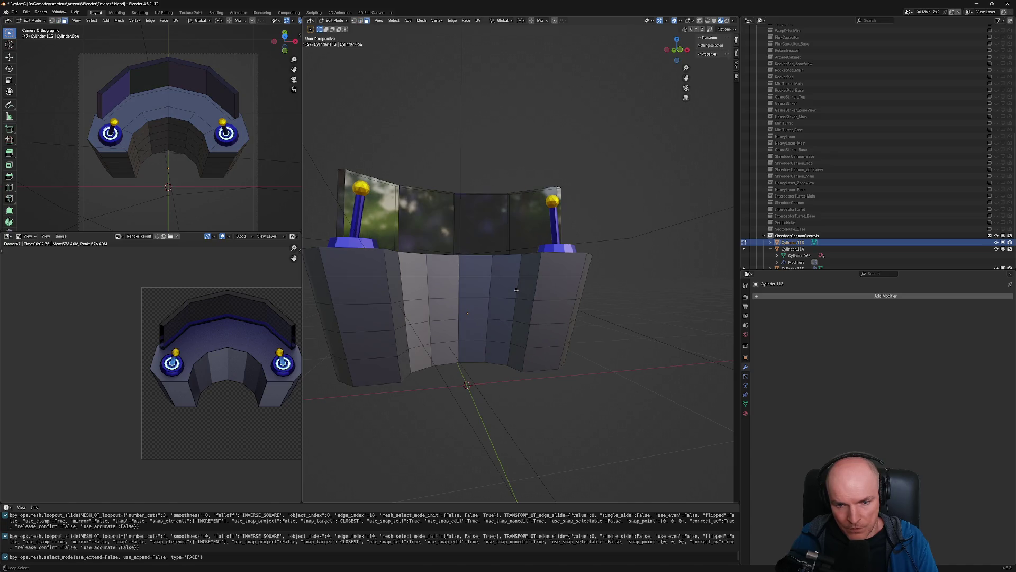
left_click(517, 291, "alt")
left_click(513, 332, "alt+shift")
key("alt+e")
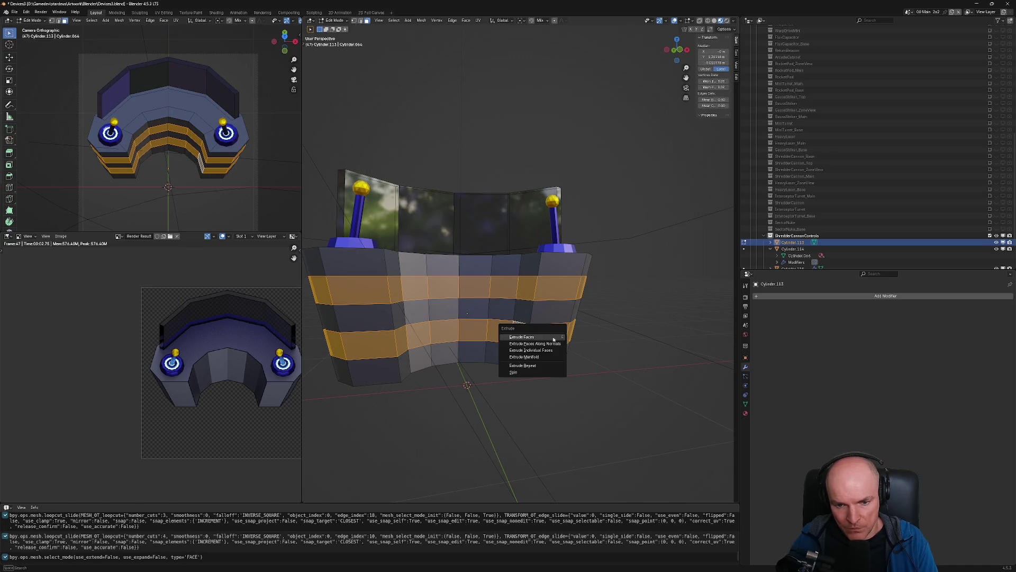
left_click(551, 338)
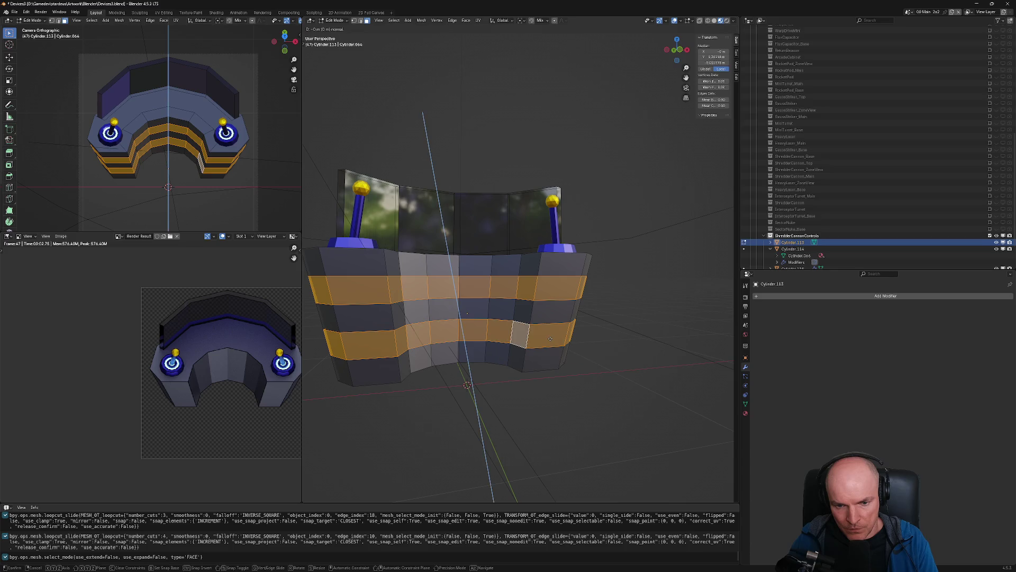
right_click(551, 339)
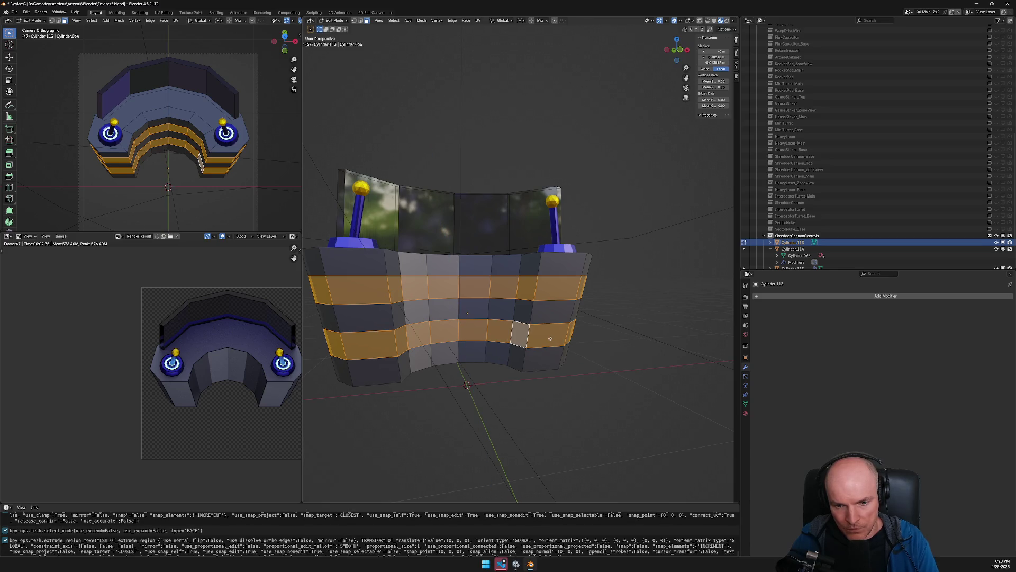
key("ctrl+z")
key("ctrl+z")
Re-add the lower face band in Blender, then review the AI's AISys.cs changes and AllowedMindIdsDeniedMessage
left_click(528, 336, "alt+shift")
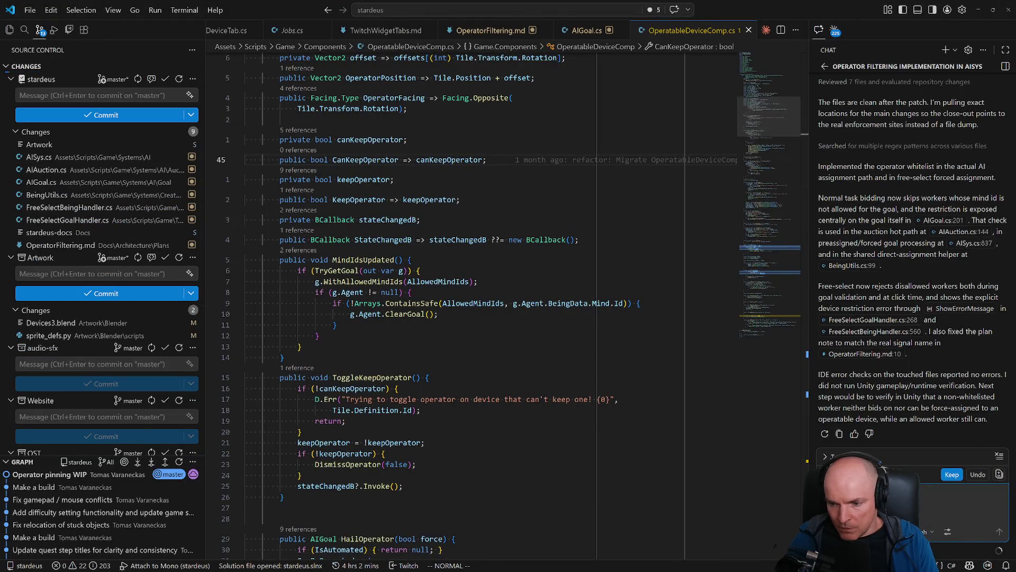
left_click(857, 475)
left_click(845, 411)
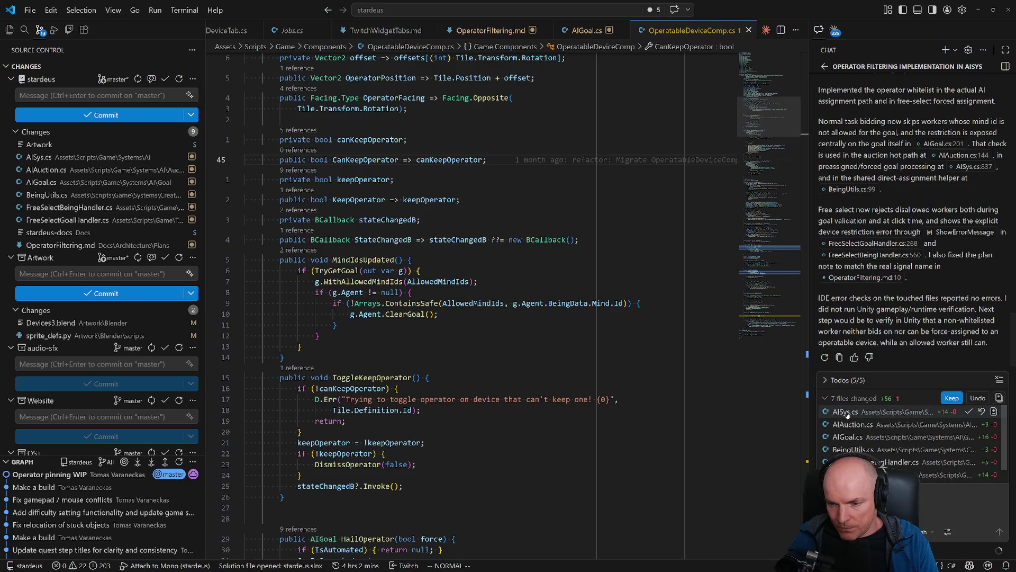
scroll(551, 307, "down", 5)
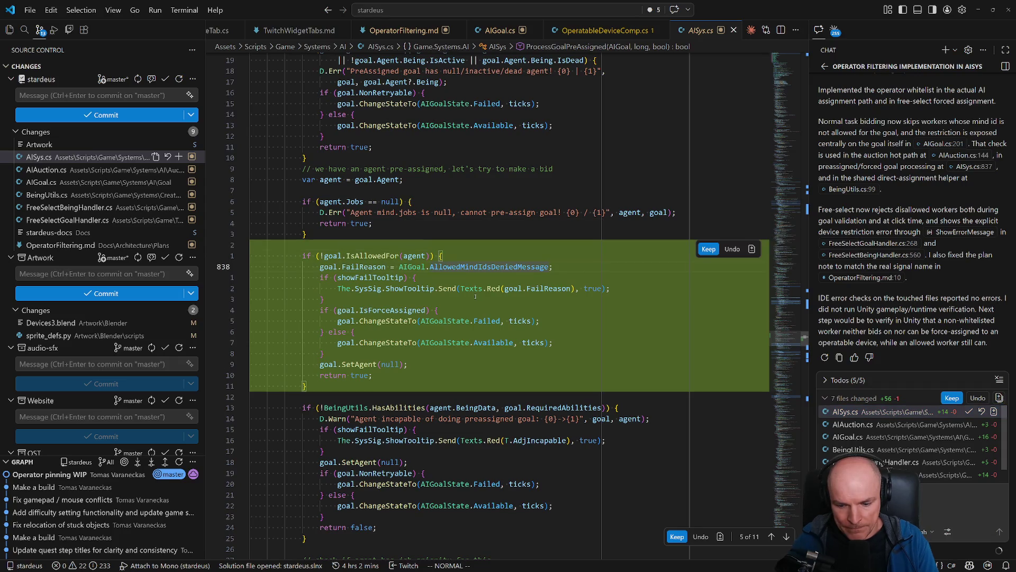
left_click(451, 267, "ctrl")
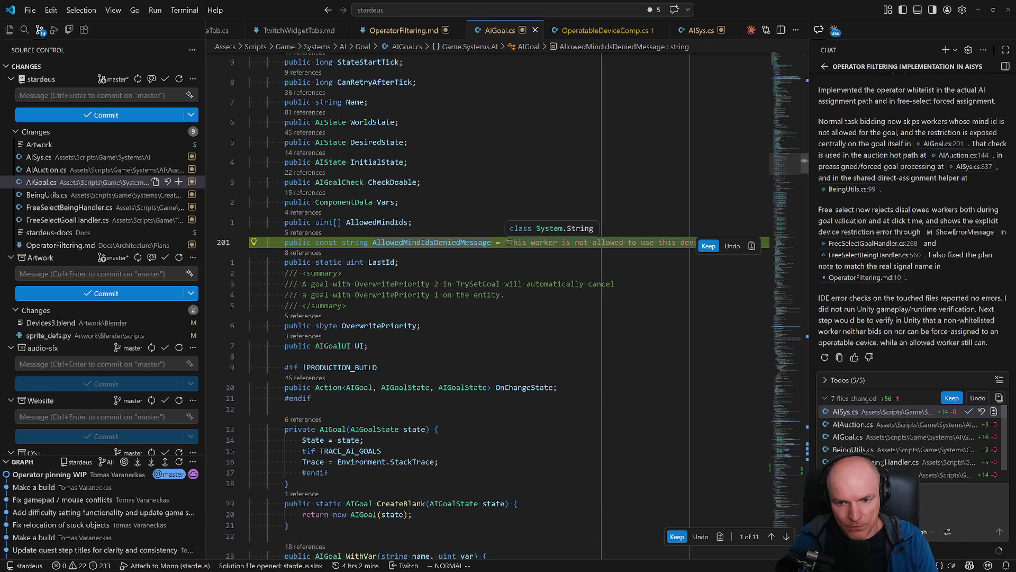
Review the changes in AIAuction.cs, AIGoal.cs, BeingUtils.cs, both FreeSelect handlers, and OperatorFiltering.md
left_click(852, 424)
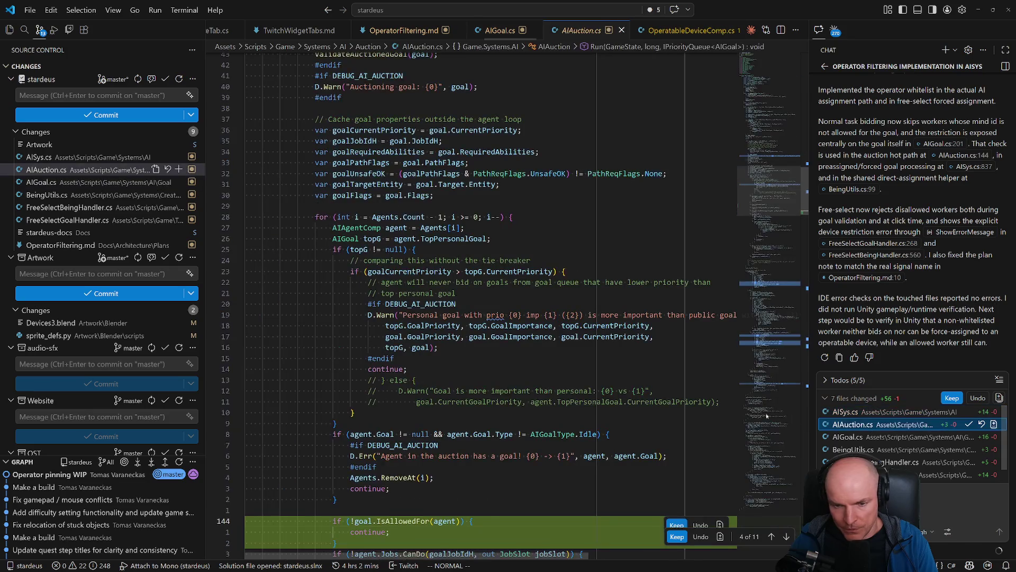
scroll(410, 396, "down", 2)
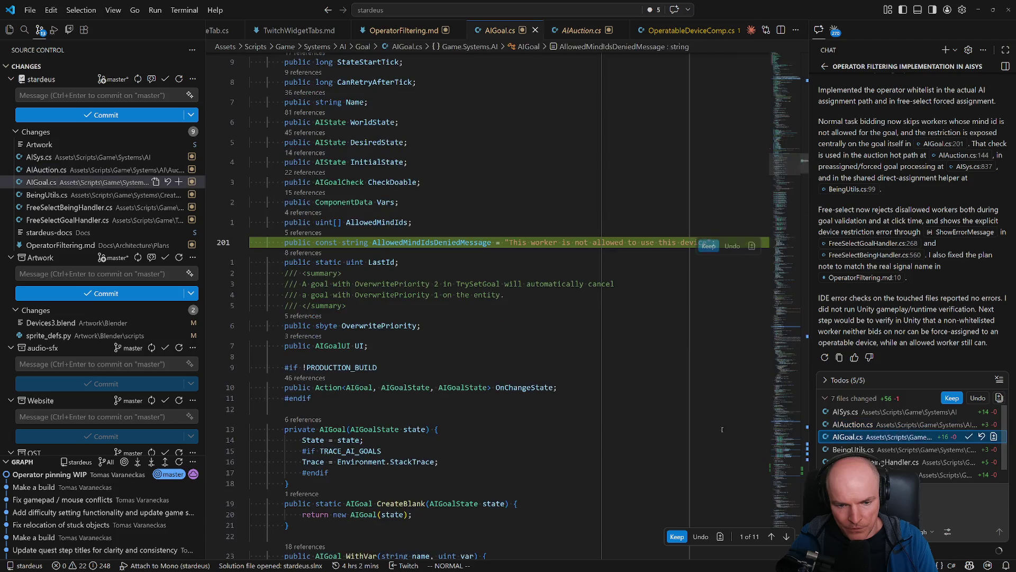
left_click(847, 437)
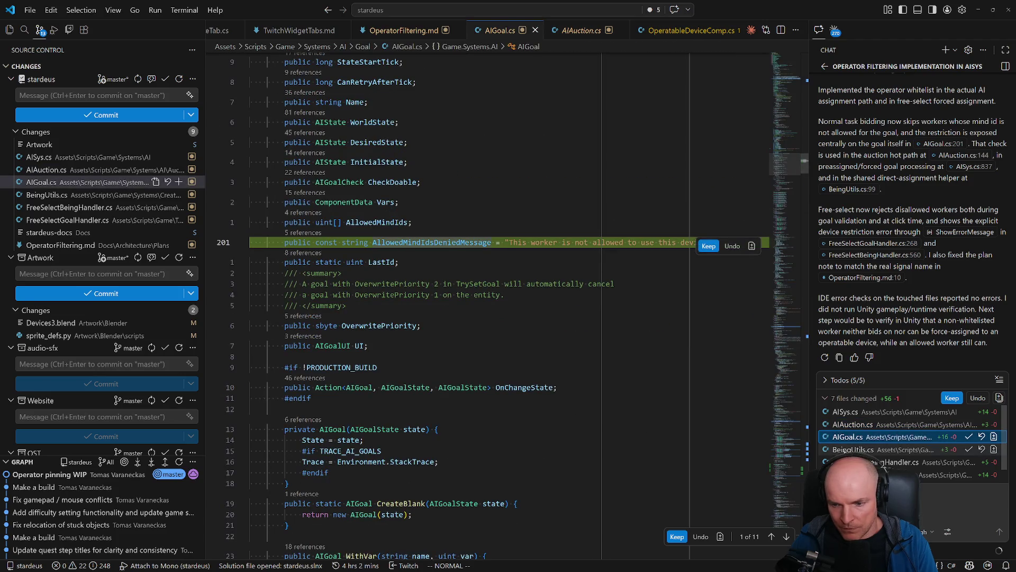
left_click(847, 449)
scroll(417, 405, "down", 2)
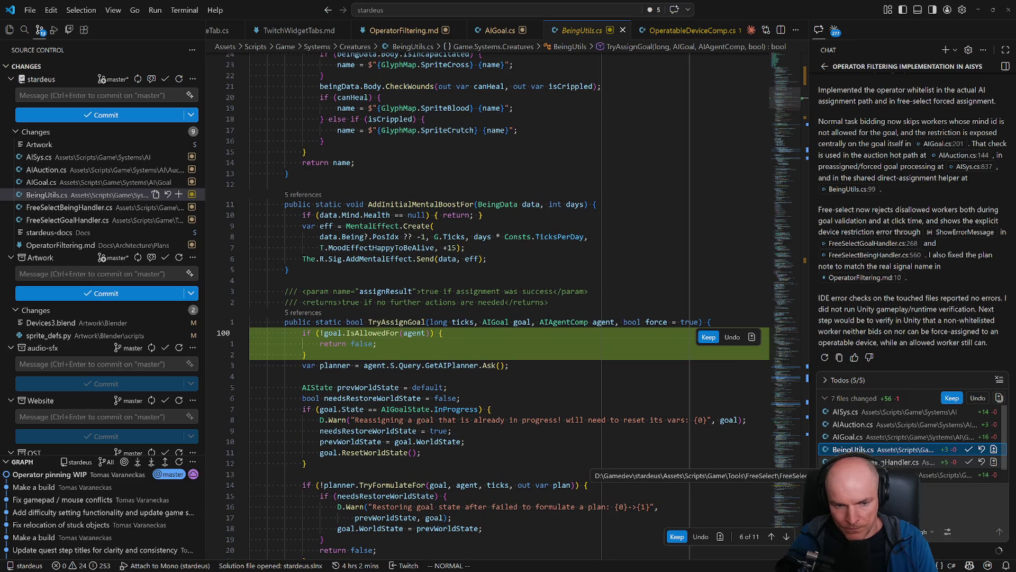
left_click(895, 461)
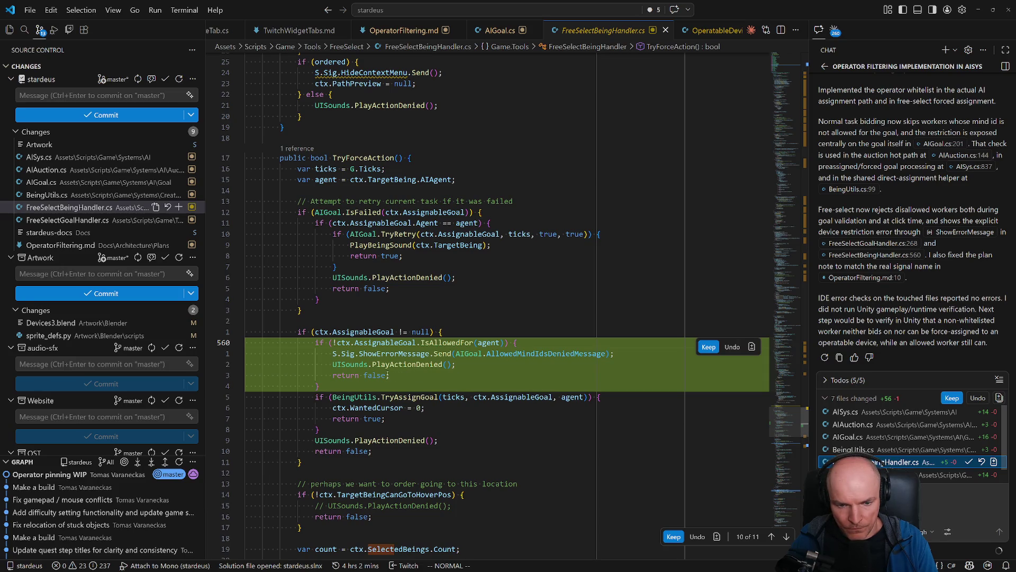
left_click(826, 474)
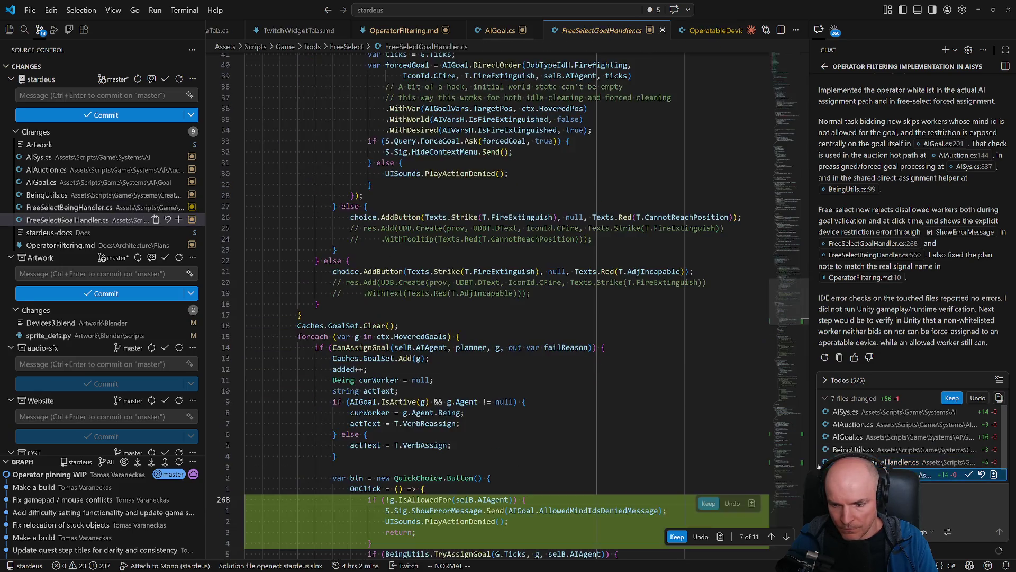
scroll(486, 382, "down", 5)
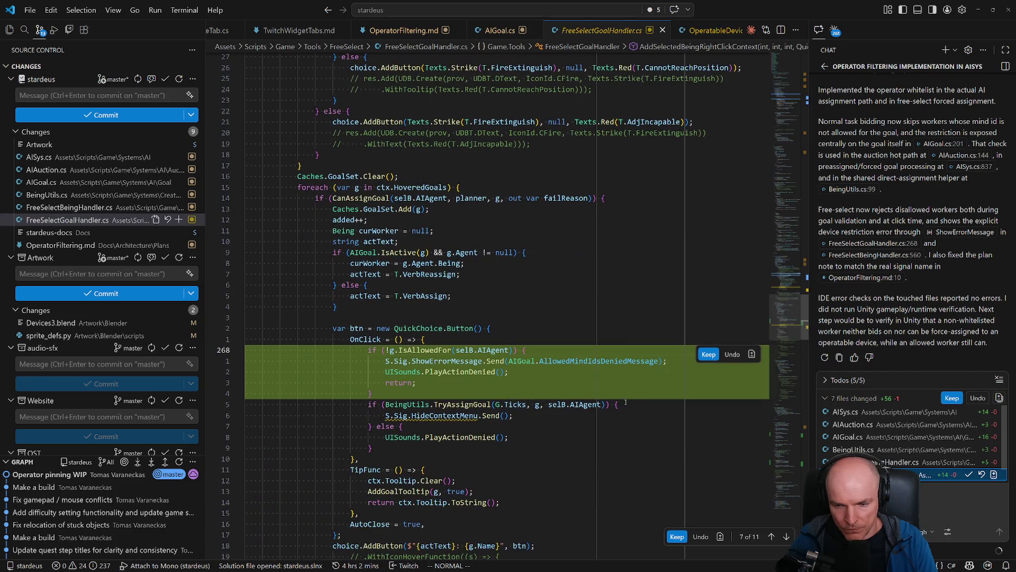
scroll(881, 450, "down", 1)
left_click(895, 474)
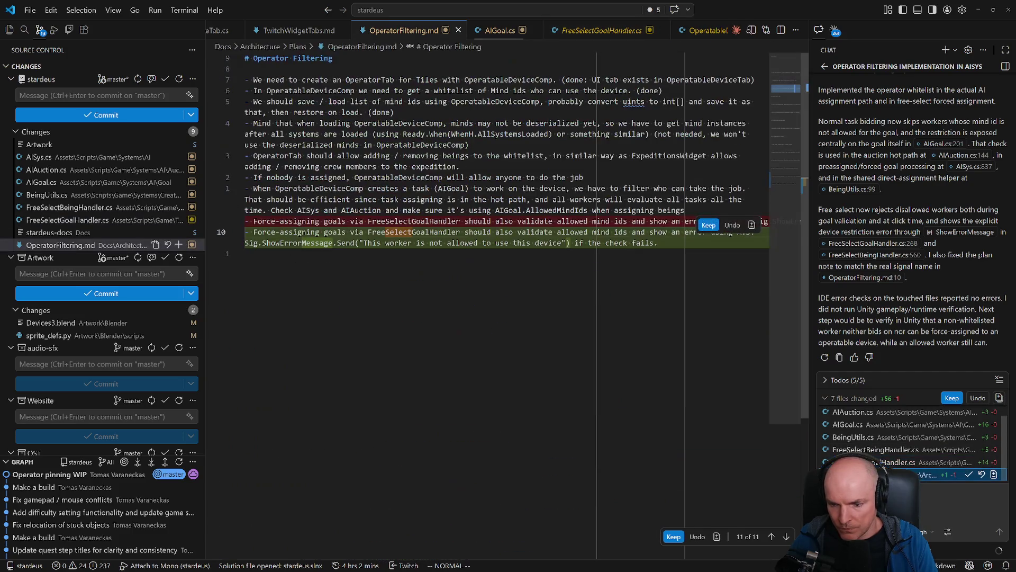
left_click(881, 449)
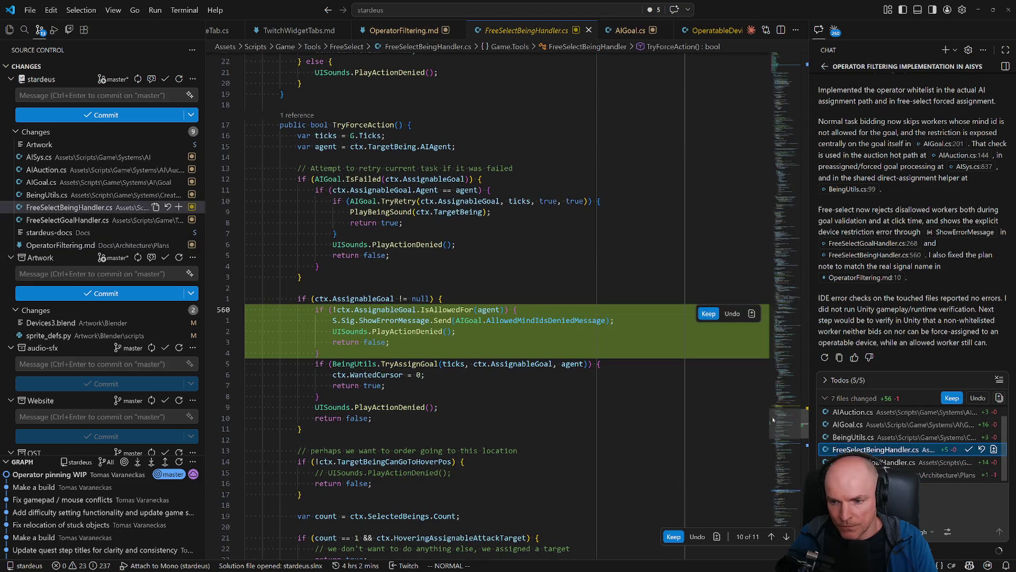
Keep all the AI's edits, open AIGoal.cs's diff, and copy the worker-not-allowed message text
left_click(950, 398)
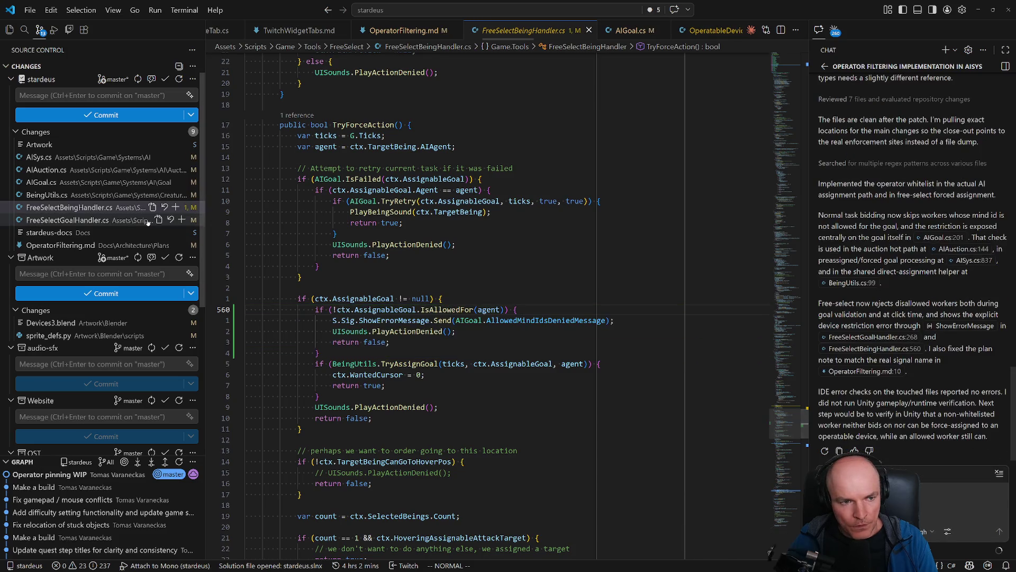
left_click(40, 182)
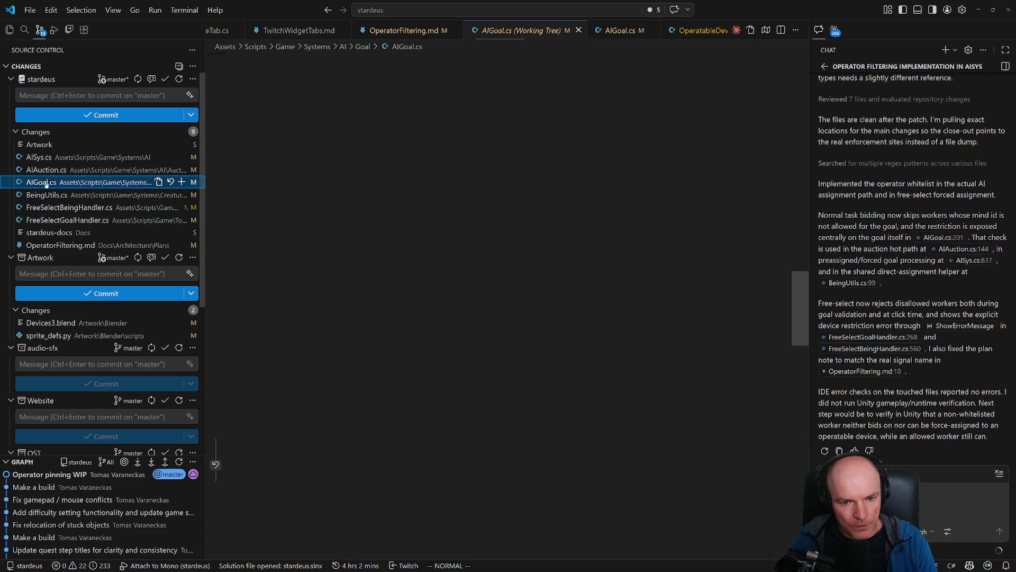
left_click(536, 300)
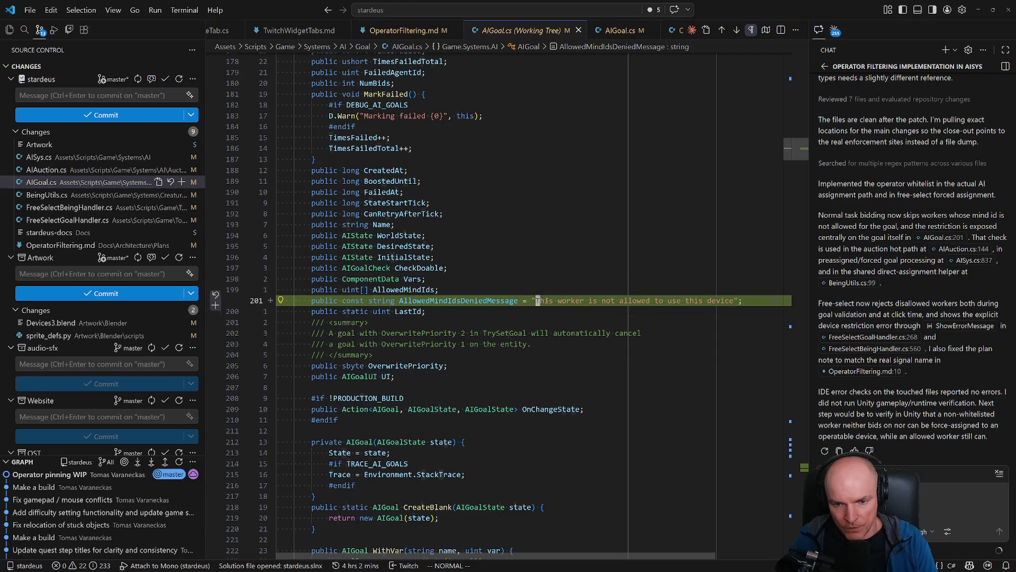
left_click_drag(535, 300, 733, 300)
key("Escape")
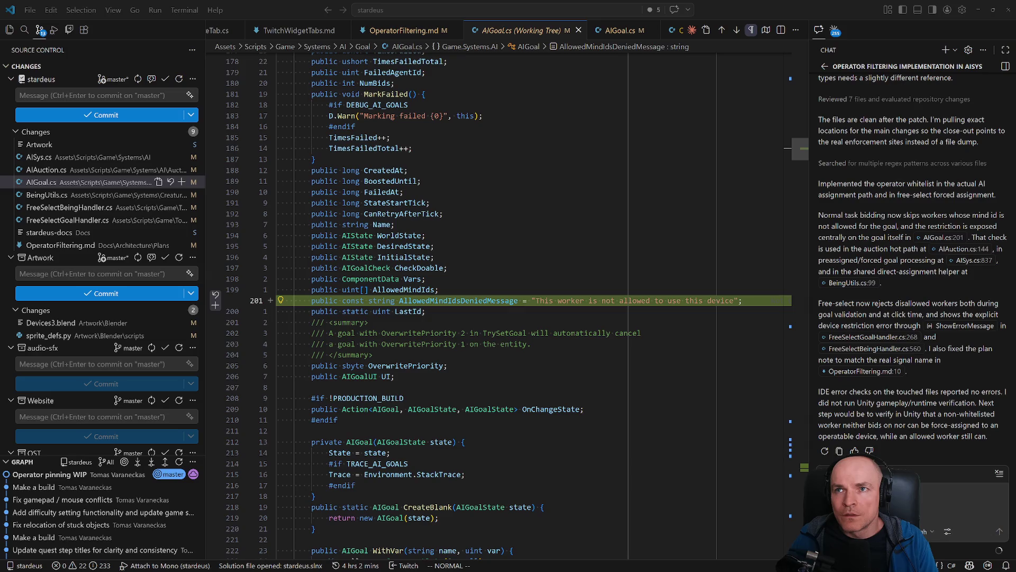
Maximize the Stardeus_English_Dev sheet and paste the denied message into B423
left_click_drag(627, 7, 402, 189)
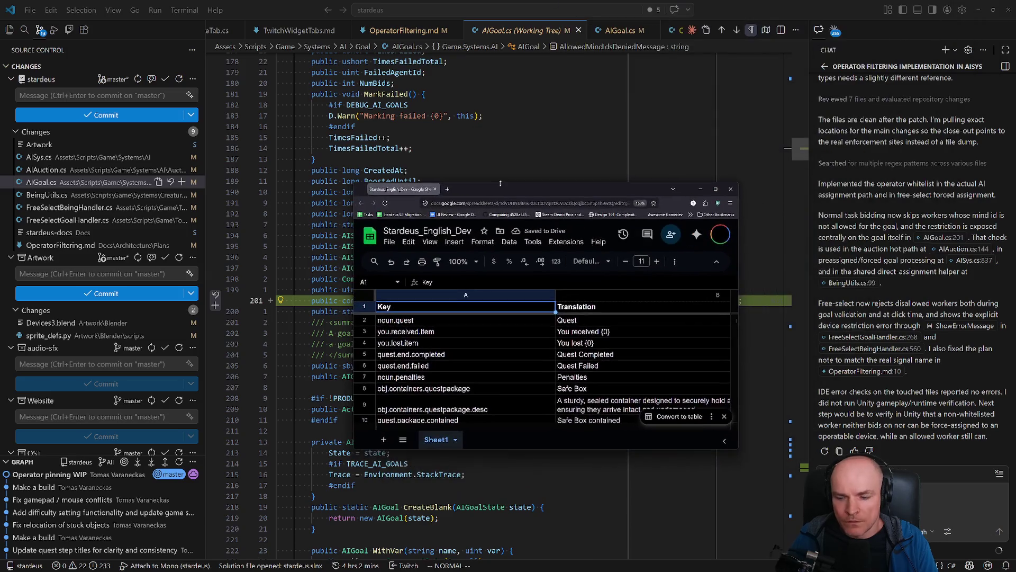
left_click(715, 189)
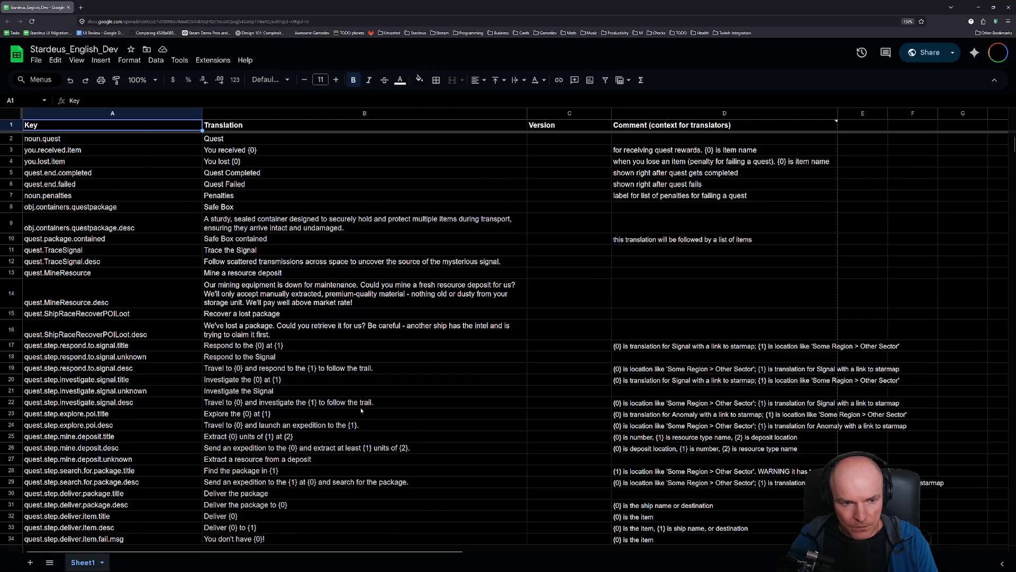
scroll(631, 435, "down", 10)
left_click_drag(1013, 165, 1013, 333)
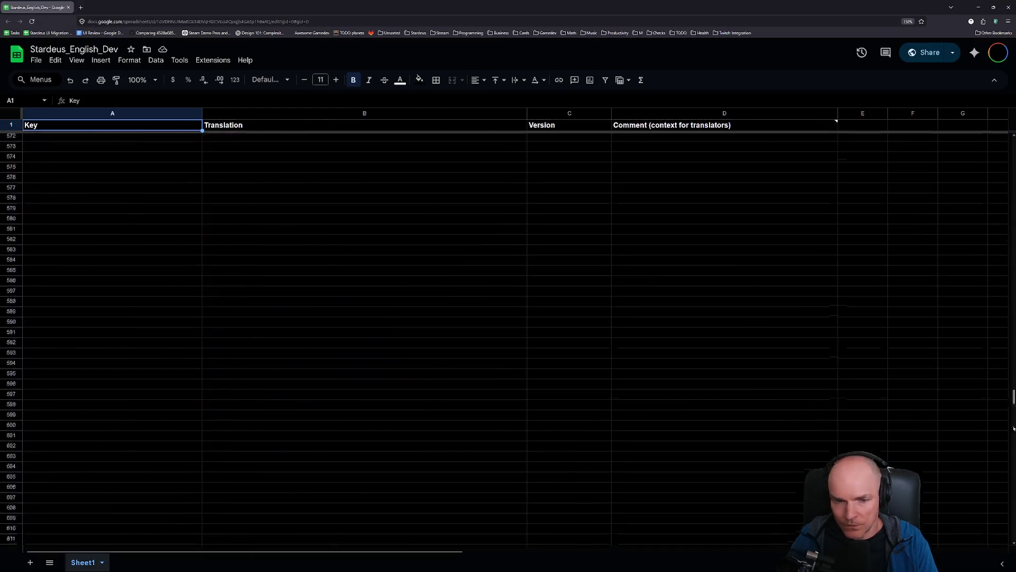
left_click(222, 313)
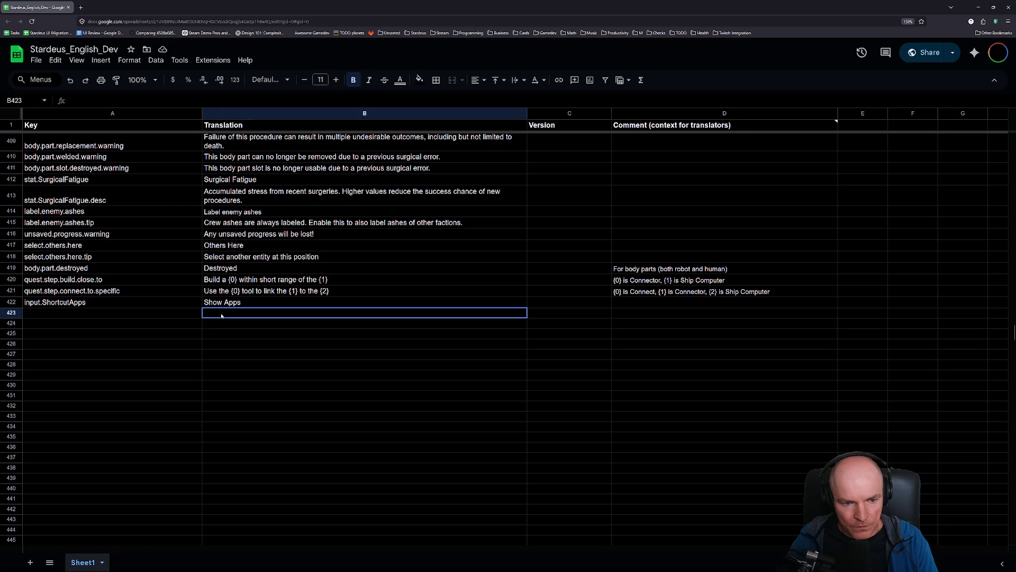
type("This worker is not allowed to use this device")
Enter the key worker.not.allowed.here in cell A423
left_click(157, 313)
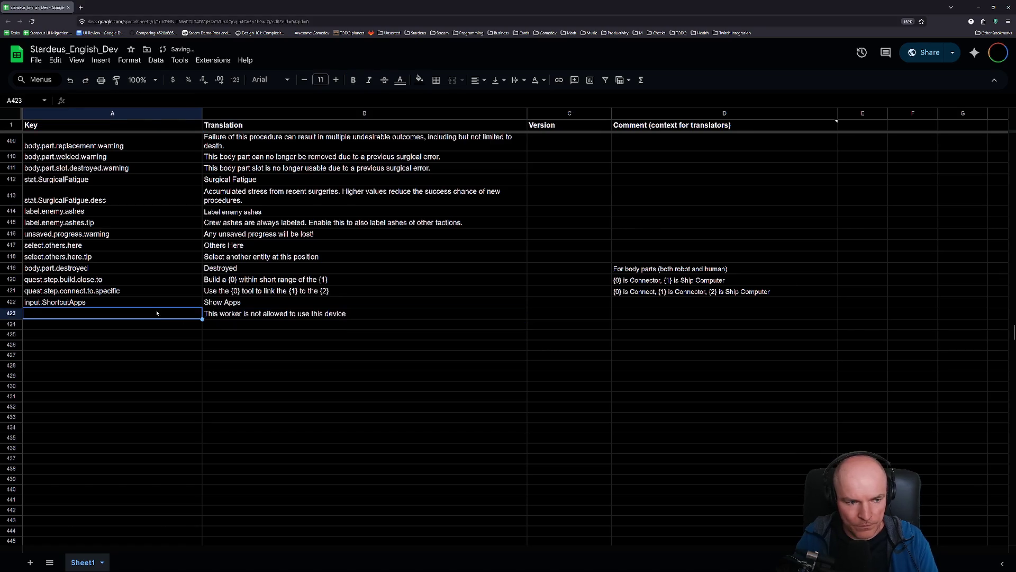
type("allowed.her")
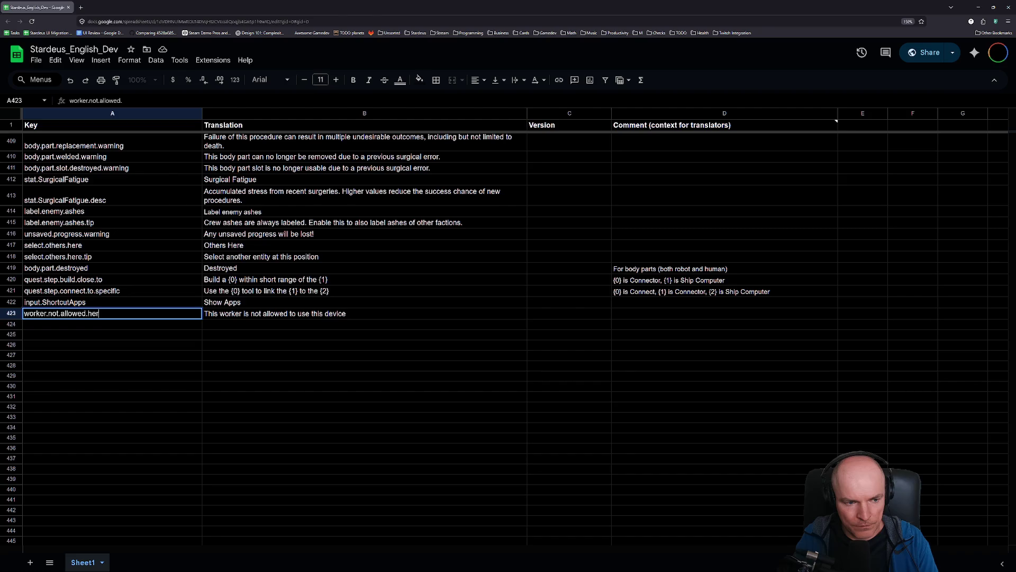
type("e")
key("Return")
Edit B423's translation to end with a period
double_click(309, 313)
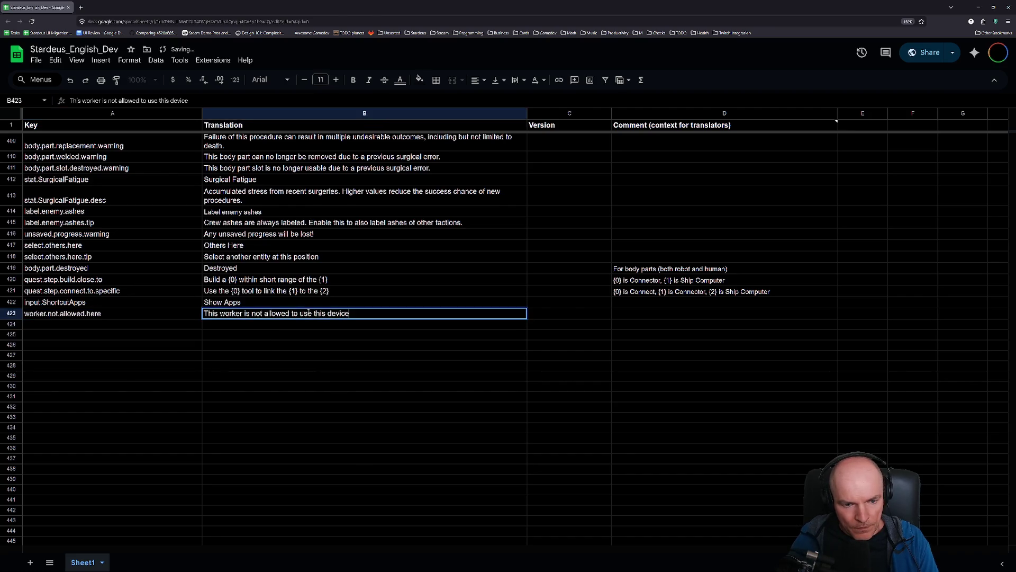
left_click_drag(364, 313, 164, 312)
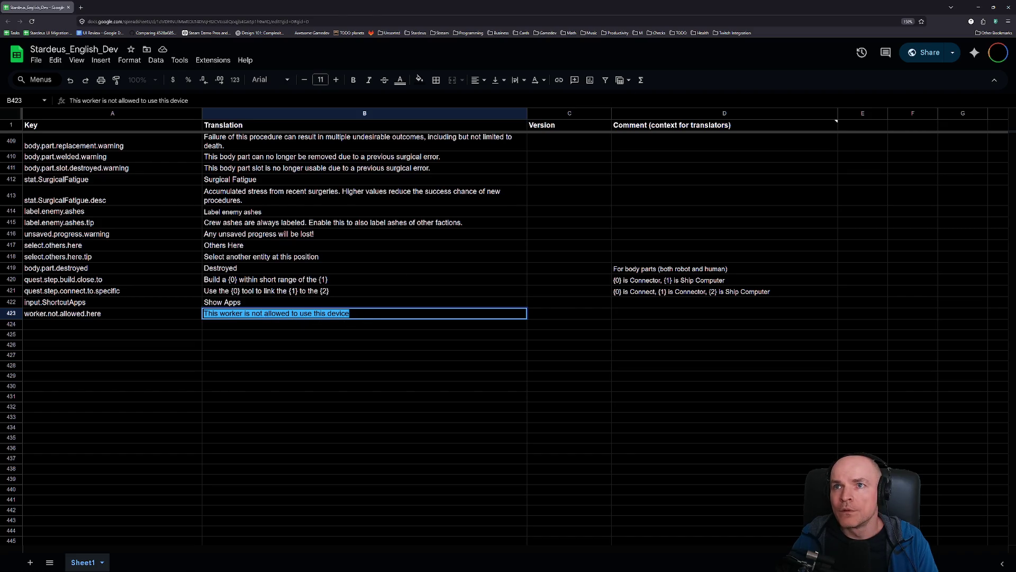
key("alt+Tab")
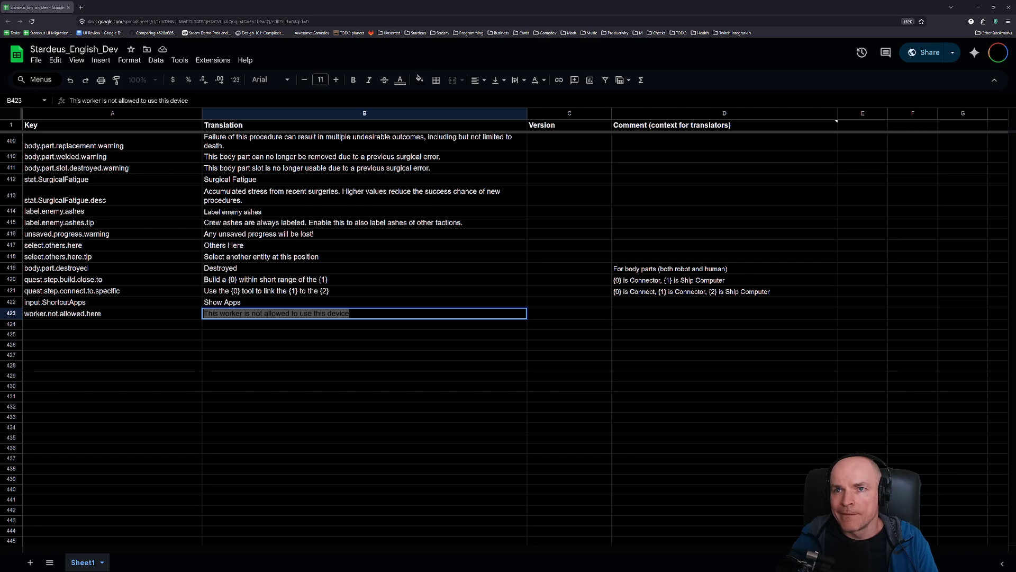
left_click(369, 316)
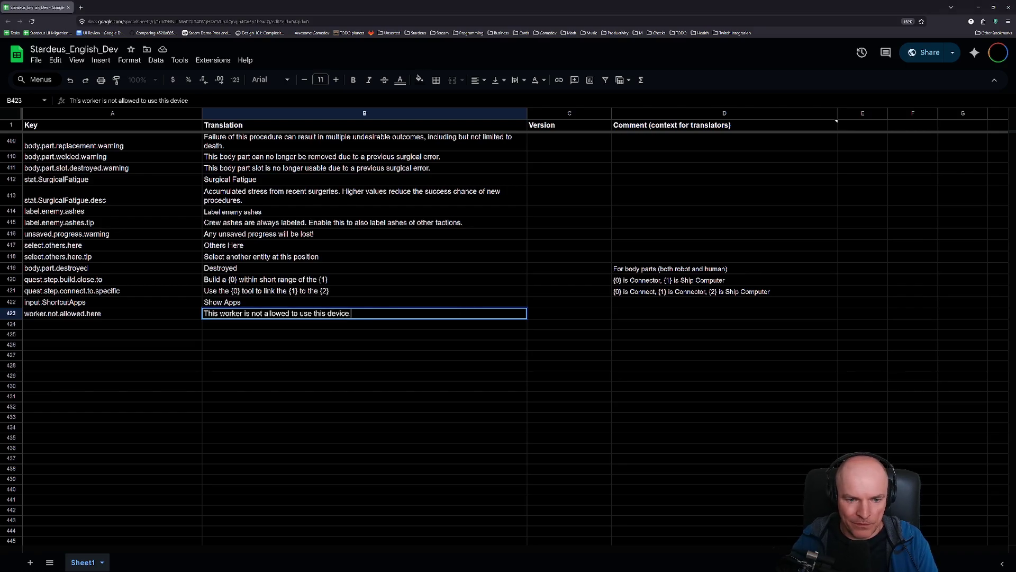
type(".")
key("Return")
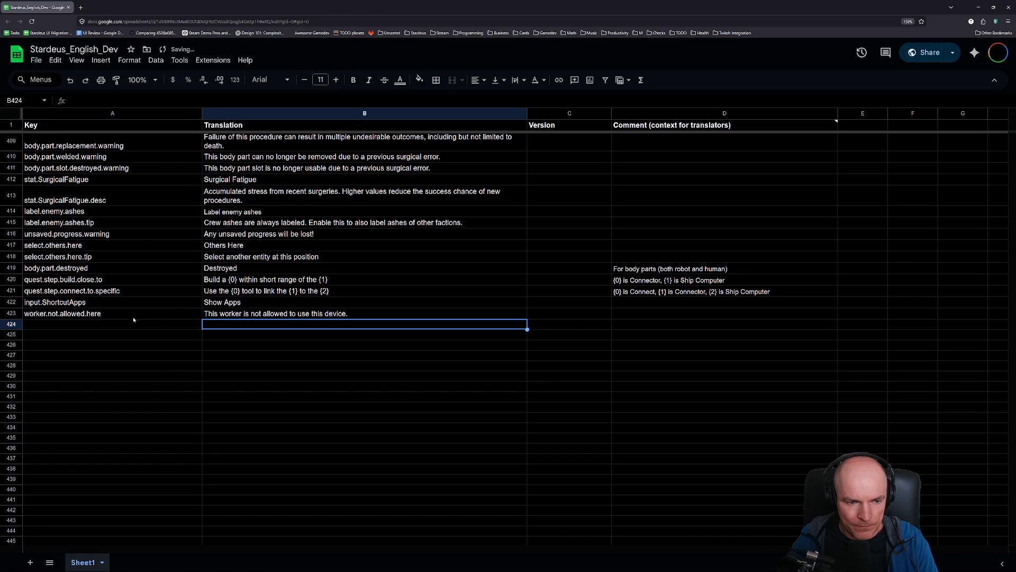
Remove the trailing period from B423's translation, check the A423 key, and return to the editor
double_click(352, 314)
key("BackSpace")
key("Return")
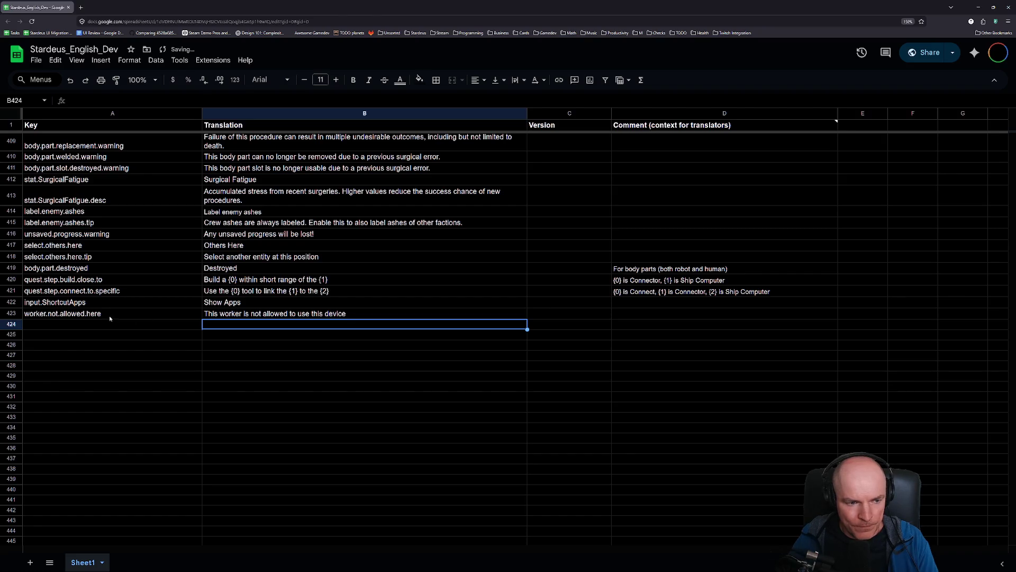
left_click(109, 316)
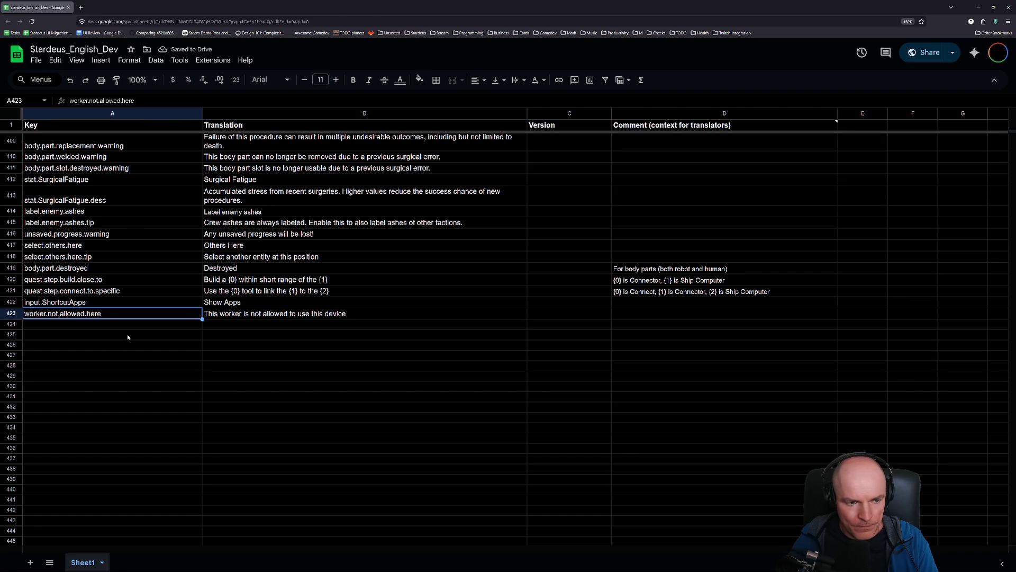
key("alt+Tab")
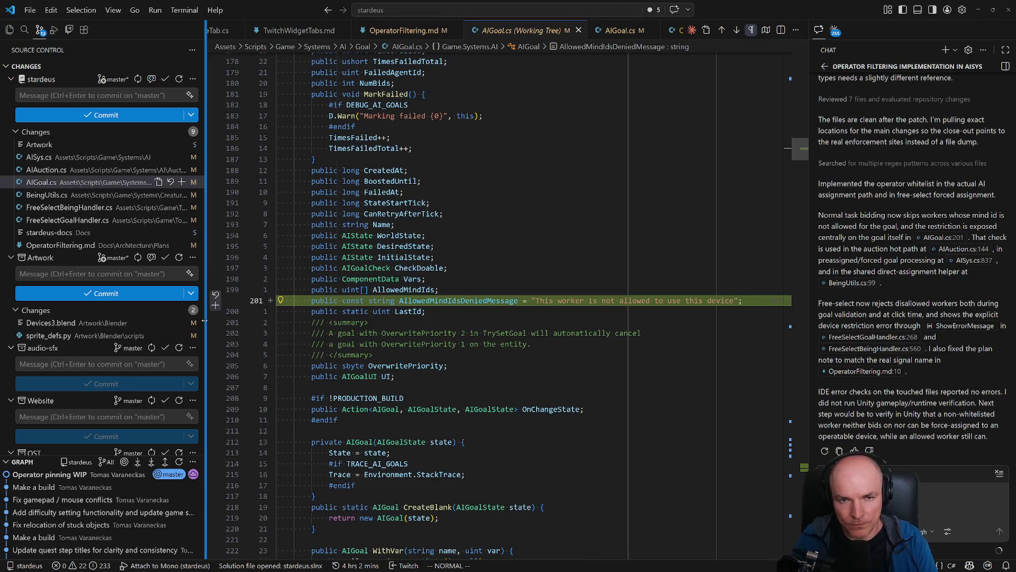
Check the translation entry and Unity, then return to AIGoal.cs in the code editor
key("ctrl+p")
key("Escape")
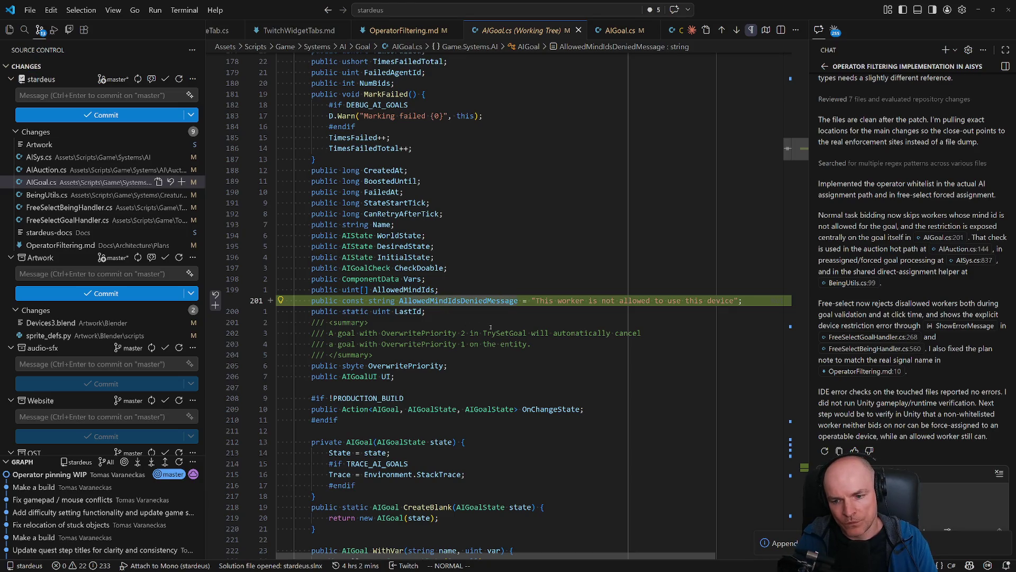
key("alt+Tab")
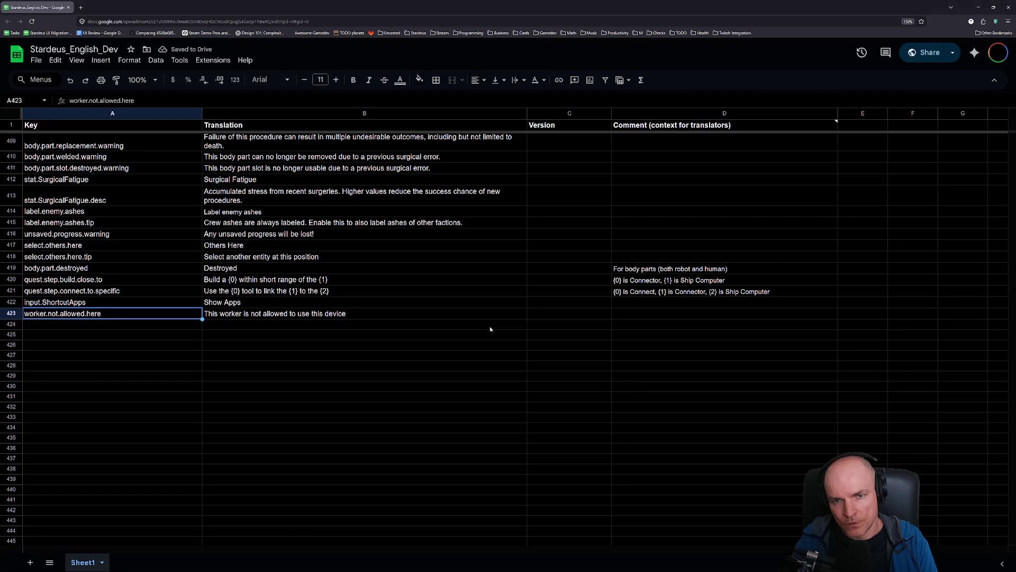
left_click(508, 564)
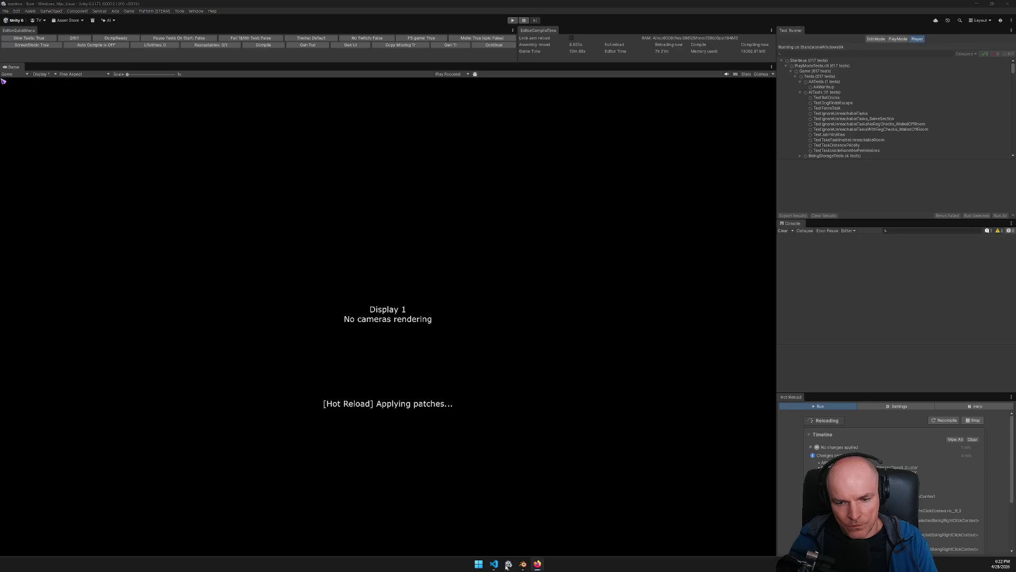
key("alt+Tab")
key("alt+Tab")
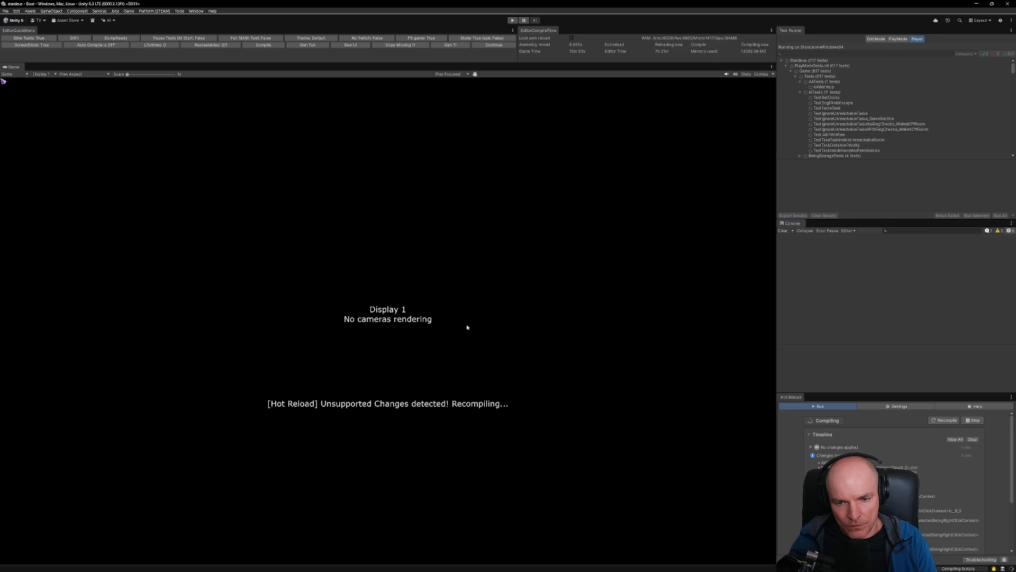
key("alt+Tab")
left_click(565, 309)
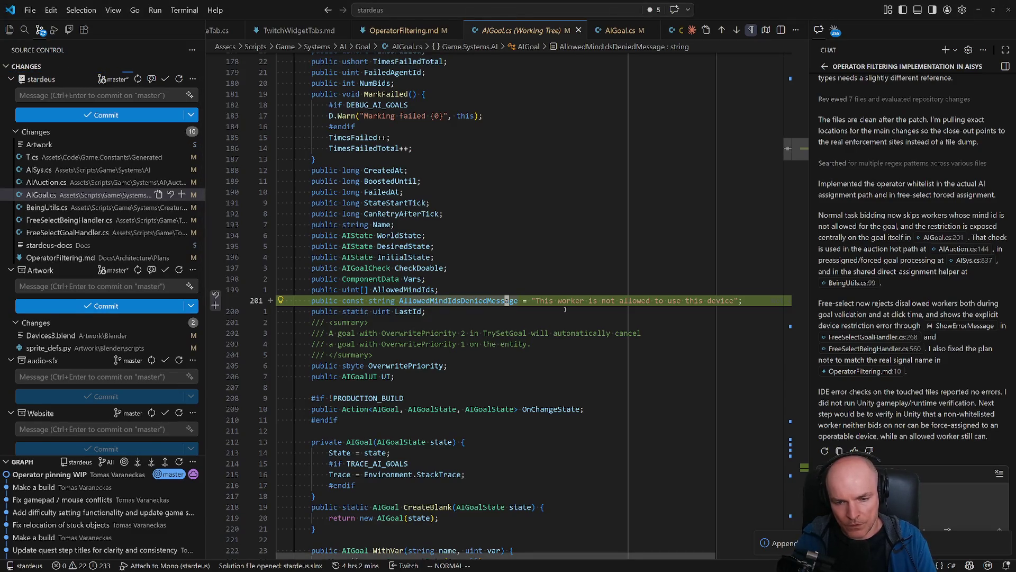
Delete the const keyword from the AllowedMindIdsDeniedMessage declaration on line 201
key("b")
key("b")
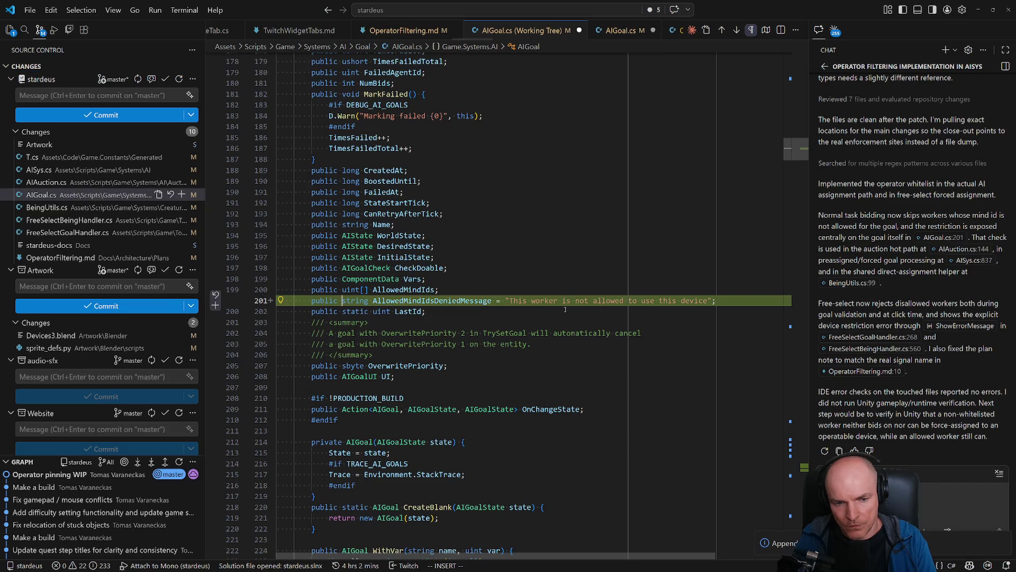
key("b")
key("d")
key("w")
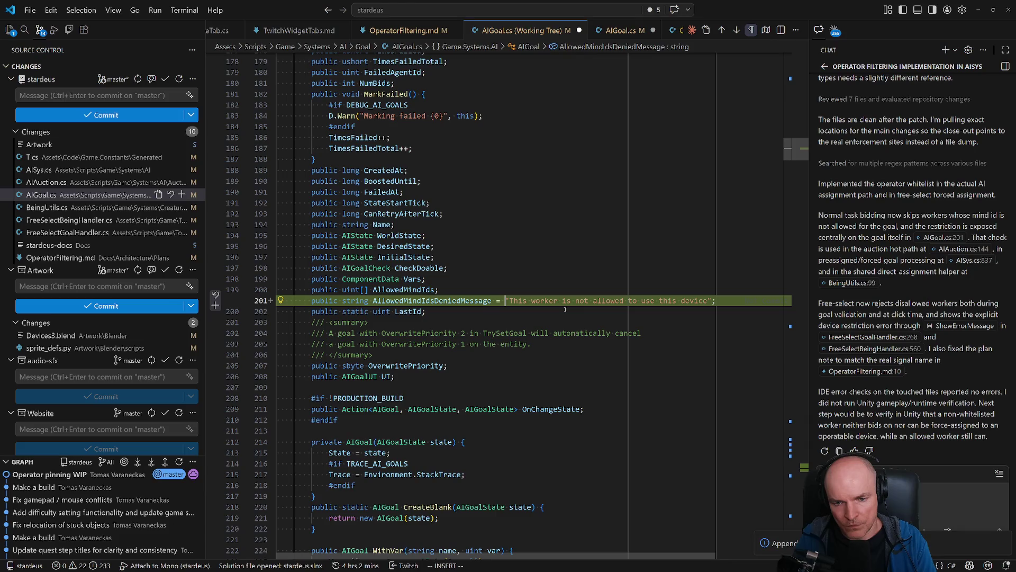
Replace the hard-coded string with '=> T.WorkerNotAllowedHere;'
key("BackSpace")
type("> T.w")
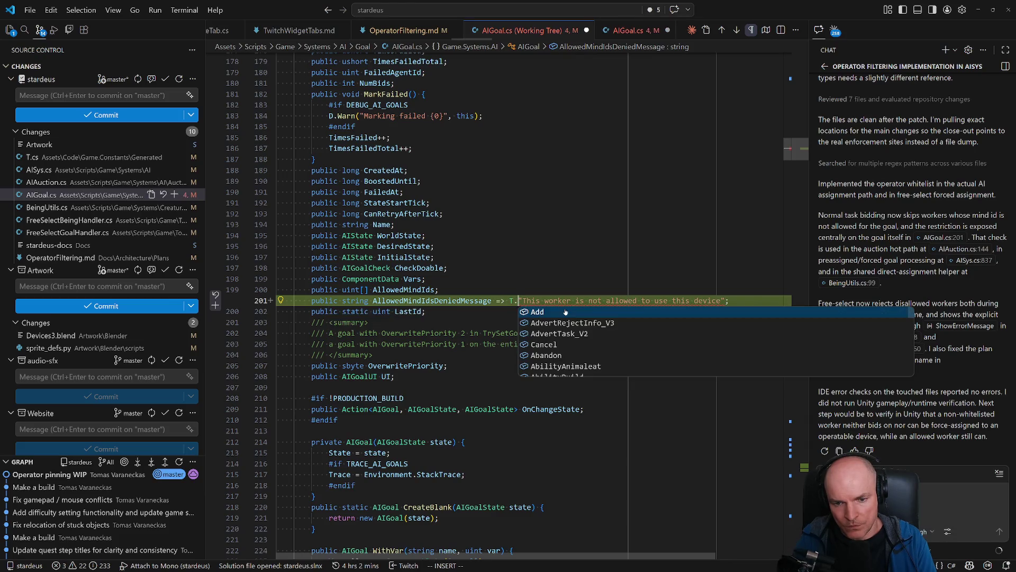
type("orkerno")
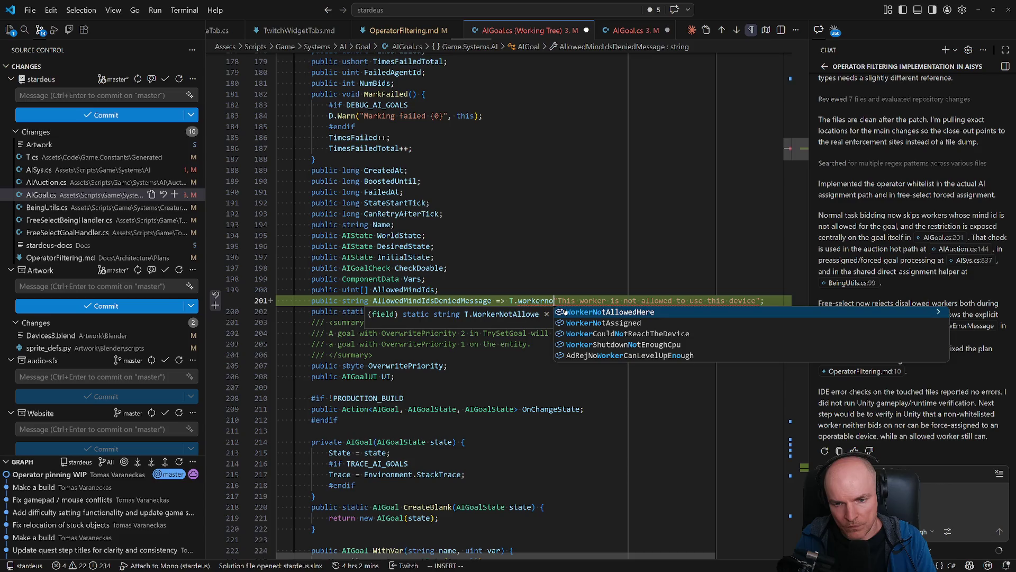
key("Tab")
key("Escape")
key("l")
key("d")
key("t")
key("semicolon")
key("a")
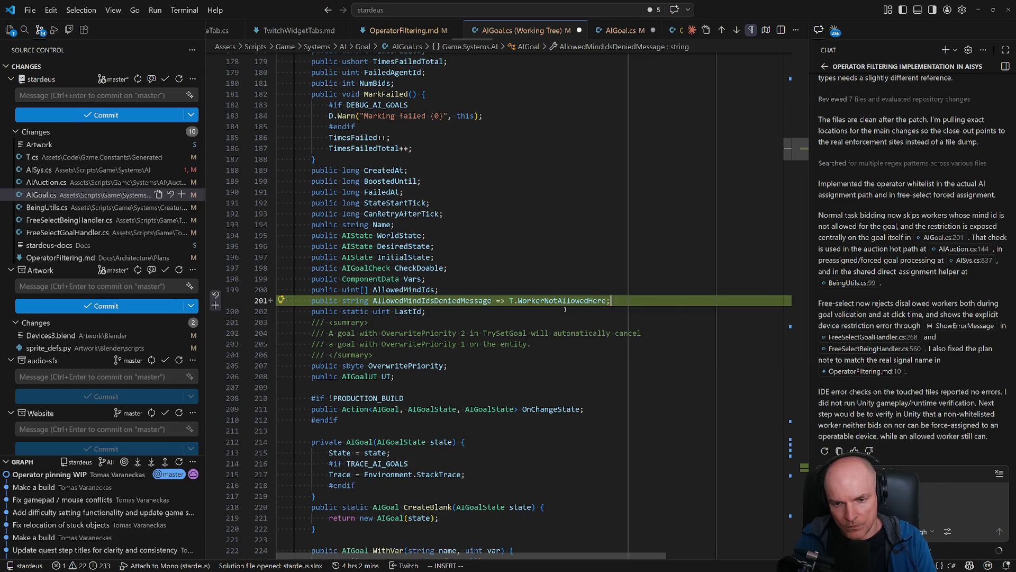
key("Escape")
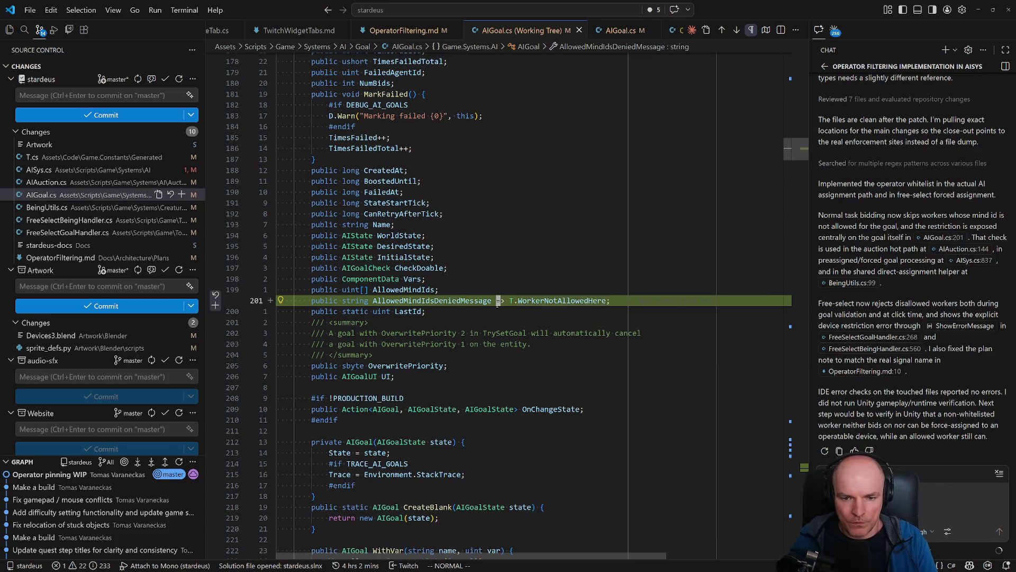
key("j")
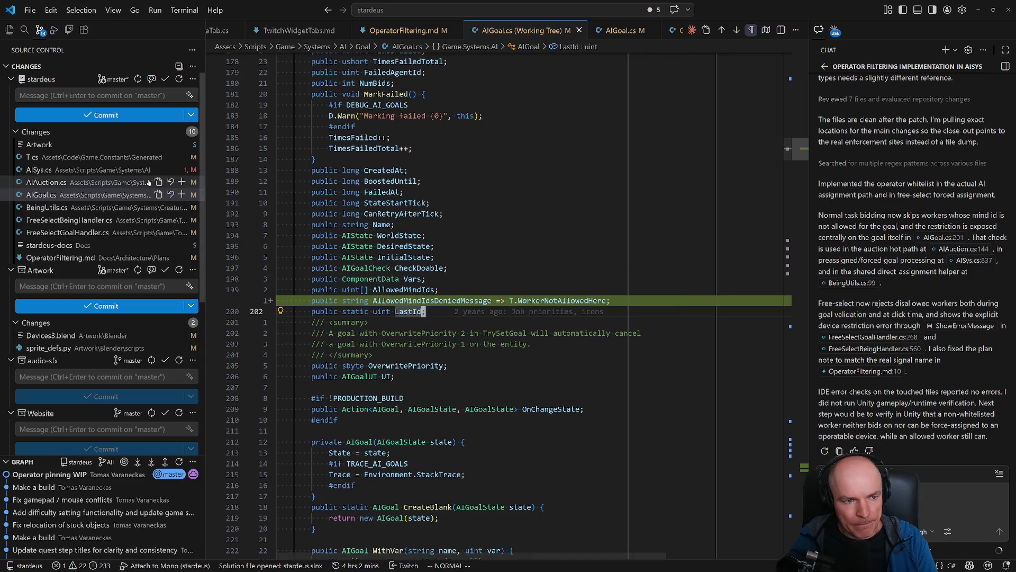
Let Unity recompile, clear its console errors, and bring Blender back
key("alt+Tab")
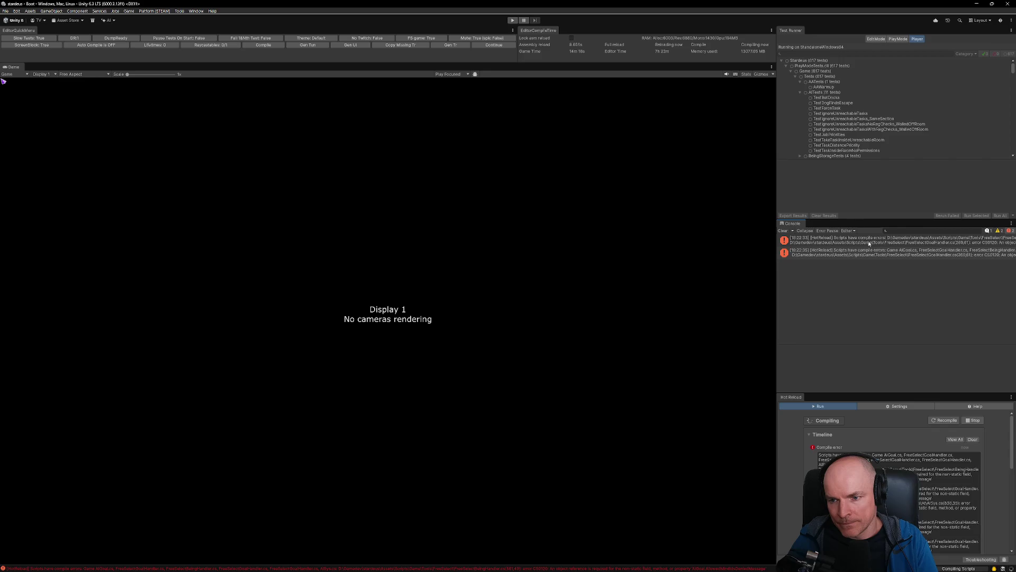
left_click(780, 232)
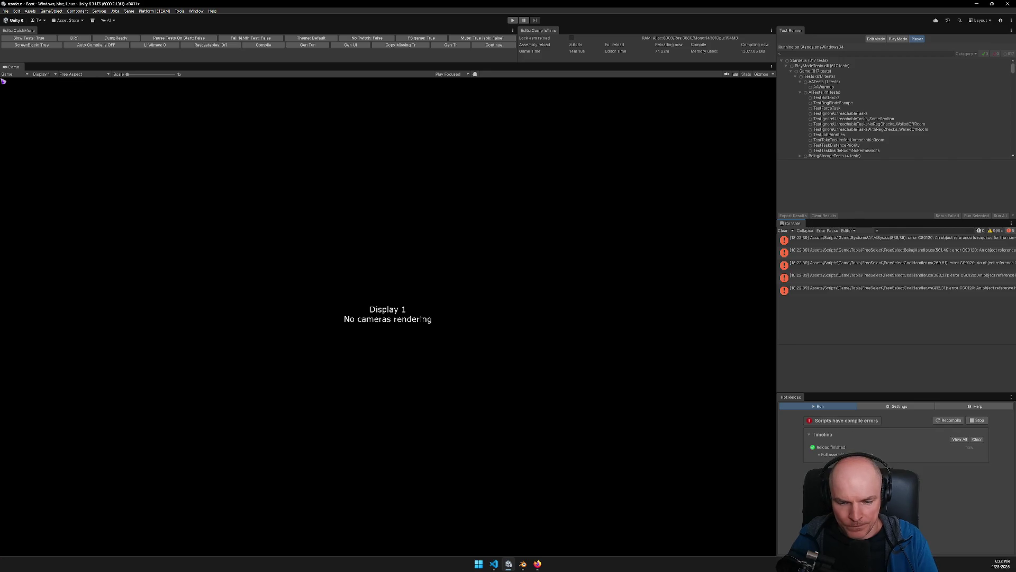
left_click(522, 564)
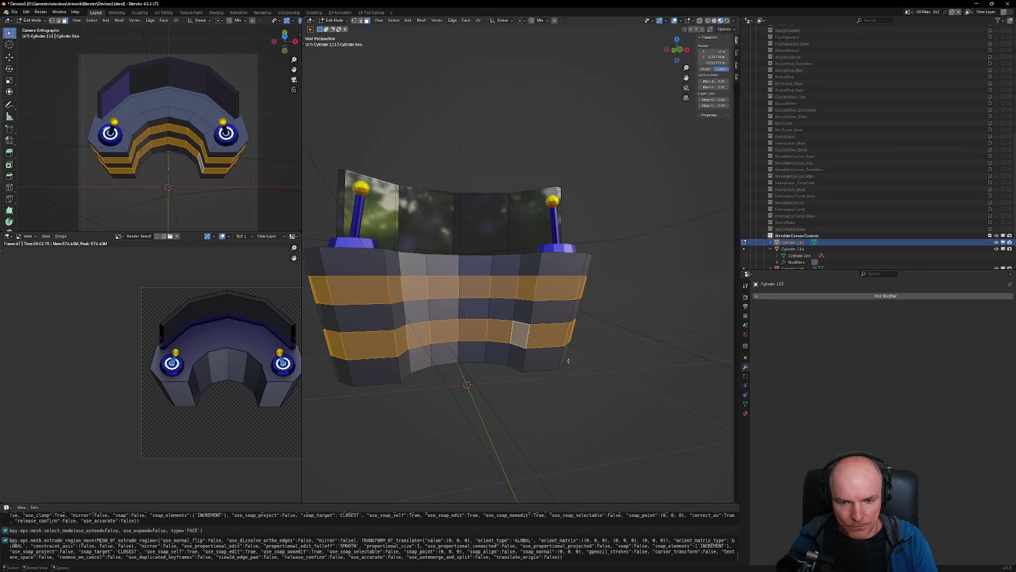
Extrude the orange front band faces individually, pushing them inward by -0.0376 m
mouse_move(568, 361)
middle_mouse_down()
mouse_move(564, 330)
mouse_move(532, 374)
middle_mouse_up()
scroll(566, 344, "up", 5)
scroll(532, 373, "down", 4)
key("alt+e")
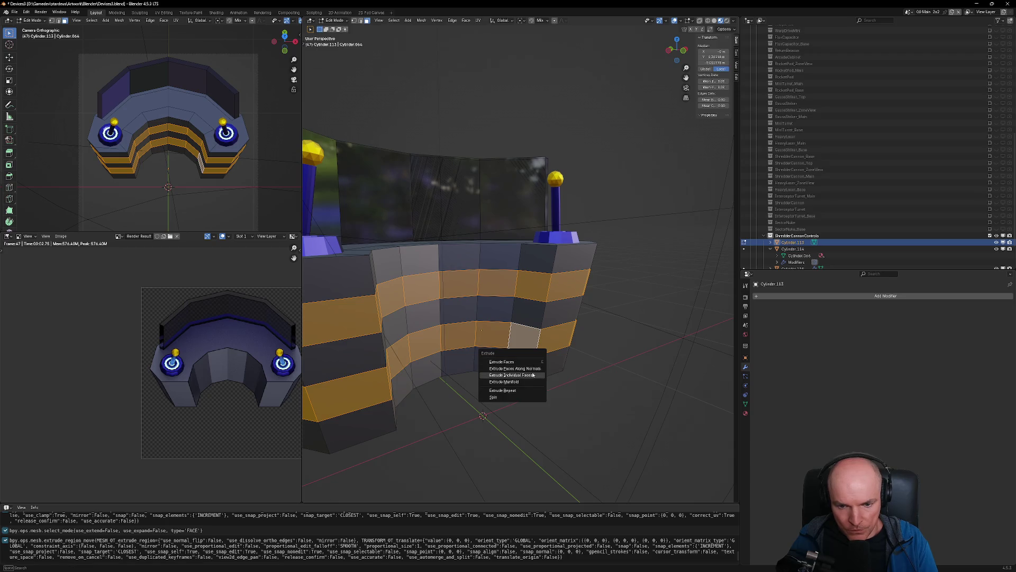
left_click(532, 375)
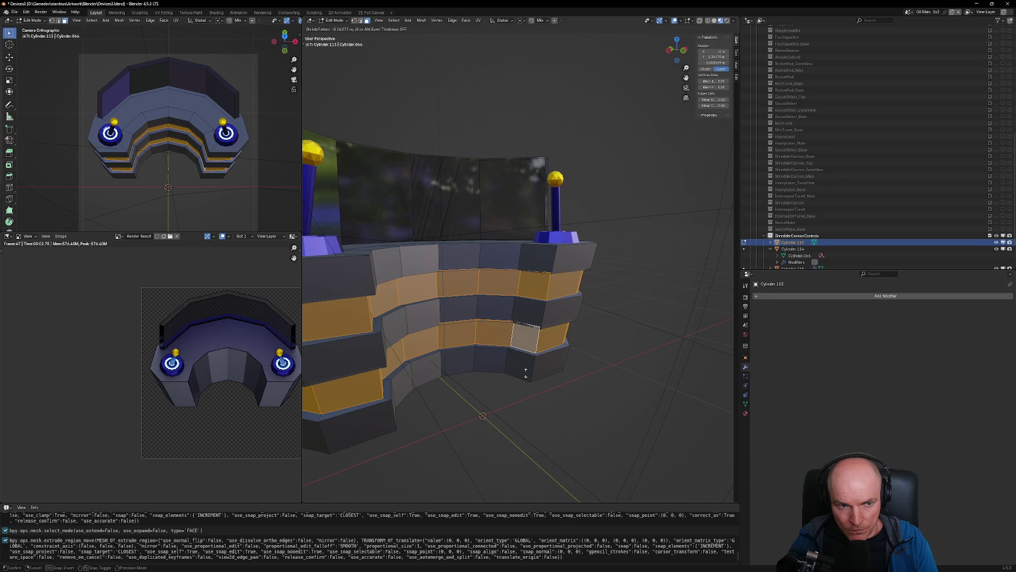
left_click(526, 372)
Inset the band faces by about 0.0266 and extrude them back outward along their normals
mouse_move(526, 372)
middle_mouse_down()
mouse_move(385, 377)
mouse_move(508, 328)
middle_mouse_up()
scroll(386, 378, "down", 6)
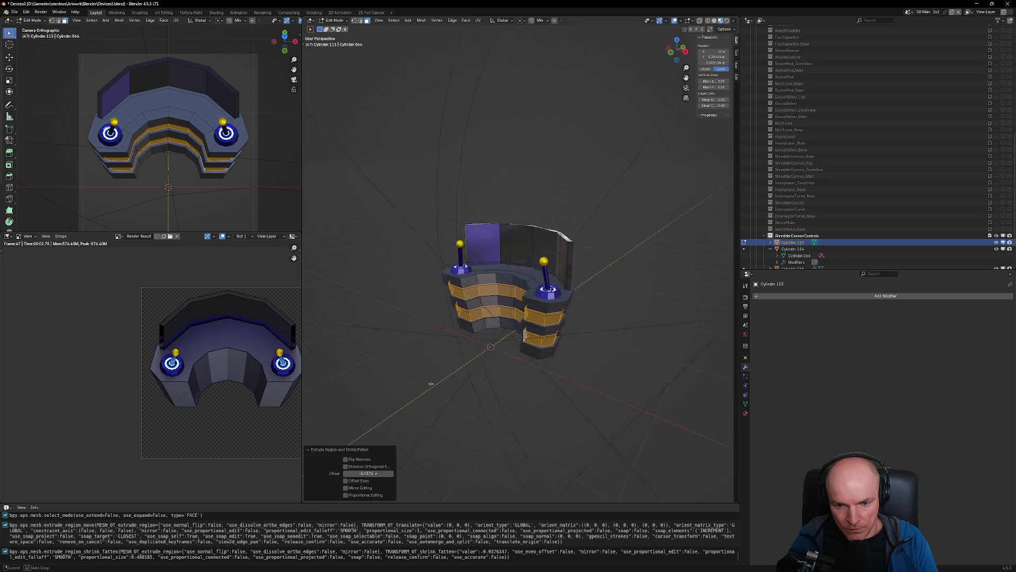
scroll(508, 323, "up", 2)
scroll(508, 321, "up", 2)
scroll(508, 320, "up", 3)
scroll(516, 323, "up", 3)
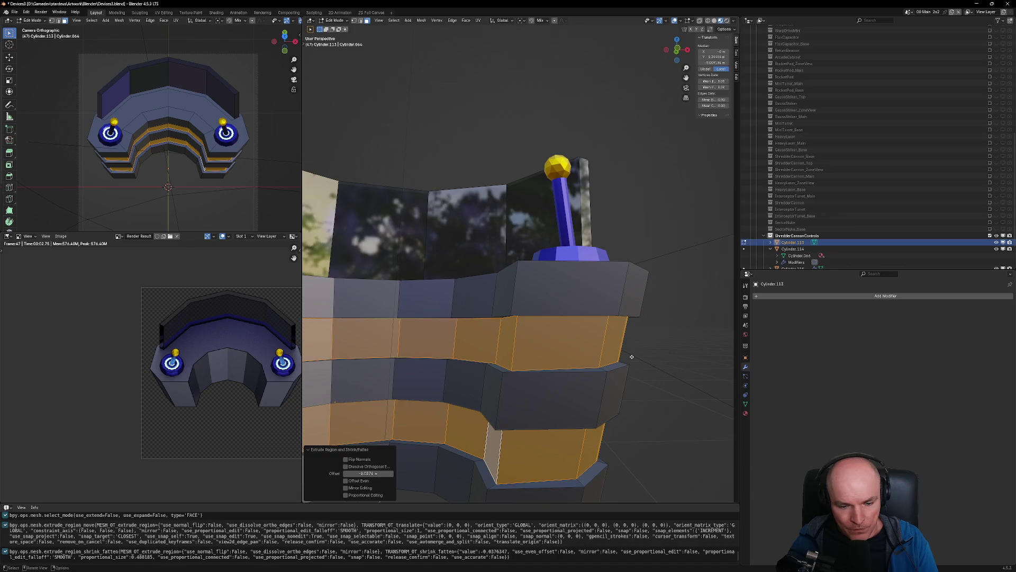
key("i")
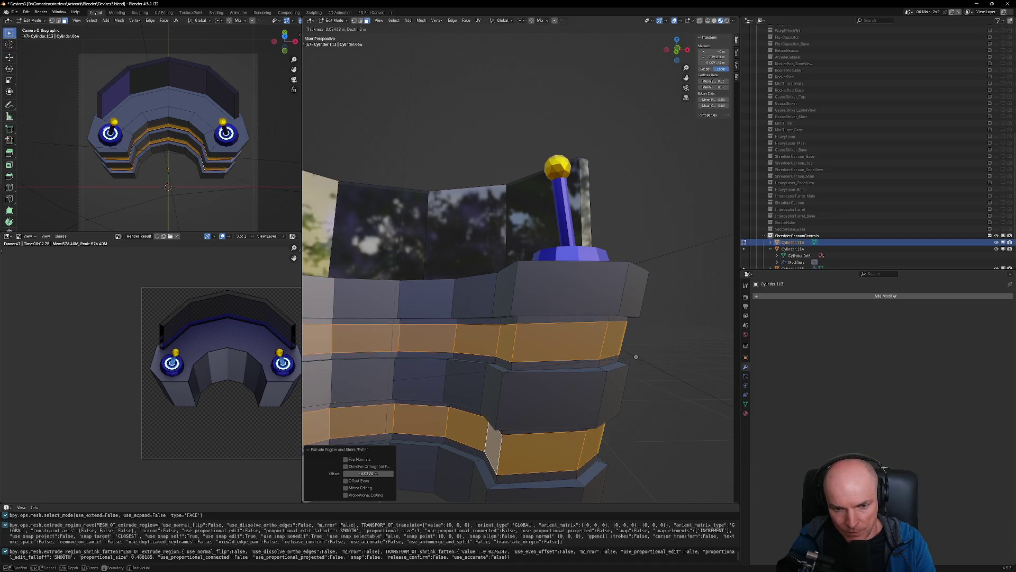
left_click(635, 356)
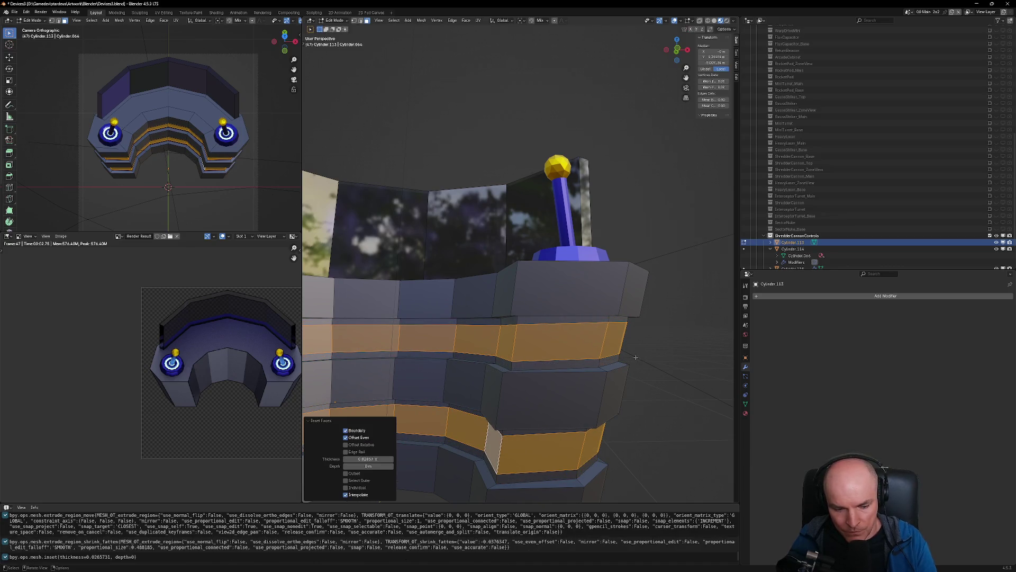
key("alt+e")
left_click(635, 359)
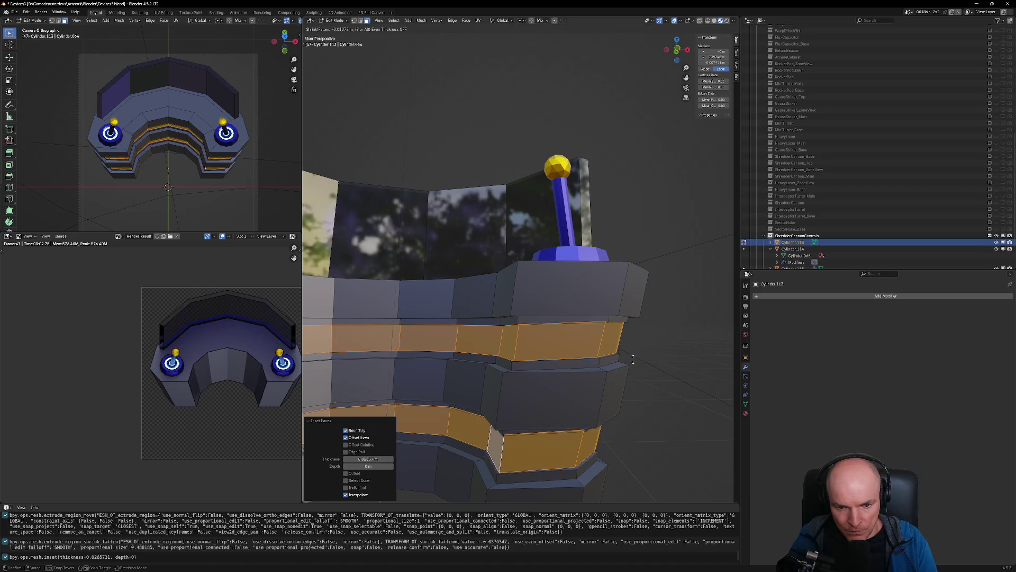
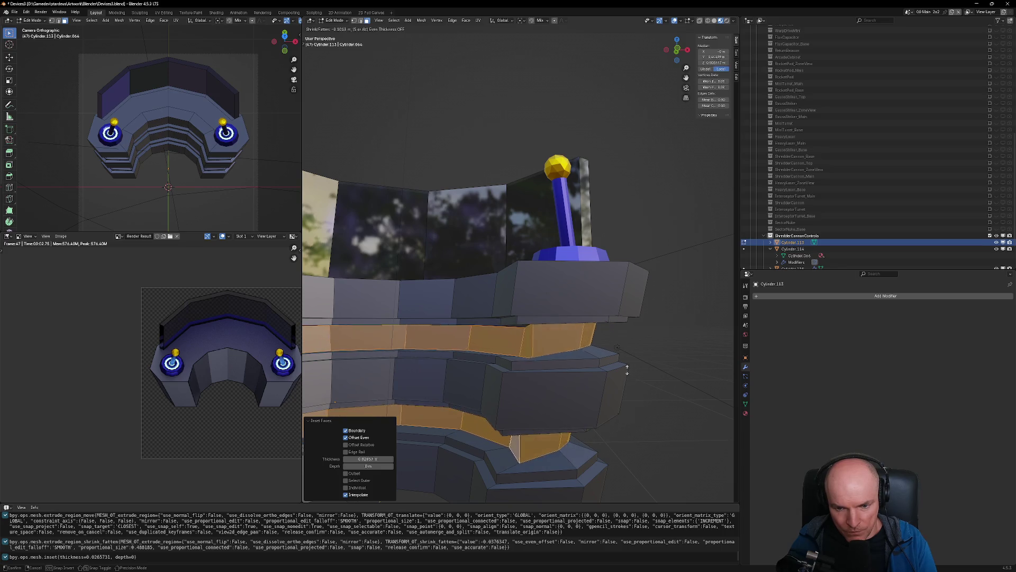
Confirm the Shrink/Fatten that pushes the console's front tier faces outward
left_click(629, 366)
mouse_move(628, 366)
middle_mouse_down()
mouse_move(663, 499)
mouse_move(609, 387)
mouse_move(529, 413)
mouse_move(506, 434)
mouse_move(523, 423)
mouse_move(469, 402)
mouse_move(543, 400)
mouse_move(535, 374)
mouse_move(549, 423)
middle_mouse_up()
scroll(530, 413, "up", 6)
scroll(543, 401, "down", 5)
scroll(540, 387, "up", 10)
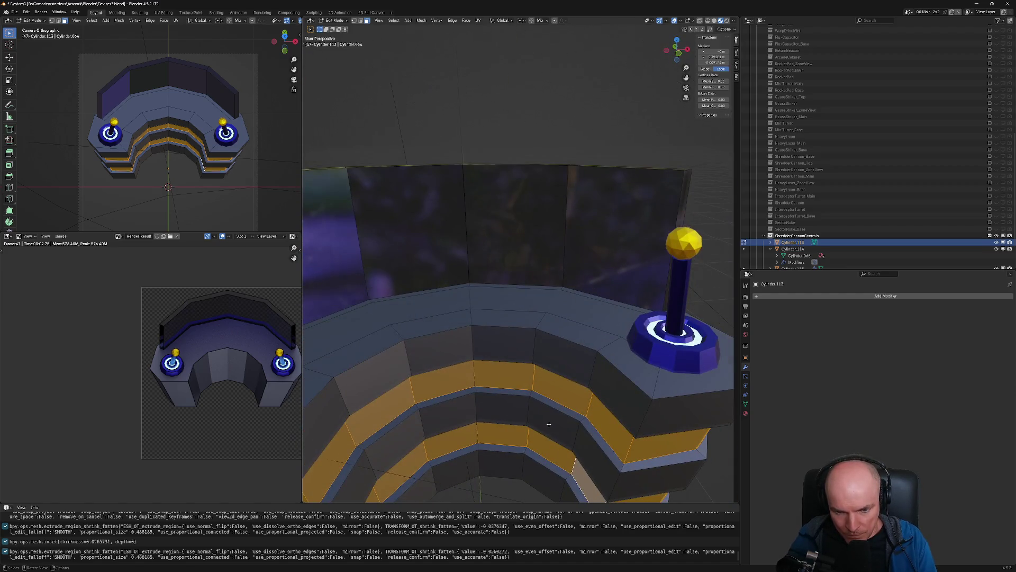
Select one thin face loop on the upper front tier and add another on the lower tier
left_click(531, 393)
left_click(556, 406, "alt")
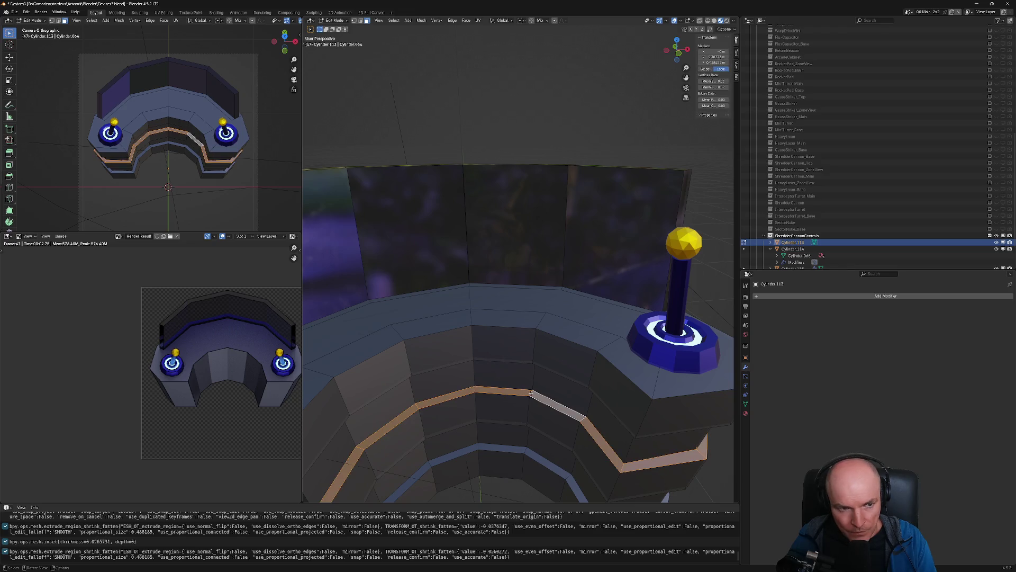
left_click(525, 450, "alt+shift")
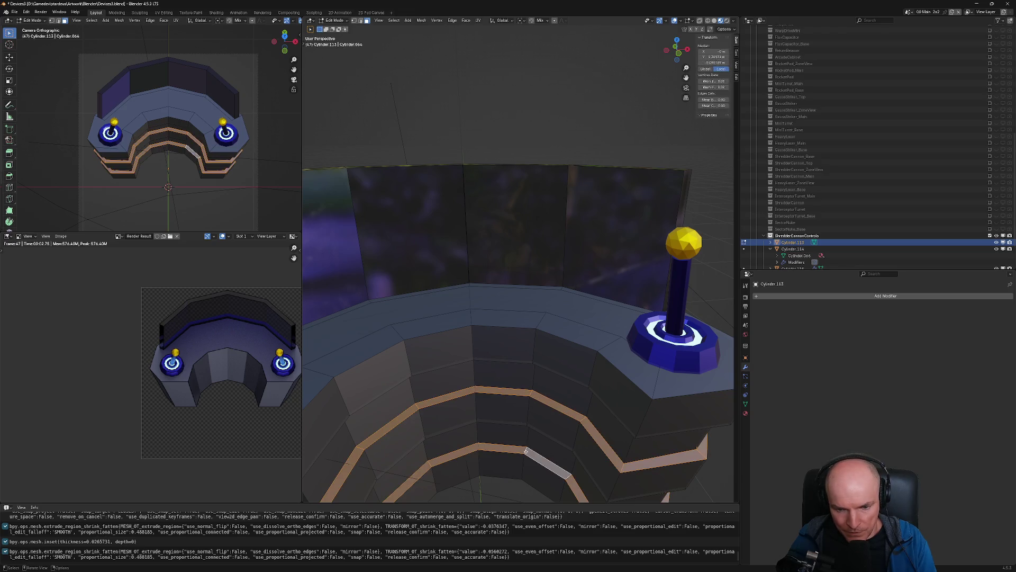
mouse_move(526, 451)
middle_mouse_down()
mouse_move(597, 418)
mouse_move(544, 392)
middle_mouse_up()
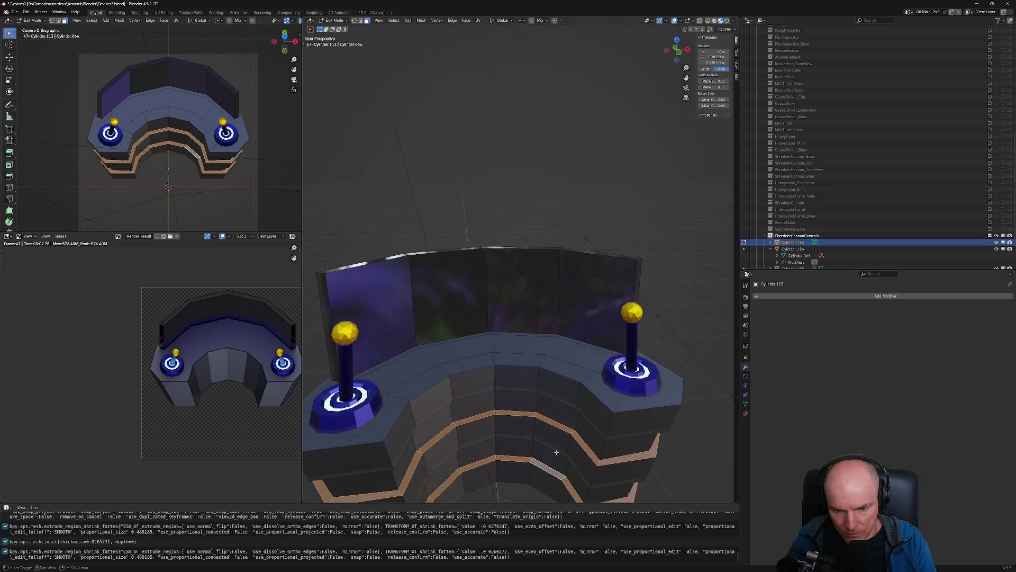
middle_click_drag(544, 392, 538, 402)
scroll(538, 402, "down", 5)
scroll(542, 397, "down", 3)
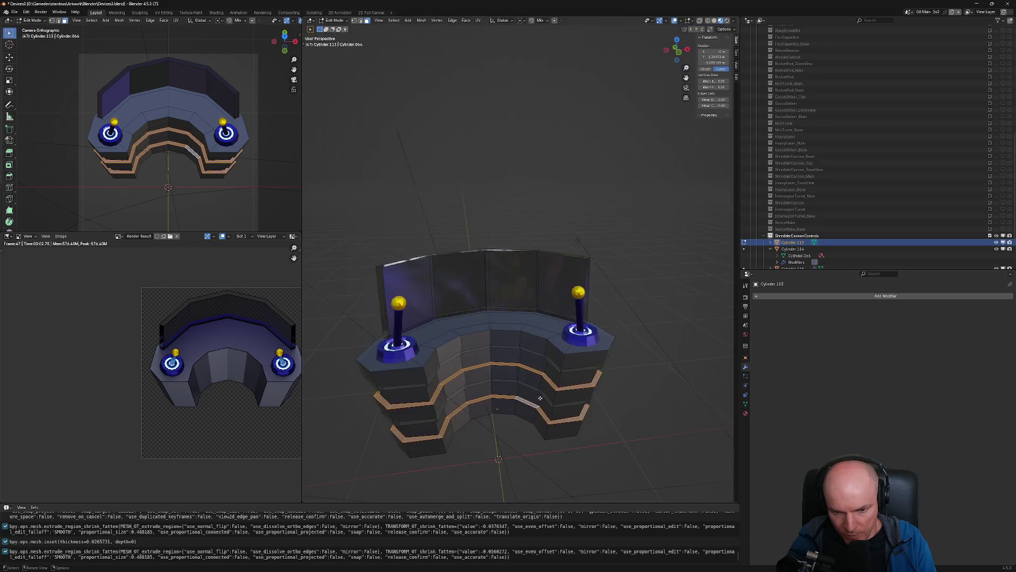
scroll(549, 388, "down", 2)
scroll(549, 388, "up", 4)
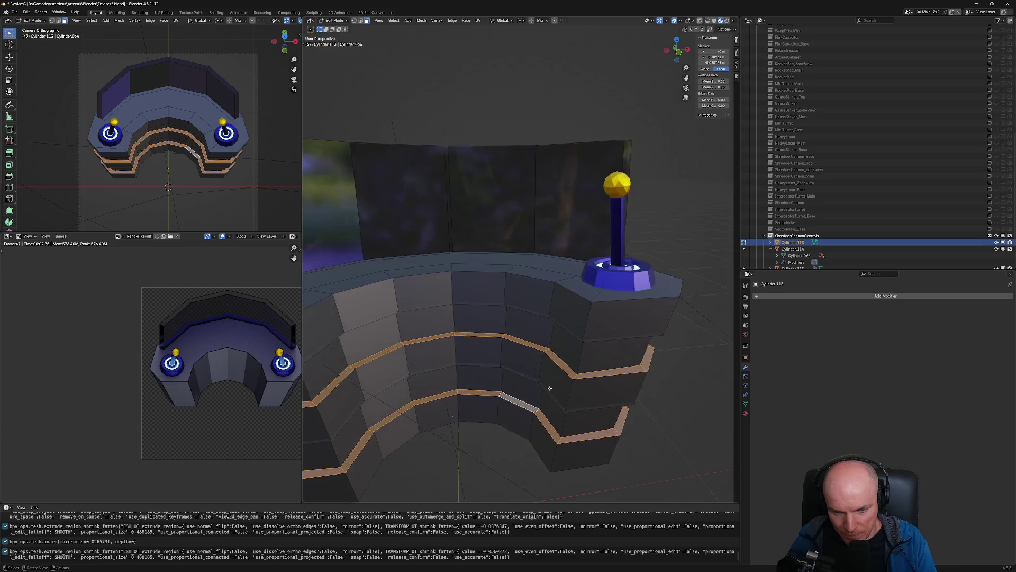
scroll(549, 389, "up", 3)
scroll(550, 389, "down", 3)
scroll(551, 390, "down", 7)
scroll(551, 390, "down", 2)
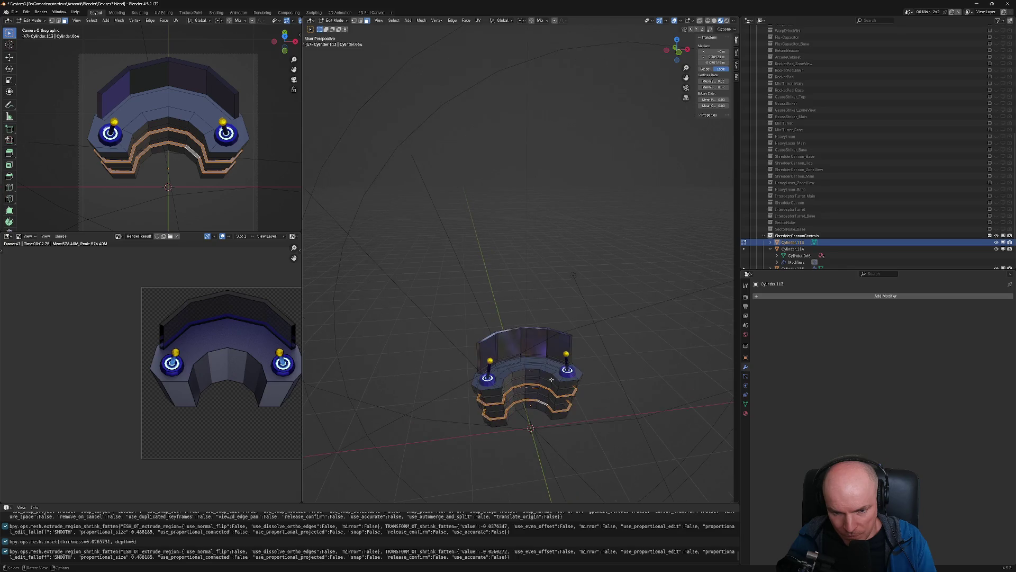
scroll(571, 382, "up", 5)
scroll(556, 397, "down", 2)
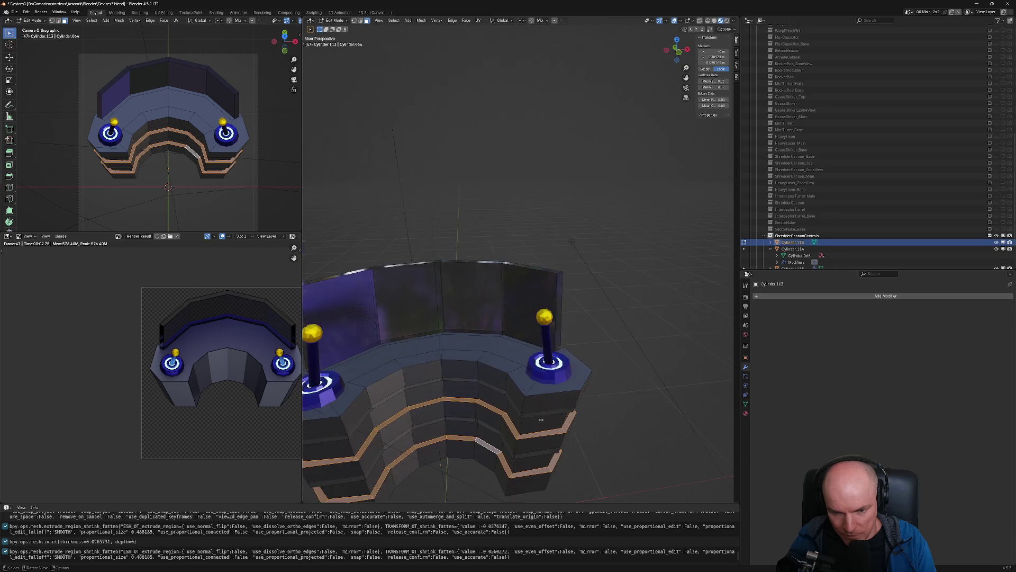
scroll(537, 416, "down", 2)
scroll(537, 416, "up", 3)
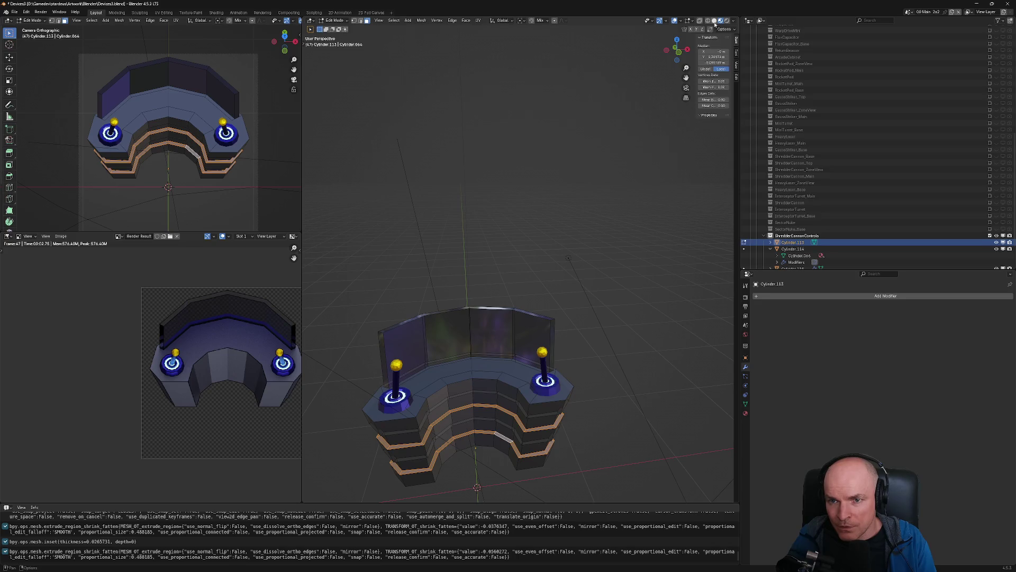
key("z")
scroll(531, 424, "down", 3)
scroll(531, 424, "up", 3)
scroll(533, 422, "down", 3)
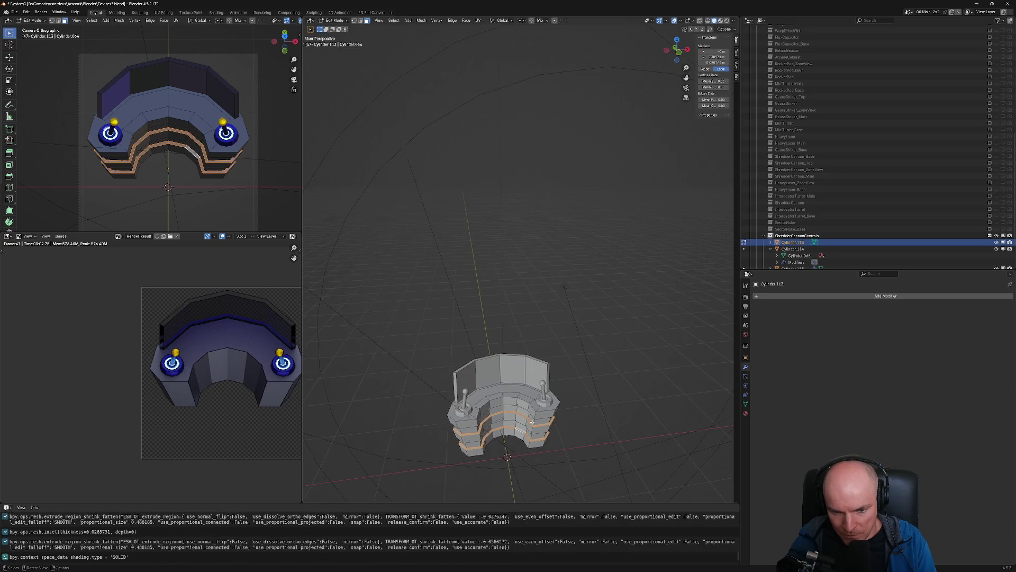
scroll(529, 416, "up", 2)
scroll(529, 417, "up", 2)
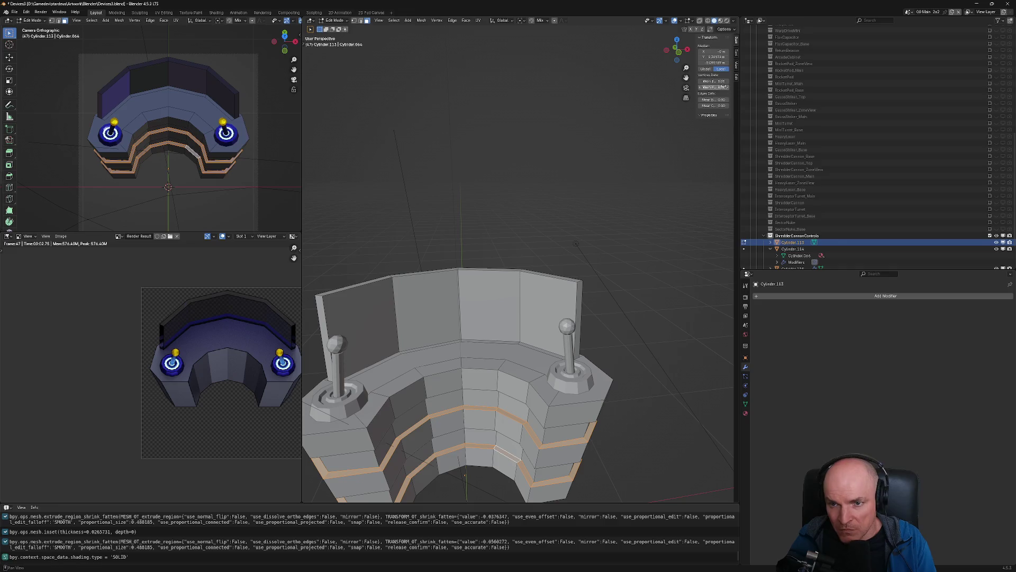
key("z")
scroll(546, 426, "up", 2)
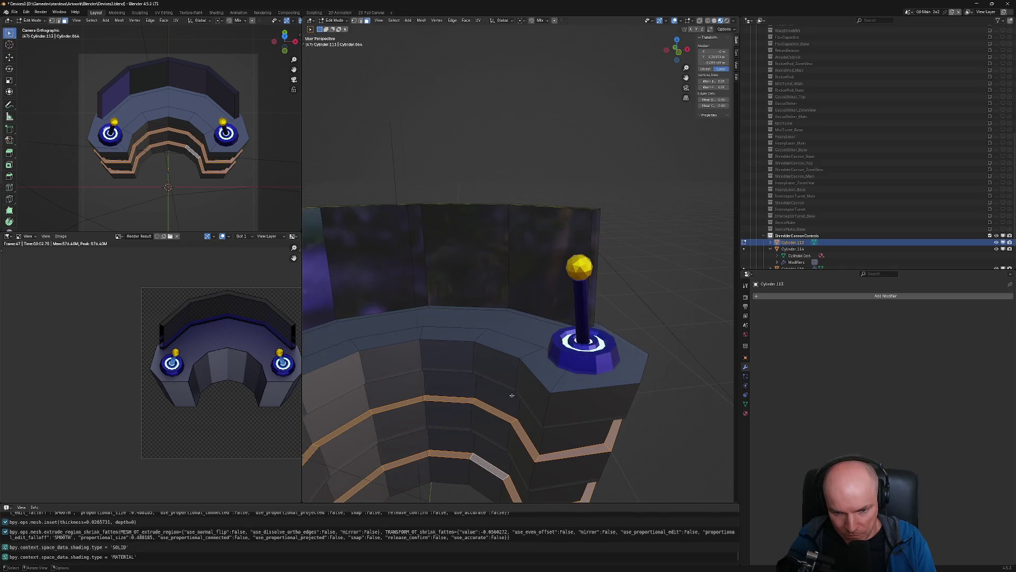
scroll(443, 370, "down", 2)
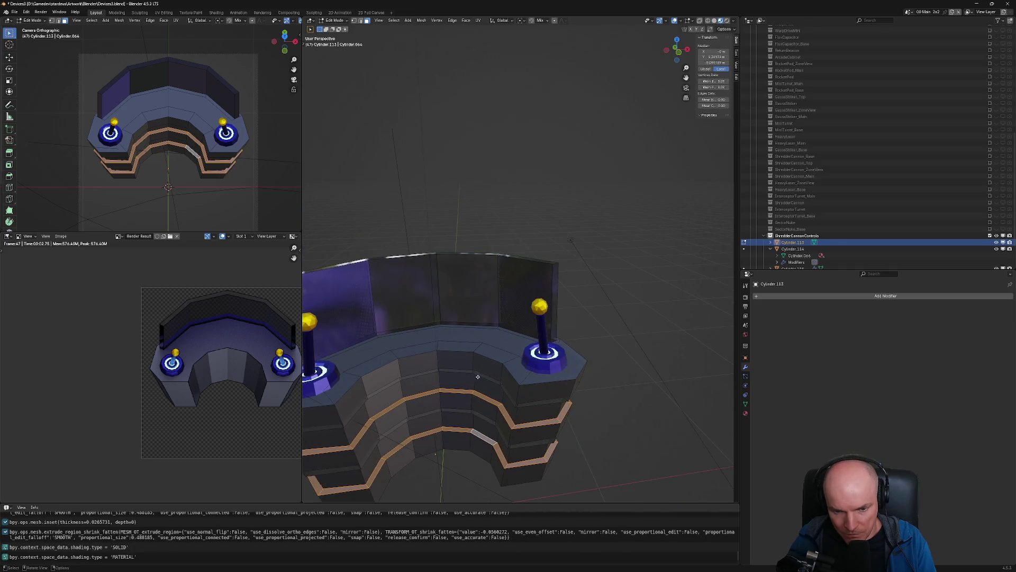
mouse_move(477, 376)
middle_mouse_down()
mouse_move(494, 357)
mouse_move(494, 367)
mouse_move(459, 367)
mouse_move(504, 334)
mouse_move(494, 372)
mouse_move(481, 364)
mouse_move(540, 405)
middle_mouse_up()
Inset the two selected front face loops individually into thin strips
key("i")
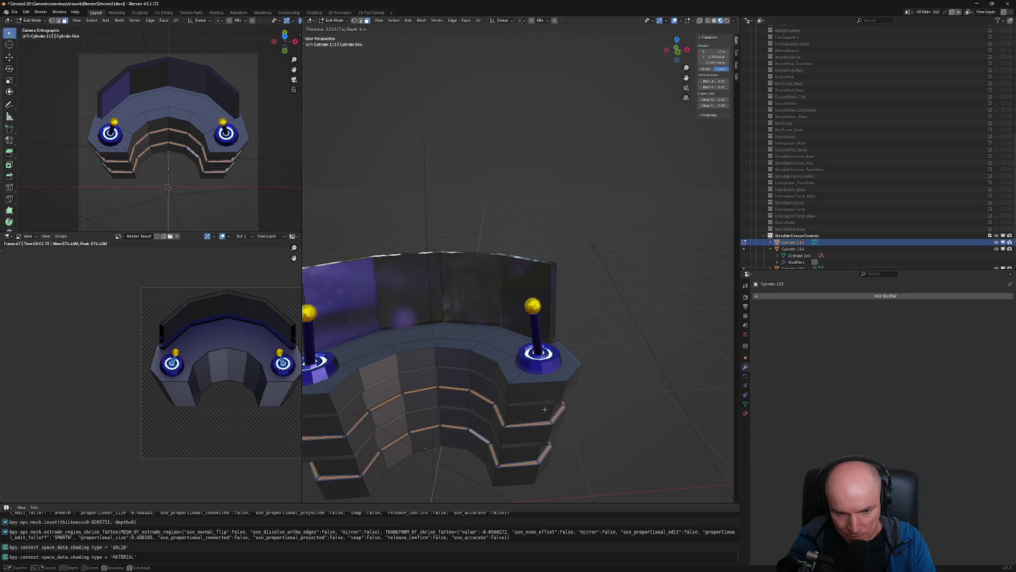
left_click(457, 427)
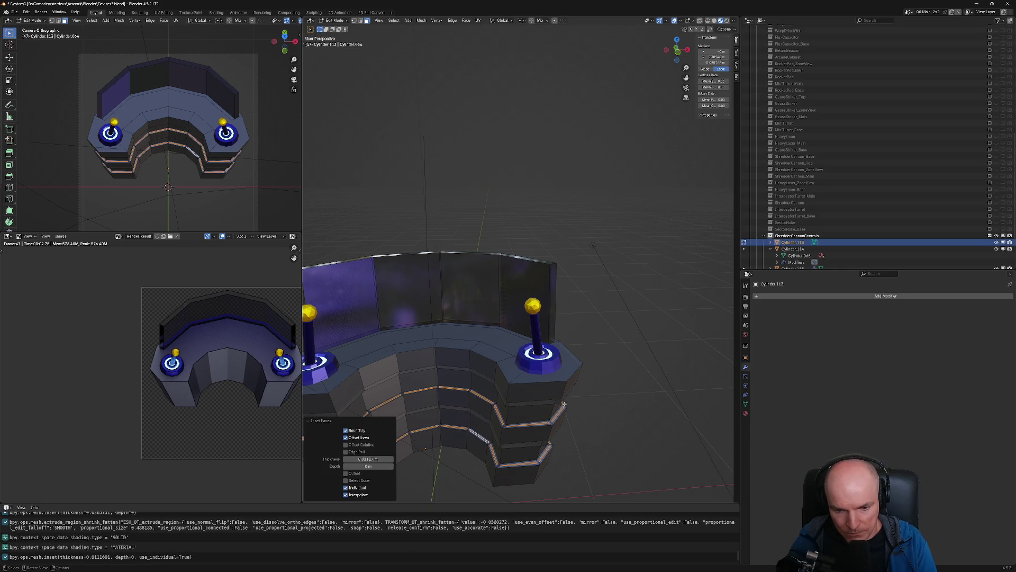
middle_click_drag(564, 404, 623, 374)
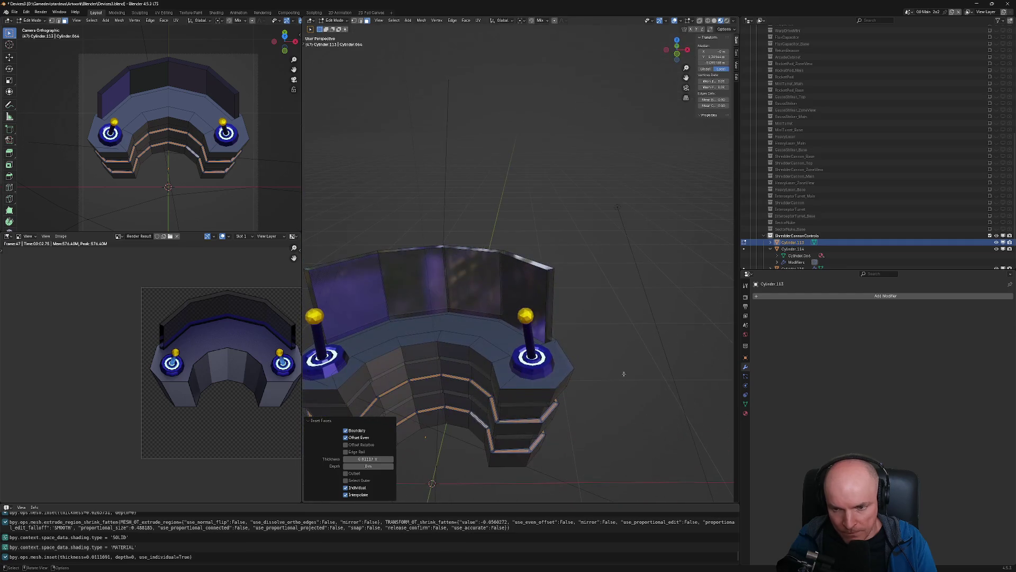
Add a new material slot, assign it to the strips, and set it to Blue Light
left_click(746, 413)
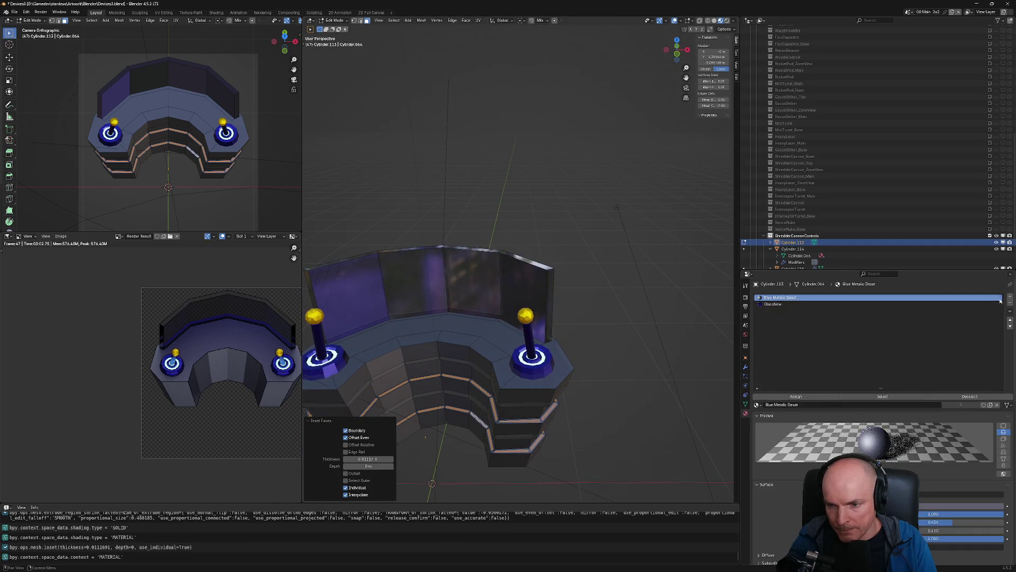
left_click(1009, 298)
left_click(785, 397)
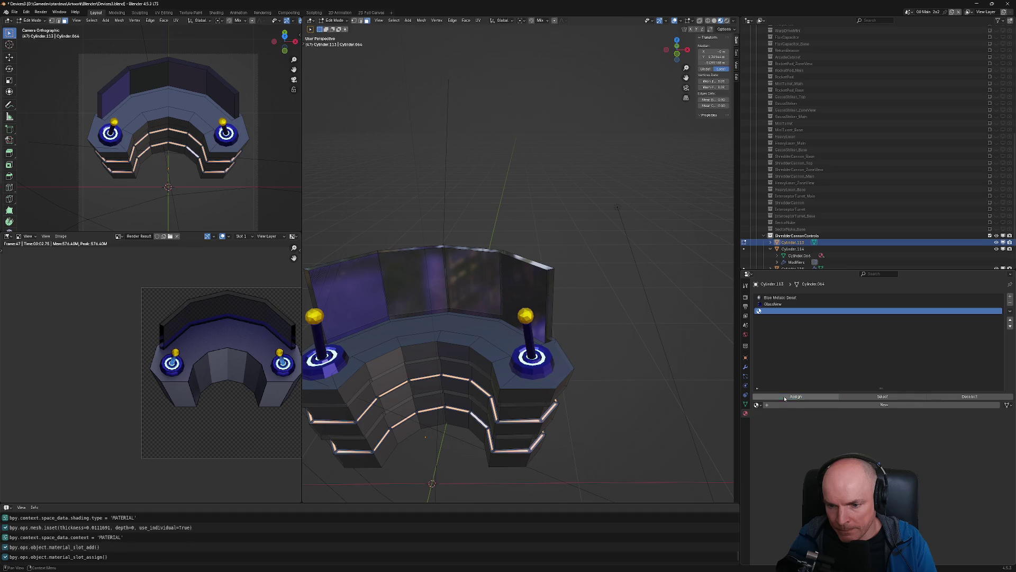
left_click(757, 404)
left_click(775, 416)
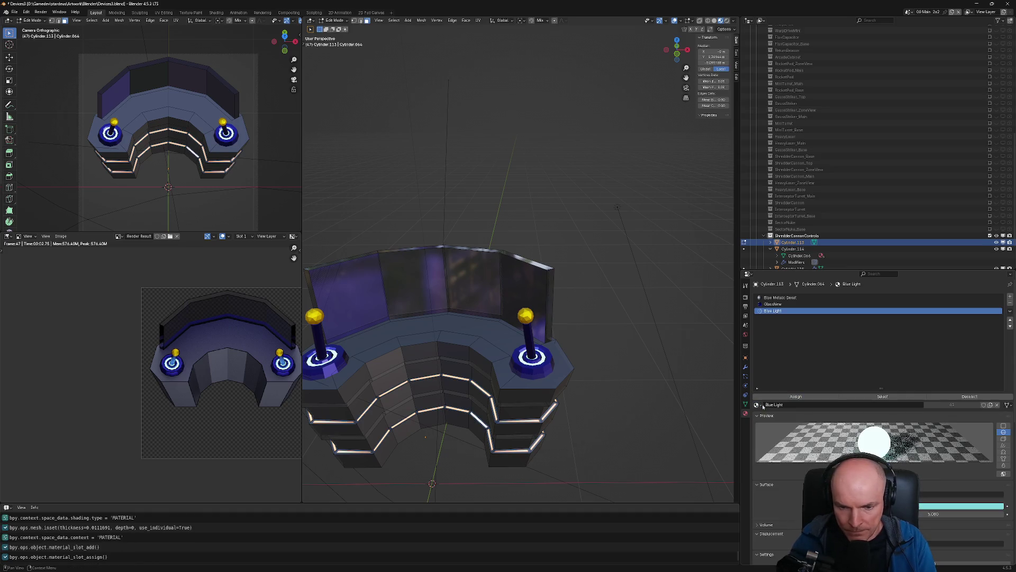
key("Tab")
key("Tab")
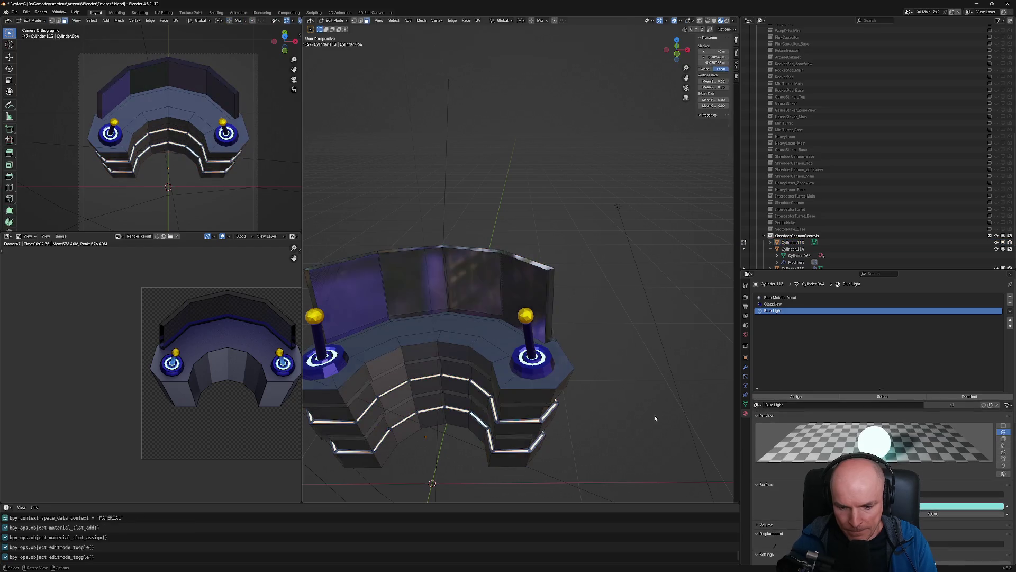
key("Tab")
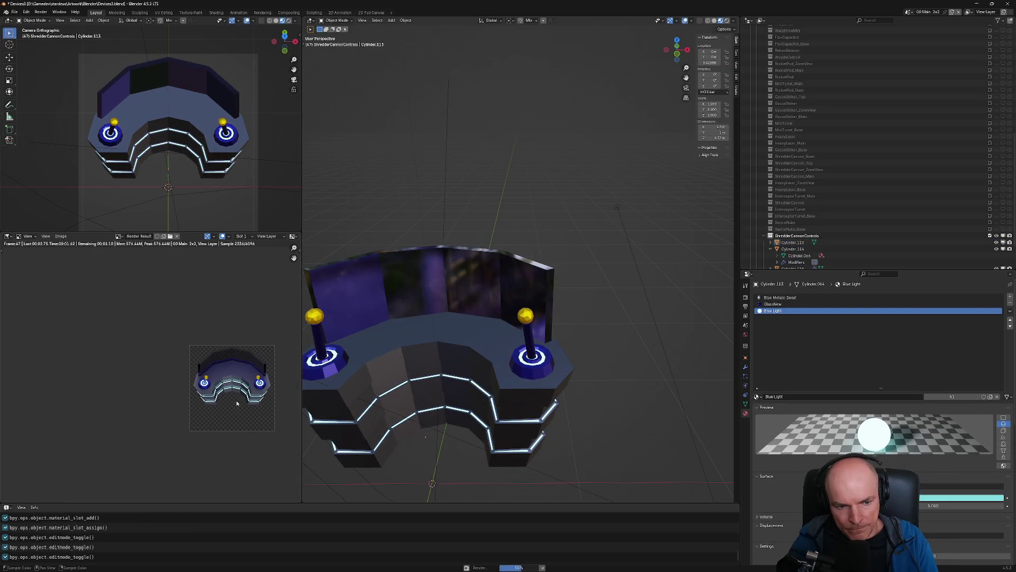
Zoom the Render Result to inspect the cyan strips, then toggle back into Edit Mode
scroll(239, 388, "up", 2)
scroll(239, 388, "down", 2)
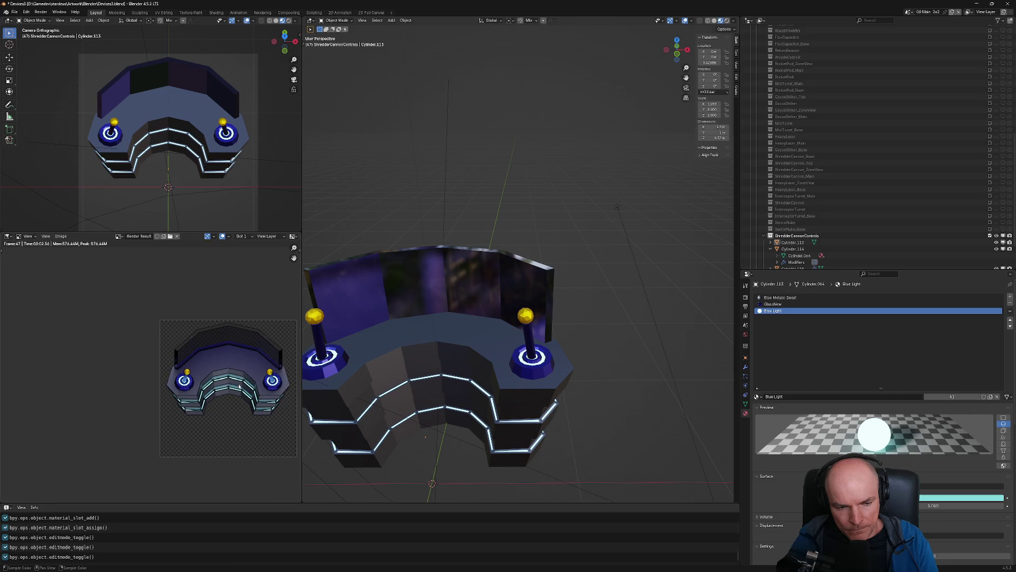
scroll(239, 383, "up", 2)
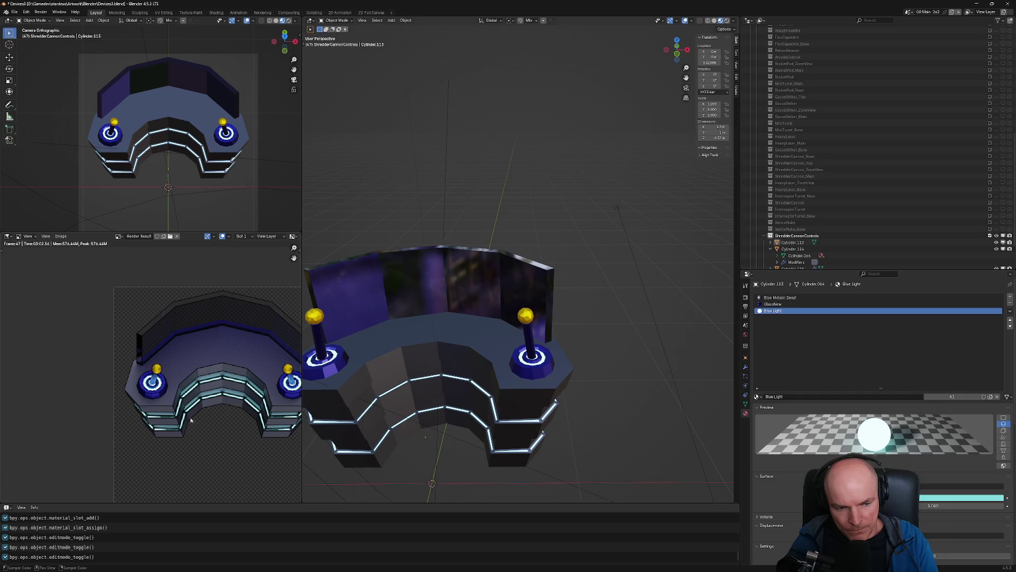
scroll(397, 416, "down", 3)
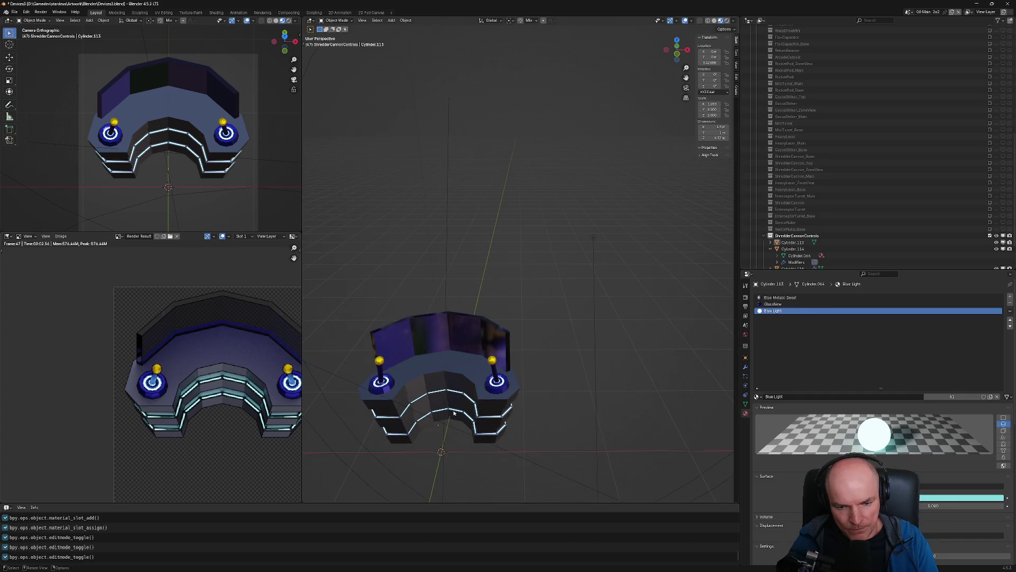
key("Tab")
key("Tab")
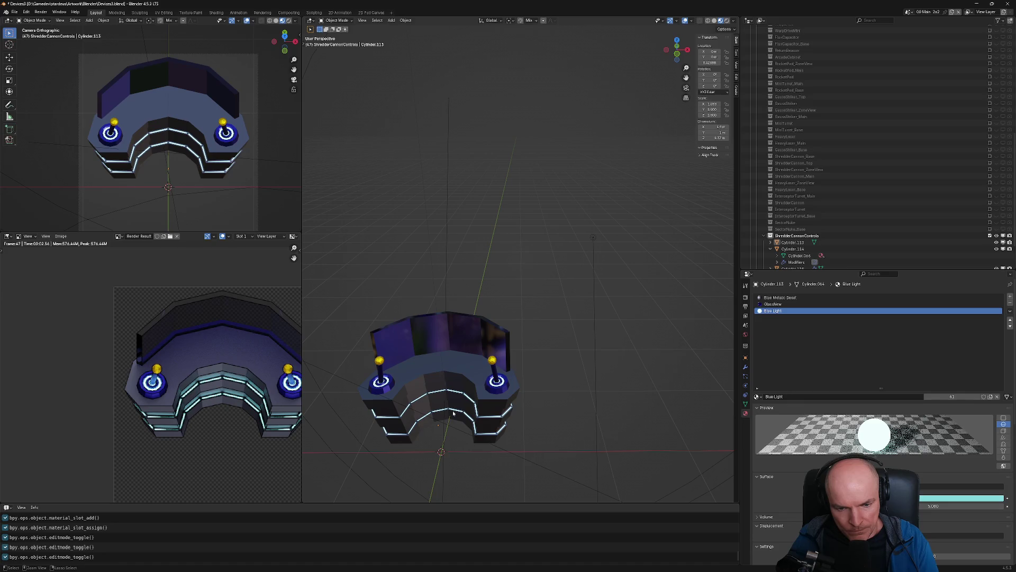
key("Tab")
scroll(453, 402, "up", 3)
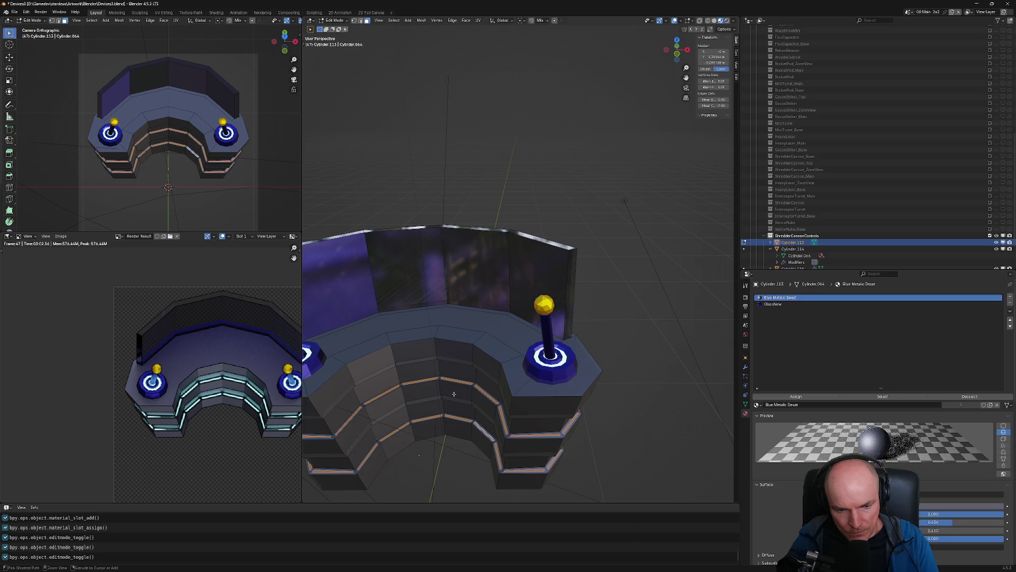
Render the console with F12 to view the Blue Metallic front bands, then orbit to a low angle
scroll(452, 395, "up", 2)
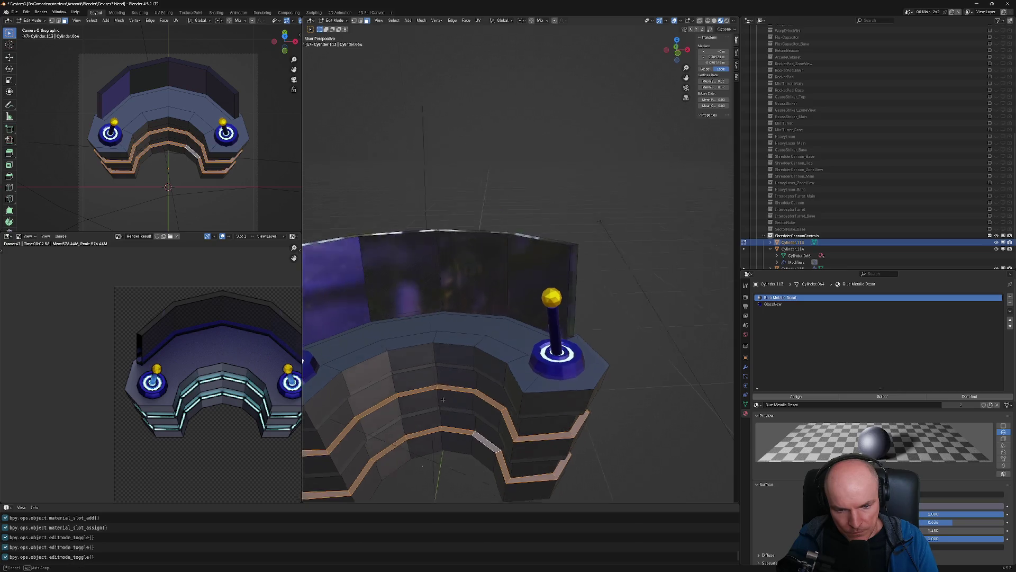
key("Tab")
key("Tab")
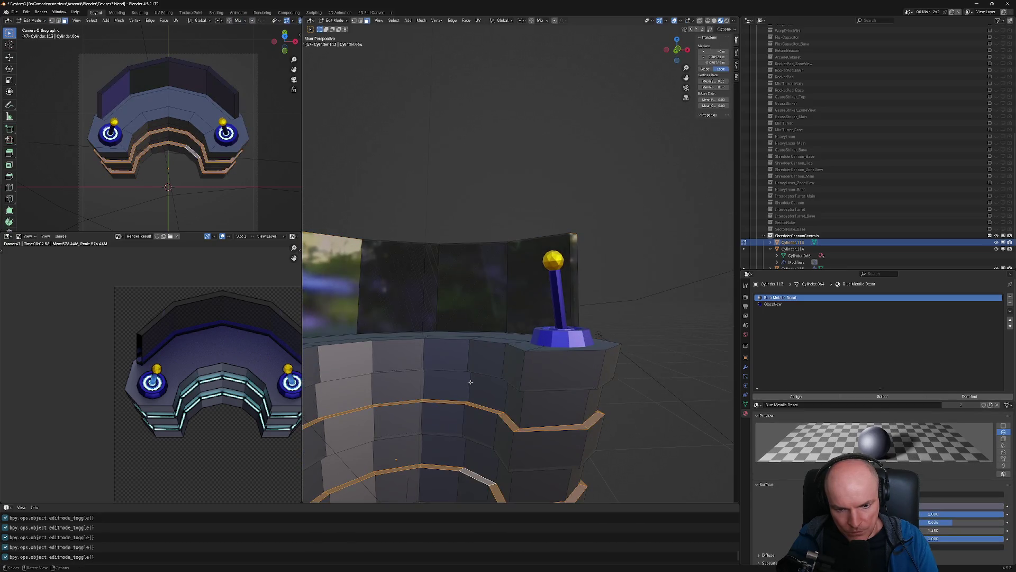
scroll(469, 387, "down", 5)
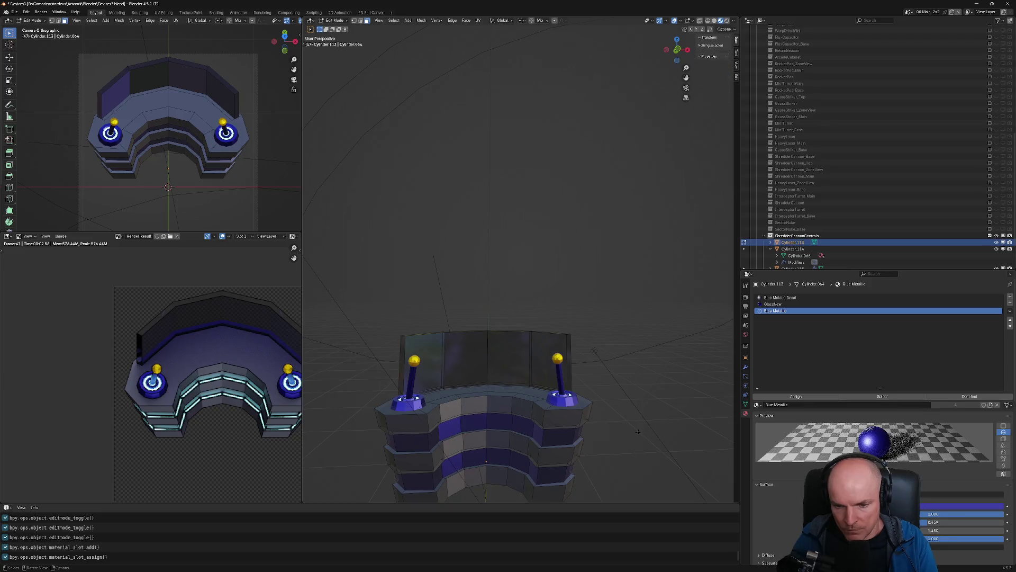
key("F12")
scroll(263, 394, "down", 2)
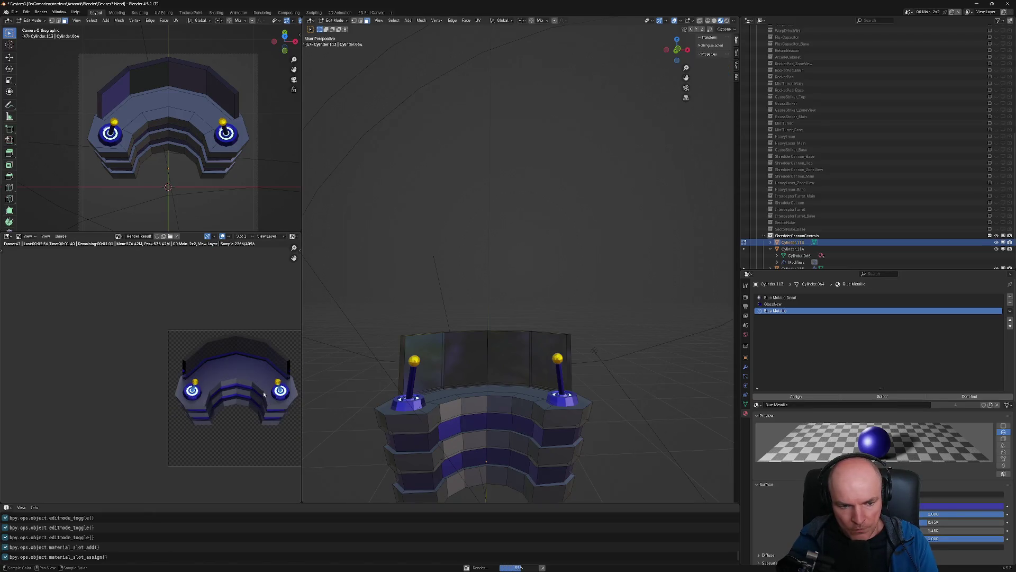
scroll(253, 404, "up", 3)
scroll(259, 395, "down", 2)
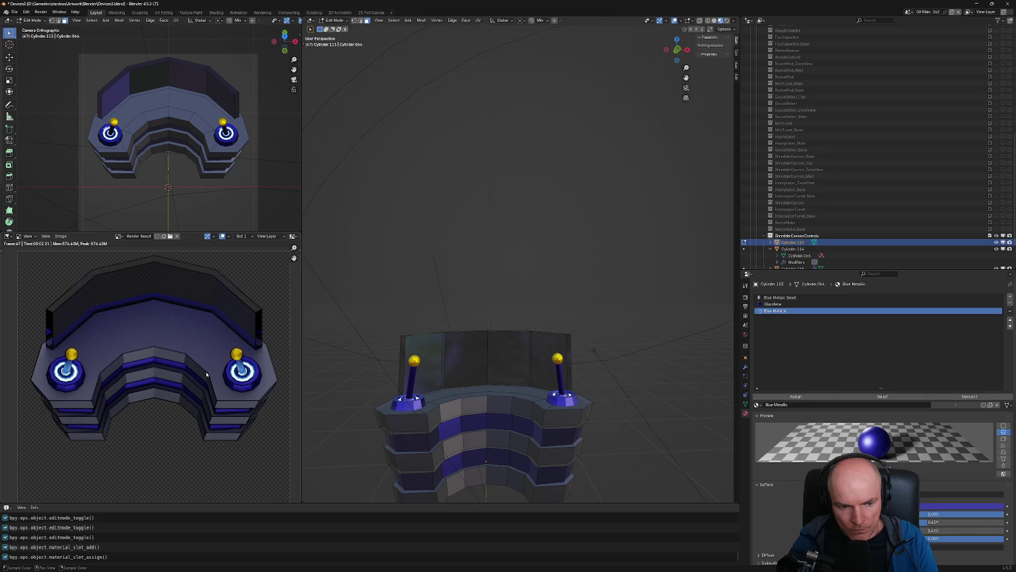
scroll(218, 379, "down", 1)
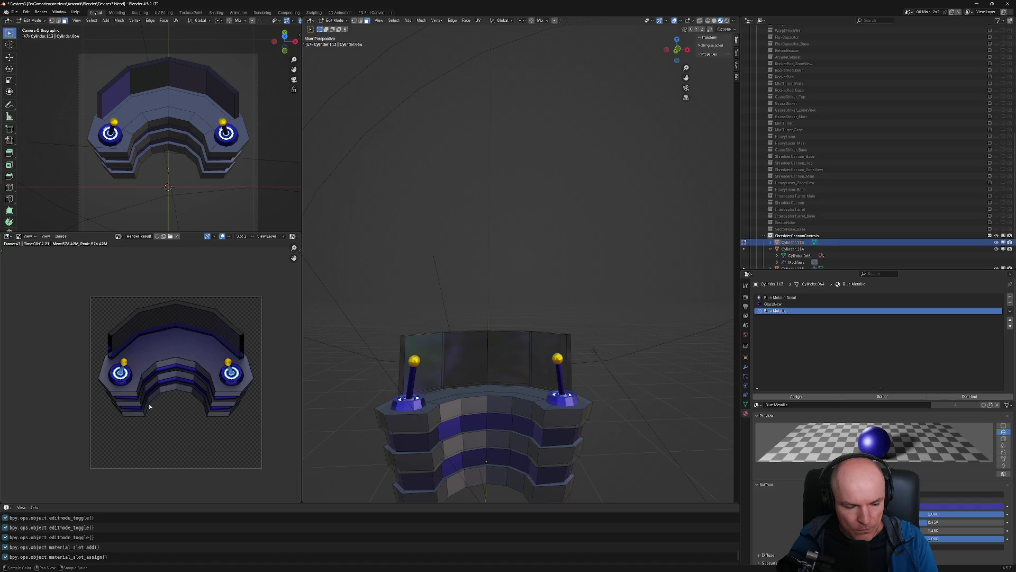
middle_click_drag(477, 466, 470, 434)
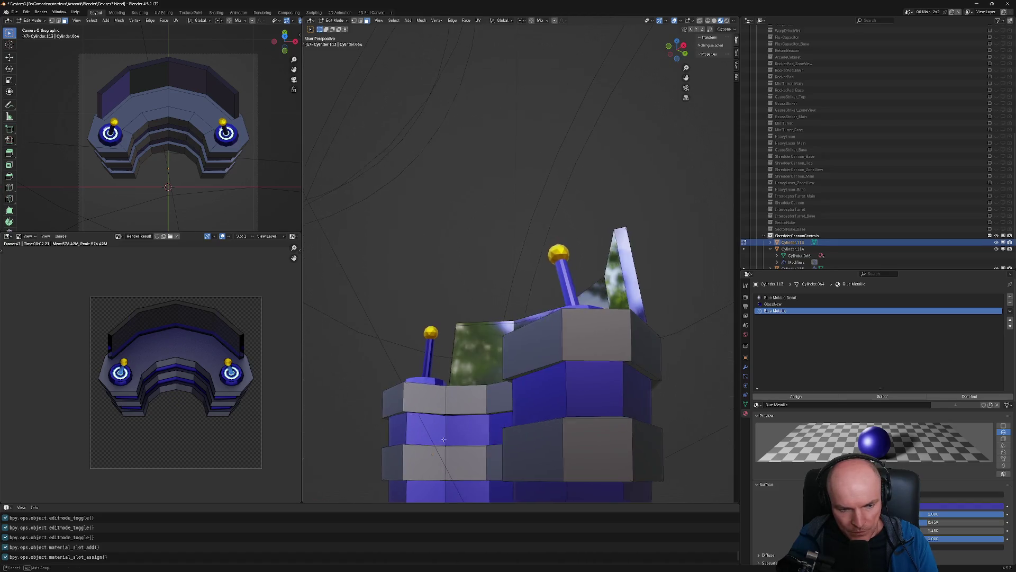
Select two rows of faces across the console front, a lower and an upper row
scroll(471, 434, "up", 3)
left_click(441, 424)
mouse_move(441, 424)
middle_mouse_down()
mouse_move(522, 471)
mouse_move(470, 394)
middle_mouse_up()
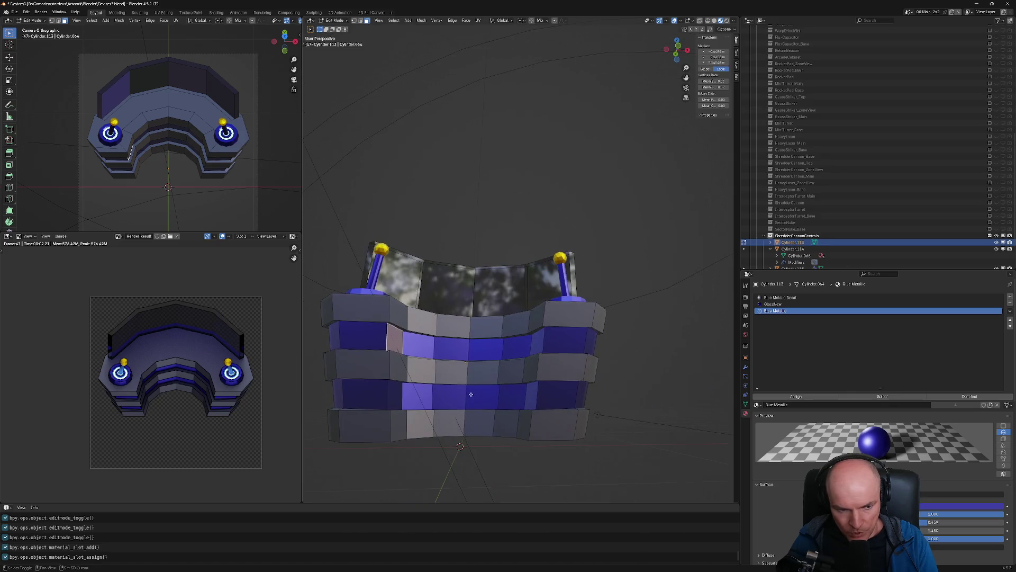
left_click(394, 400, "shift")
left_click(418, 396, "shift")
left_click(450, 396, "shift")
left_click(483, 396, "shift")
left_click(513, 396, "shift")
left_click(530, 395, "shift")
left_click(536, 345, "shift")
left_click(512, 347, "shift")
left_click(485, 348, "shift")
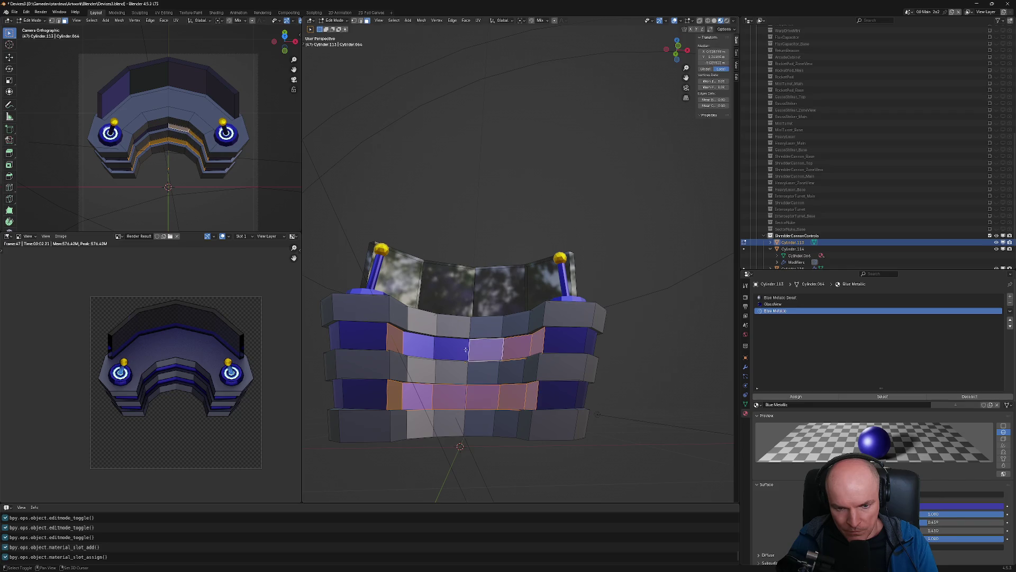
left_click(450, 349, "shift")
left_click(422, 351, "shift")
Inset each face individually and extrude them inward along normals into recessed panels
key("i")
key("i")
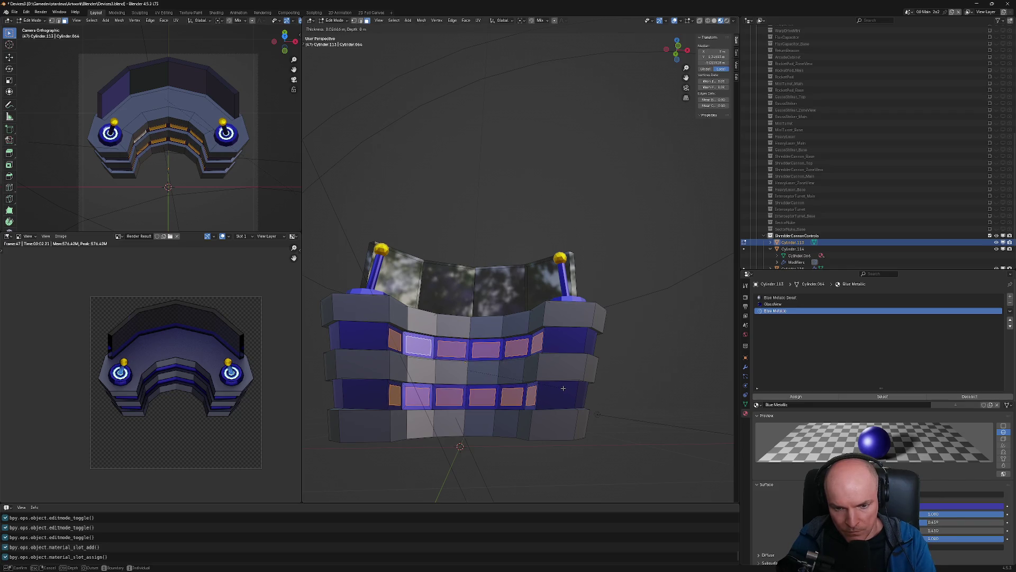
left_click(563, 388)
key("alt+e")
left_click(551, 391)
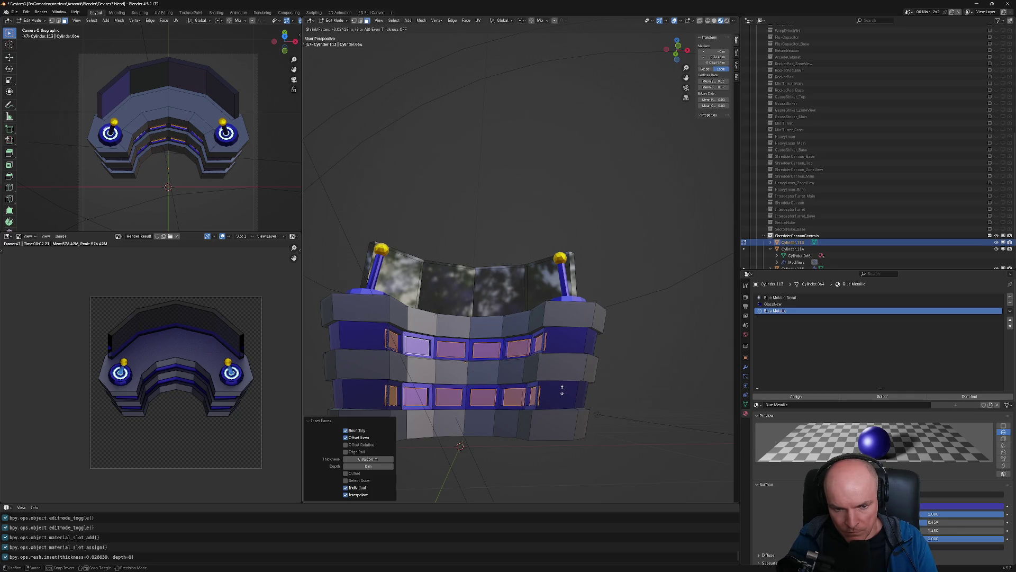
left_click(562, 390)
mouse_move(562, 390)
middle_mouse_down()
mouse_move(572, 433)
mouse_move(577, 339)
middle_mouse_up()
key("Tab")
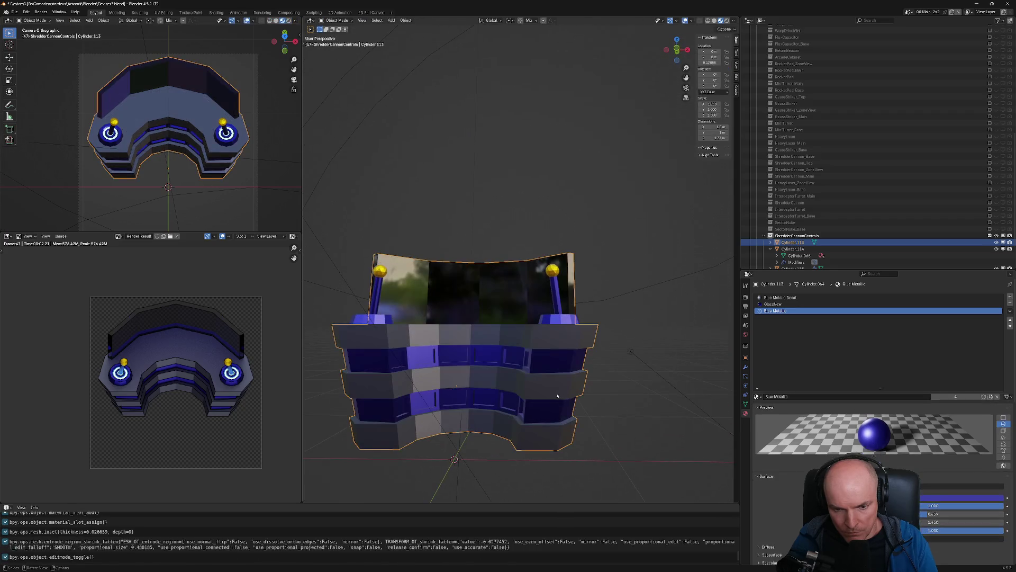
Add a new material slot for the recessed panels and assign it Blue Light
key("Tab")
left_click(1011, 295)
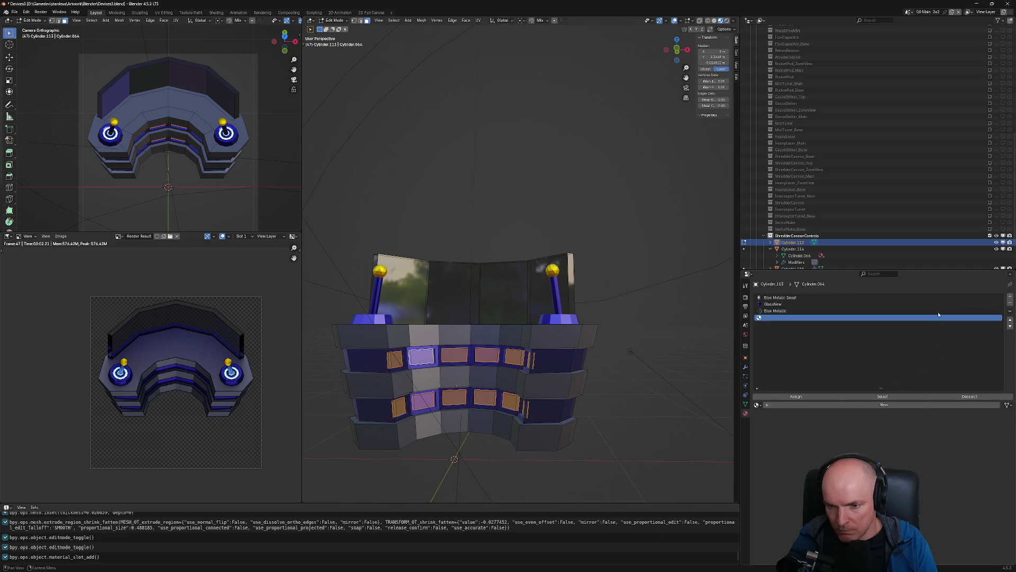
left_click(795, 396)
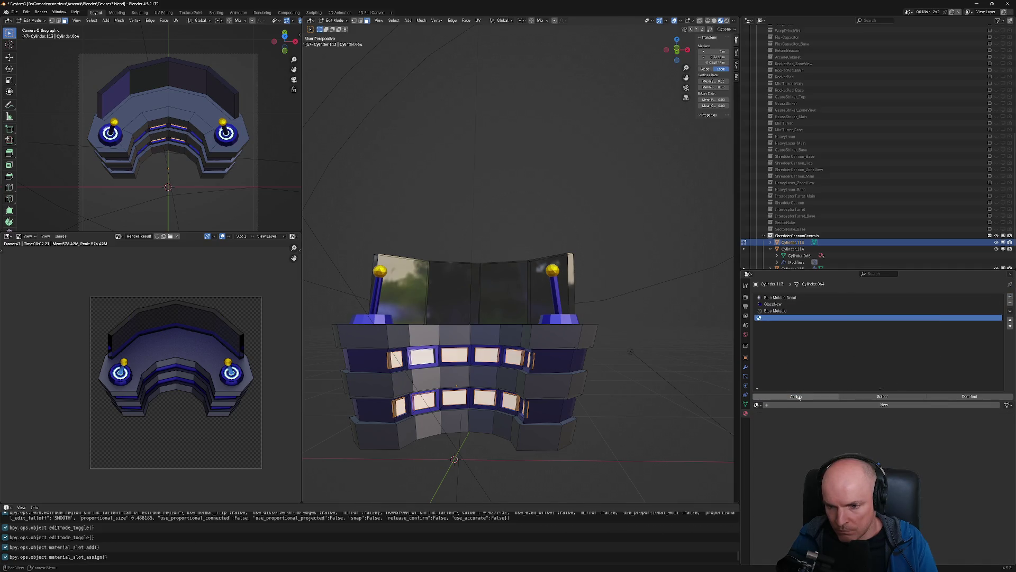
left_click(799, 397)
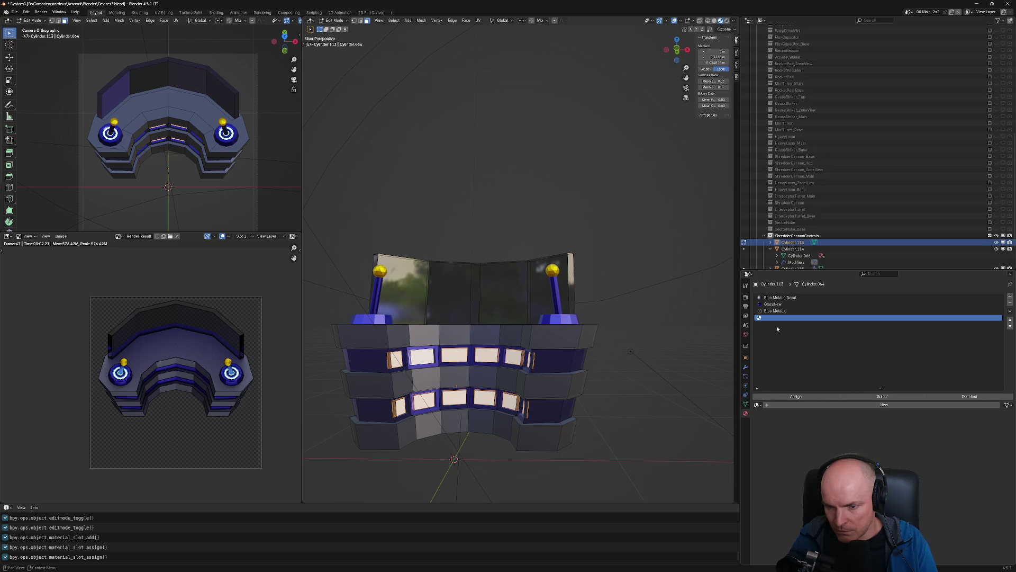
left_click(761, 404)
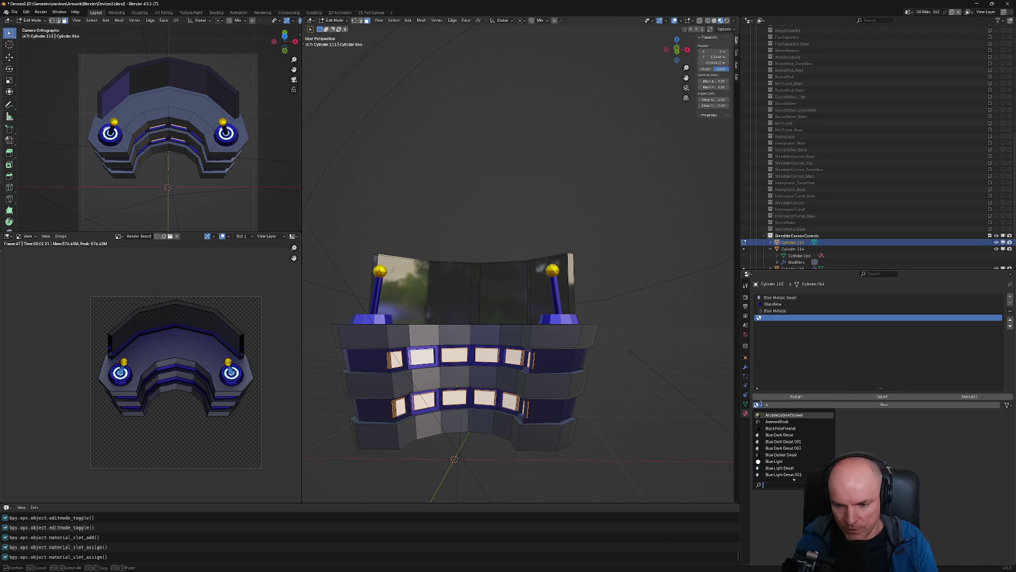
left_click(780, 467)
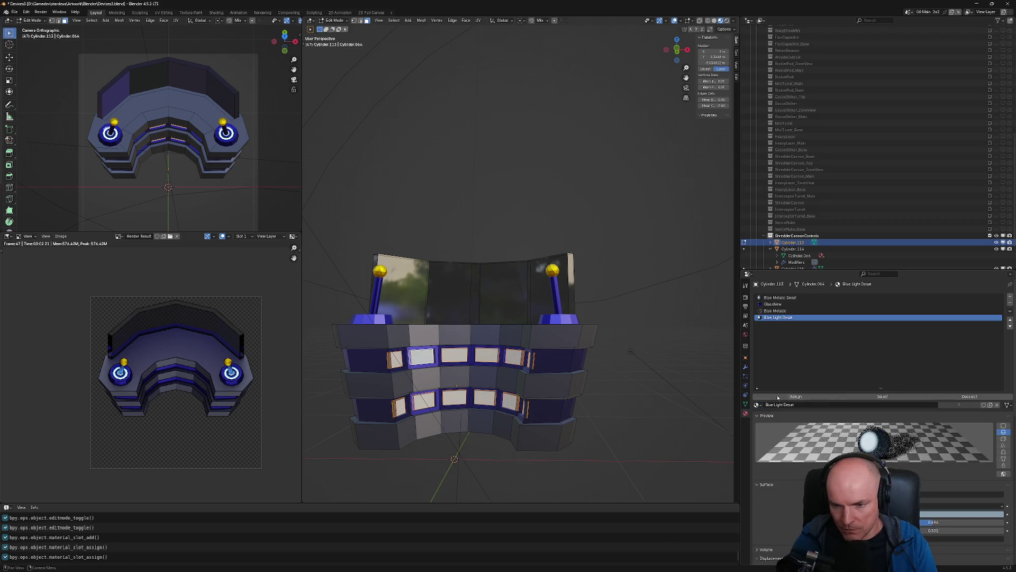
left_click(758, 404)
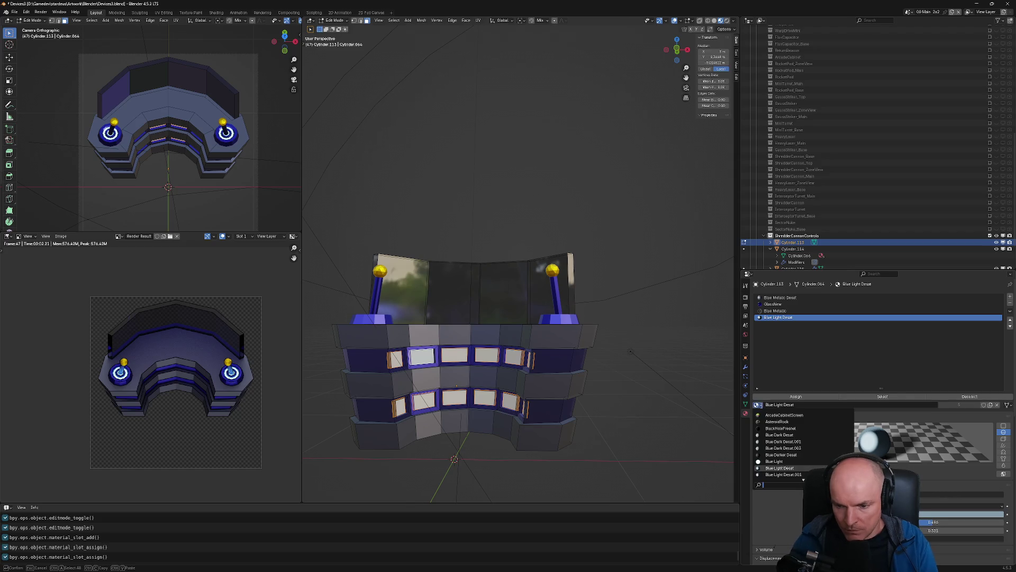
left_click(783, 461)
Render the console with F12 to check the glowing Blue Light panels
key("Tab")
key("F12")
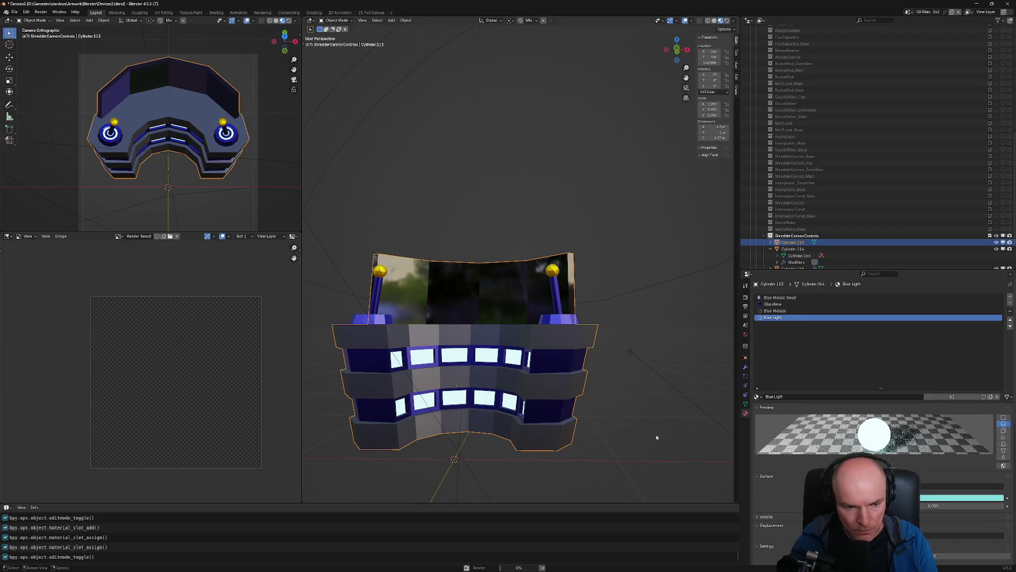
scroll(178, 365, "up", 2)
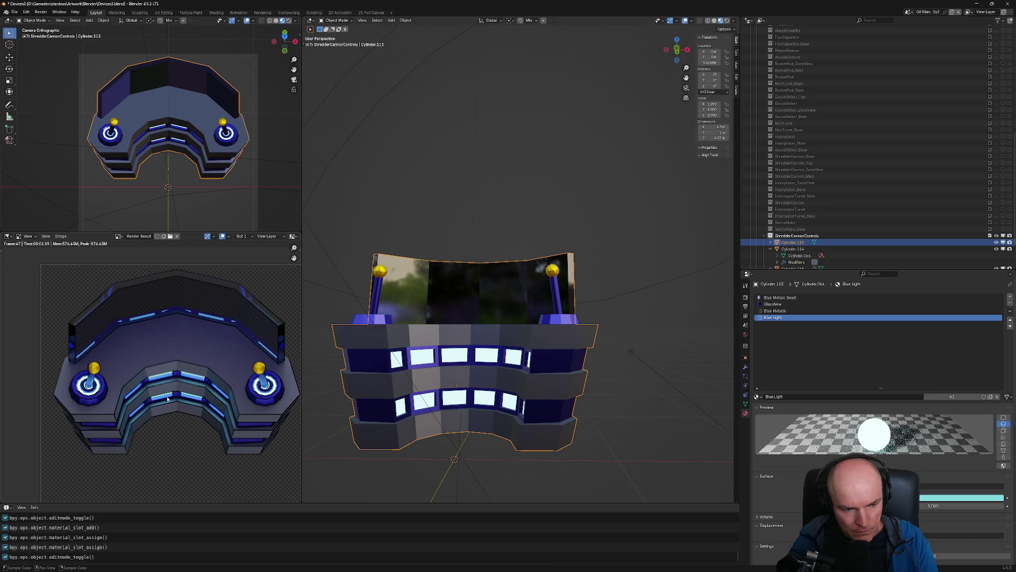
scroll(194, 408, "down", 3)
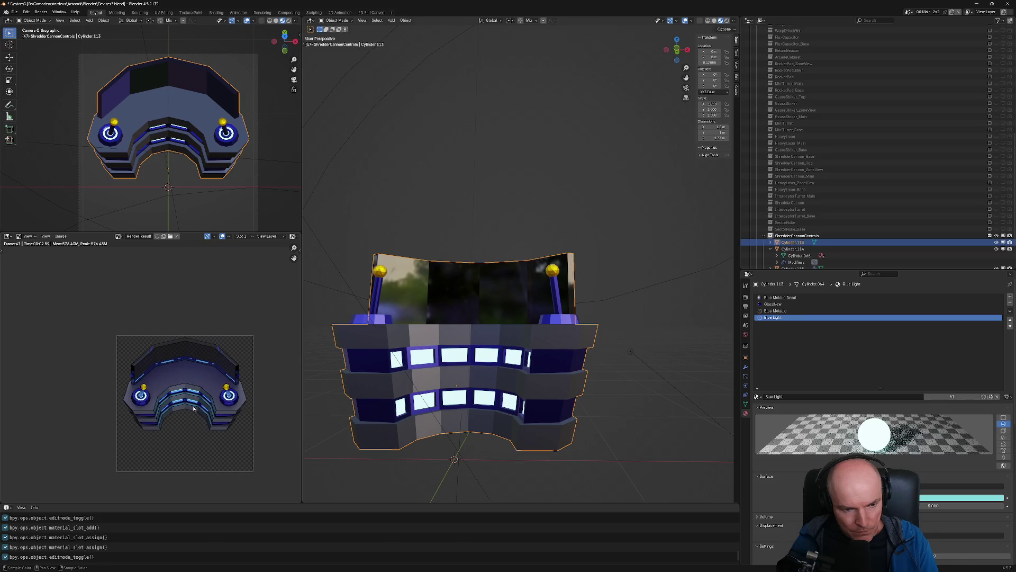
scroll(193, 409, "up", 2)
Switch the panel material to RocketYellow and render the console to compare
key("Tab")
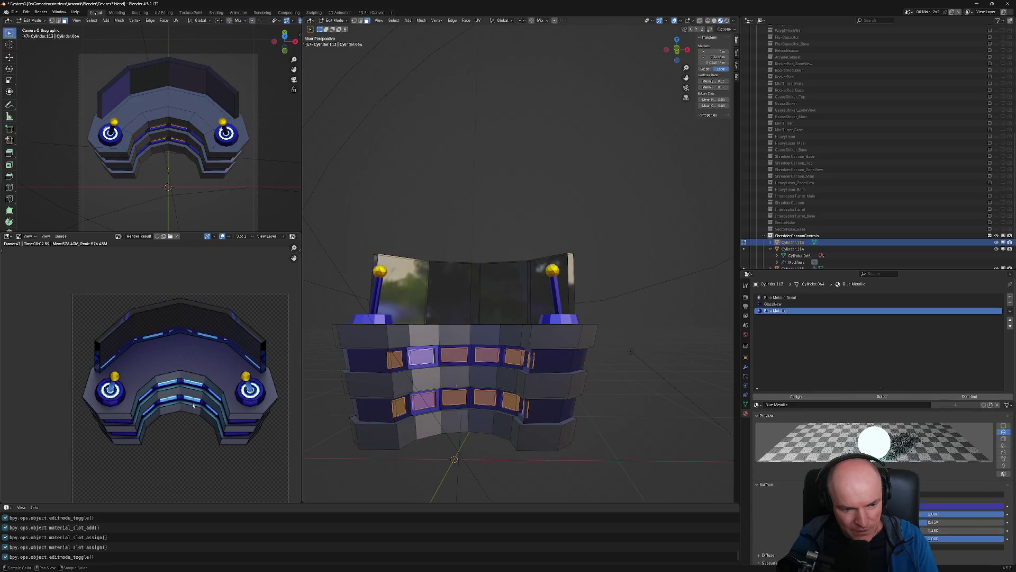
scroll(500, 366, "up", 3)
mouse_move(476, 365)
middle_mouse_down()
mouse_move(500, 365)
mouse_move(484, 371)
middle_mouse_up()
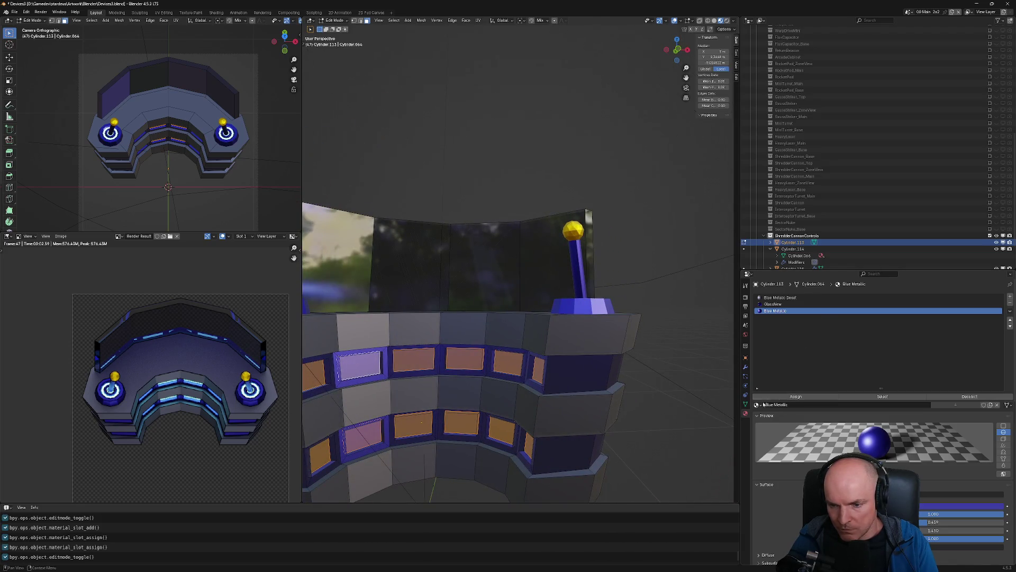
left_click(762, 404)
type("ye")
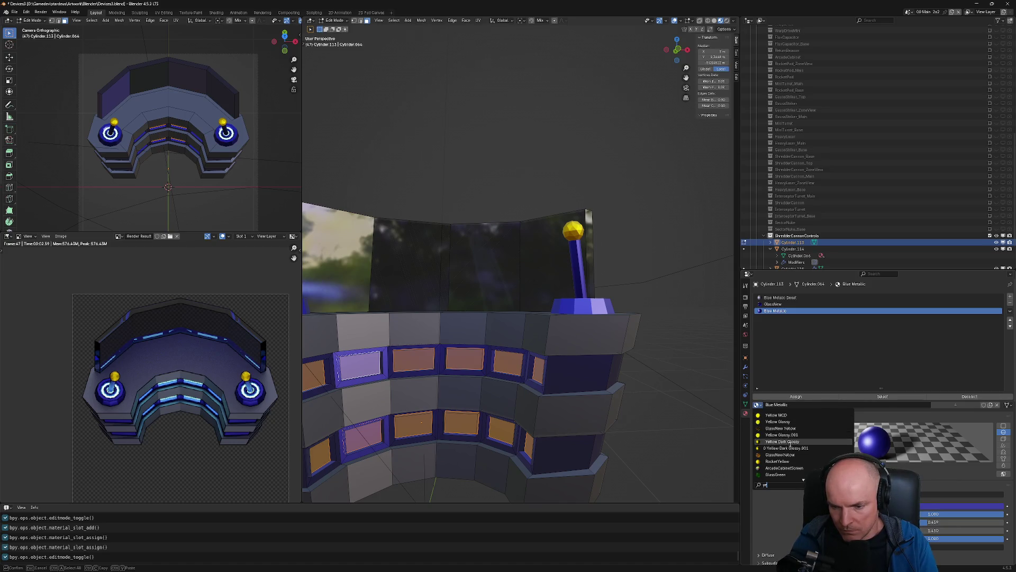
left_click(778, 461)
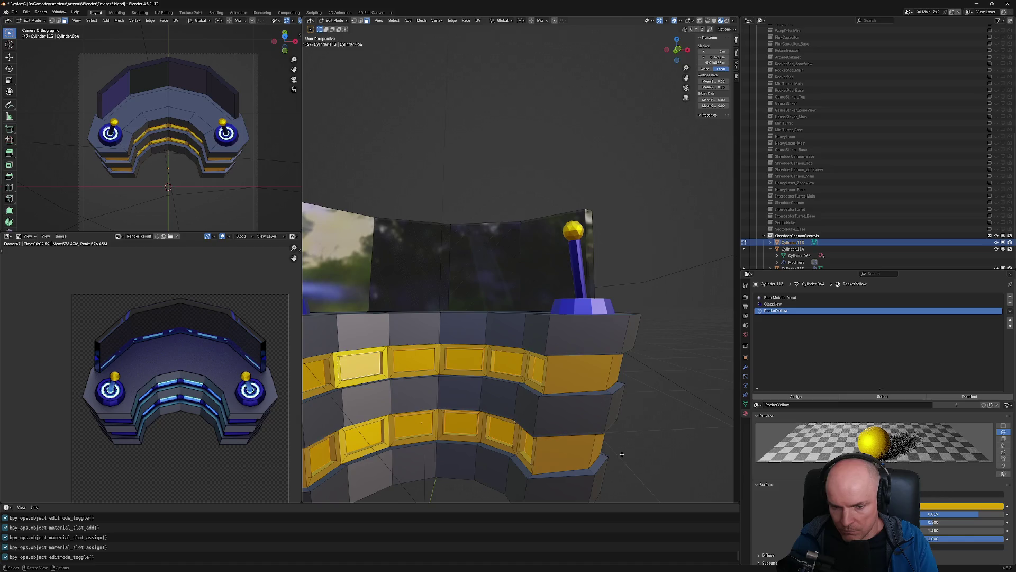
key("Tab")
key("F12")
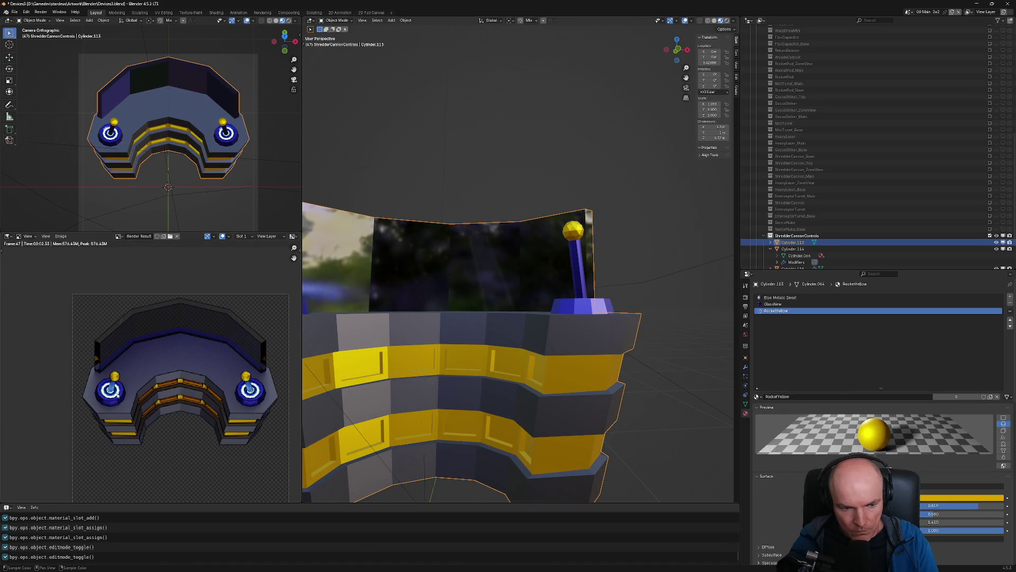
Undo the yellow change, then add another material slot set to RocketYellow
key("ctrl+z")
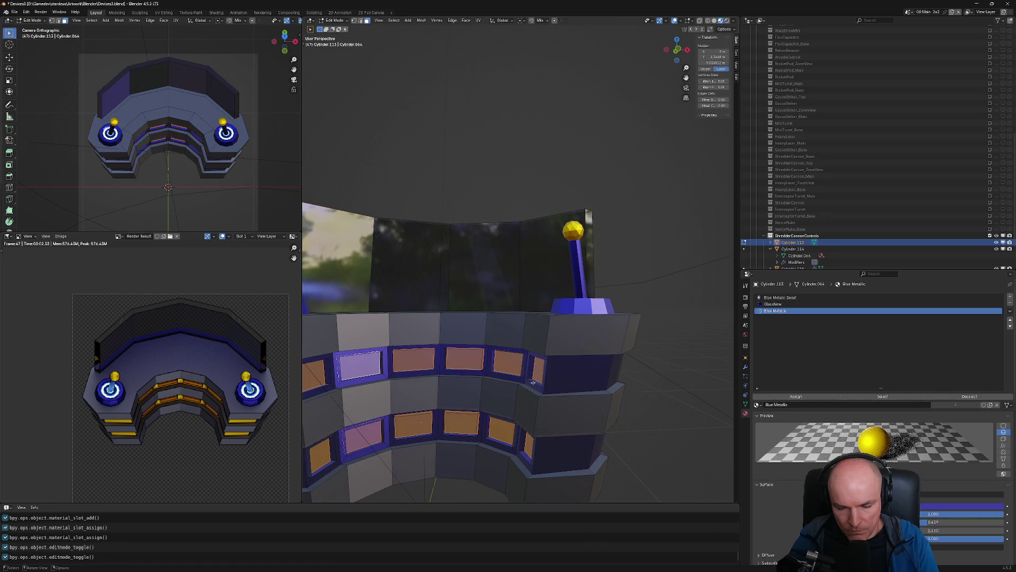
key("ctrl+z")
mouse_move(475, 407)
middle_mouse_down()
mouse_move(511, 375)
mouse_move(532, 391)
middle_mouse_up()
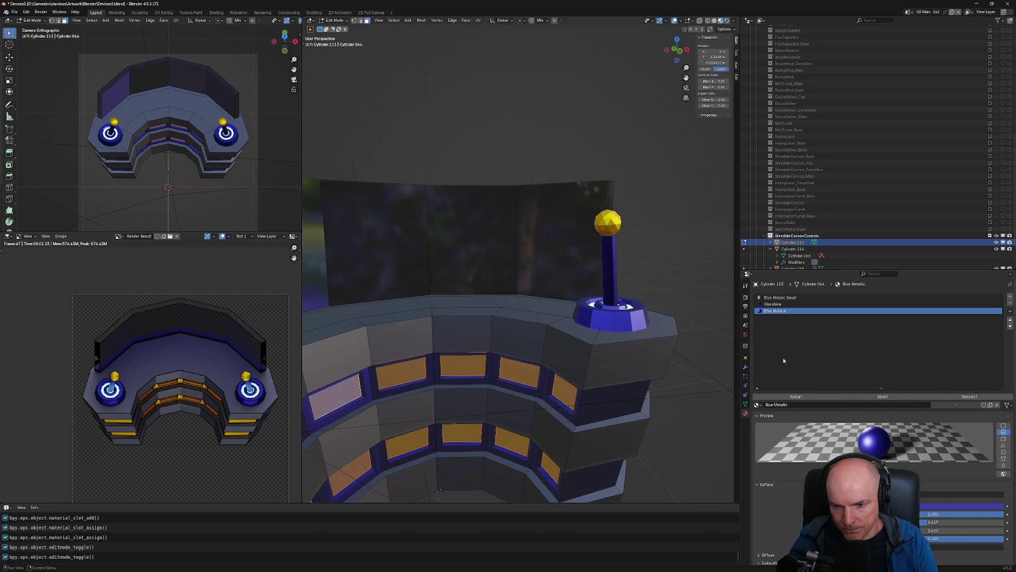
left_click(1011, 297)
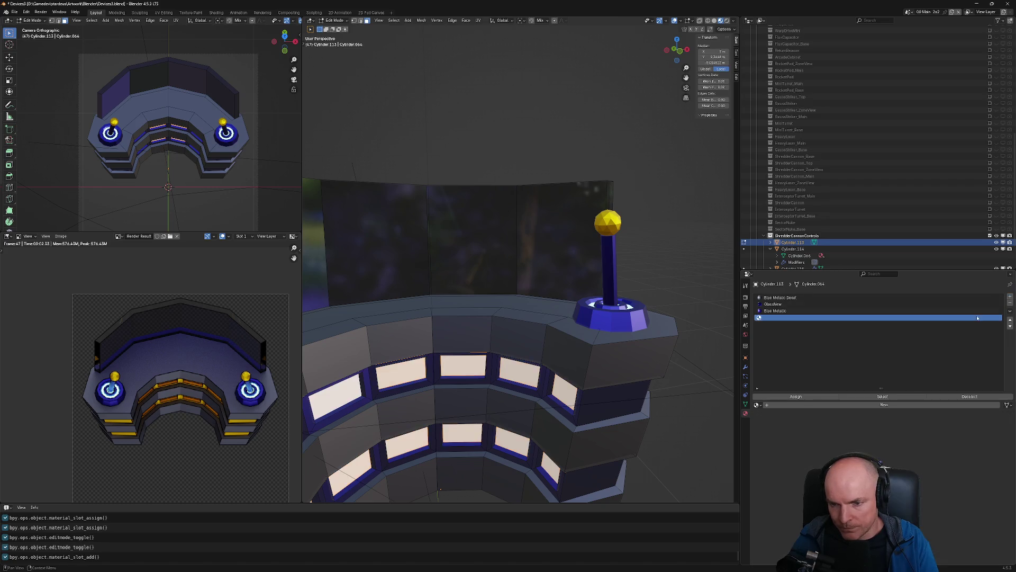
left_click(756, 405)
type("rocket")
key("Return")
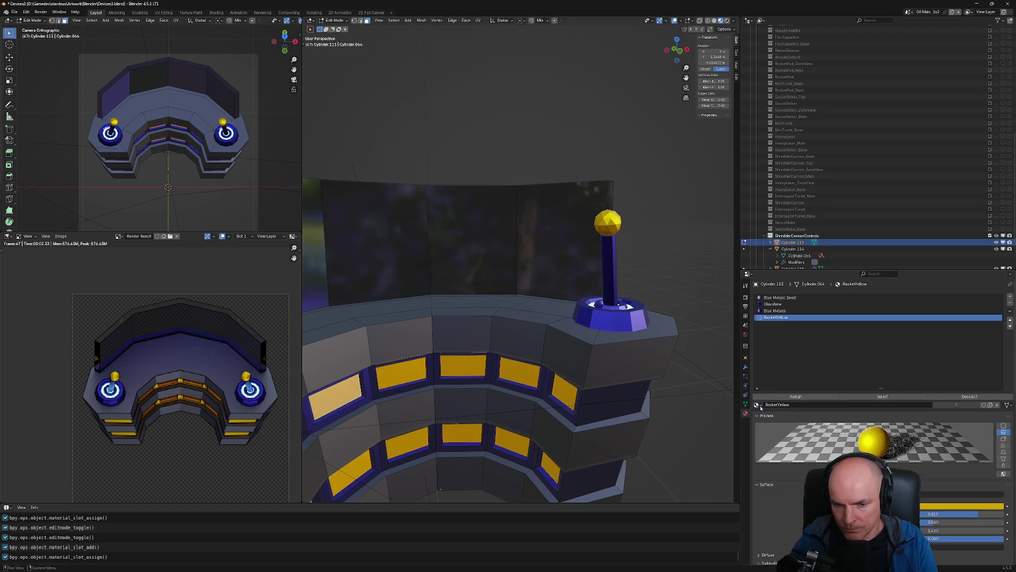
key("Tab")
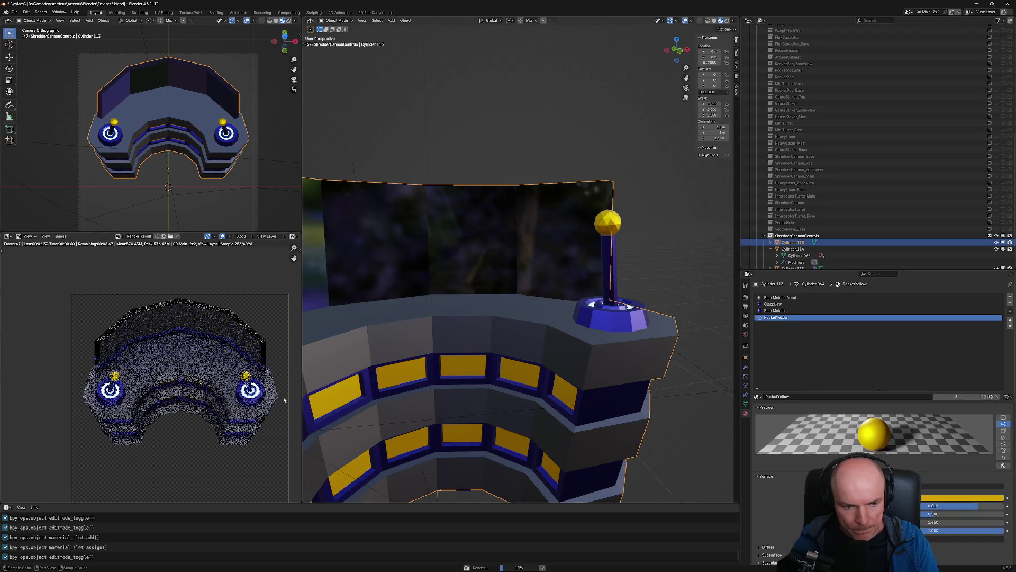
Undo the added slots to restore Blue Metallic Desat on the console body
scroll(185, 392, "up", 3)
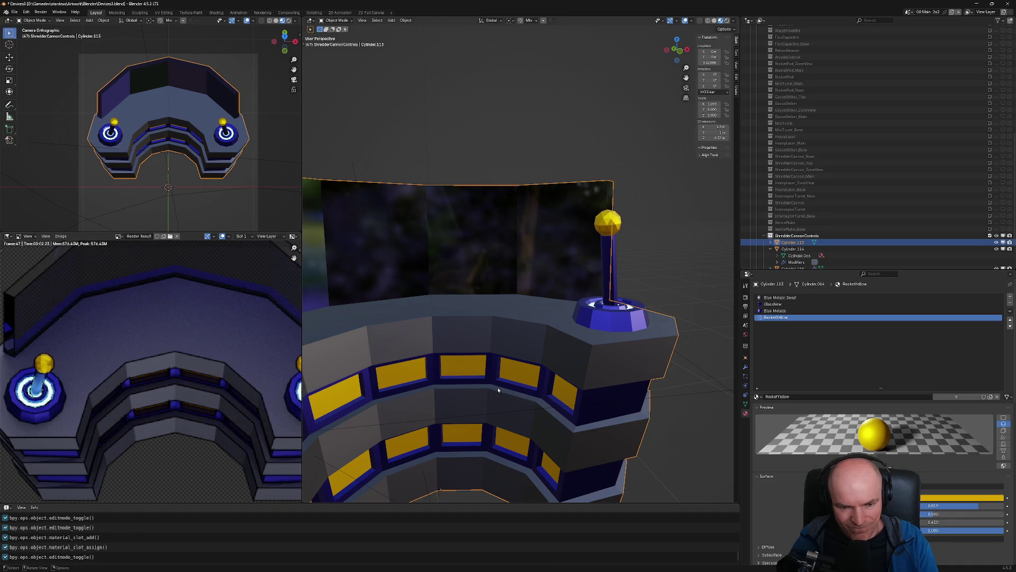
scroll(492, 371, "down", 3)
mouse_move(492, 370)
middle_mouse_down()
mouse_move(510, 354)
mouse_move(502, 370)
middle_mouse_up()
key("Tab")
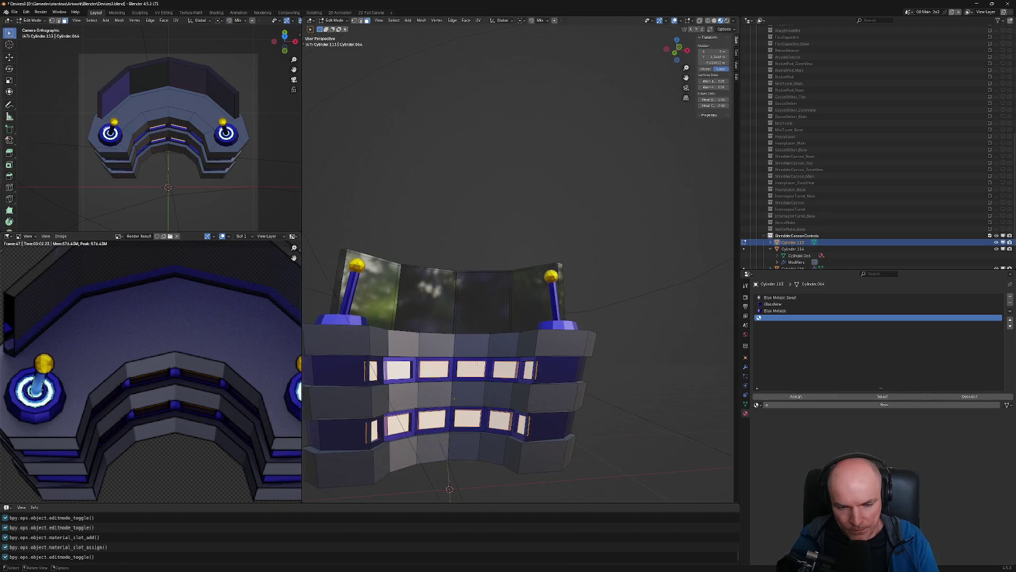
key("ctrl+z")
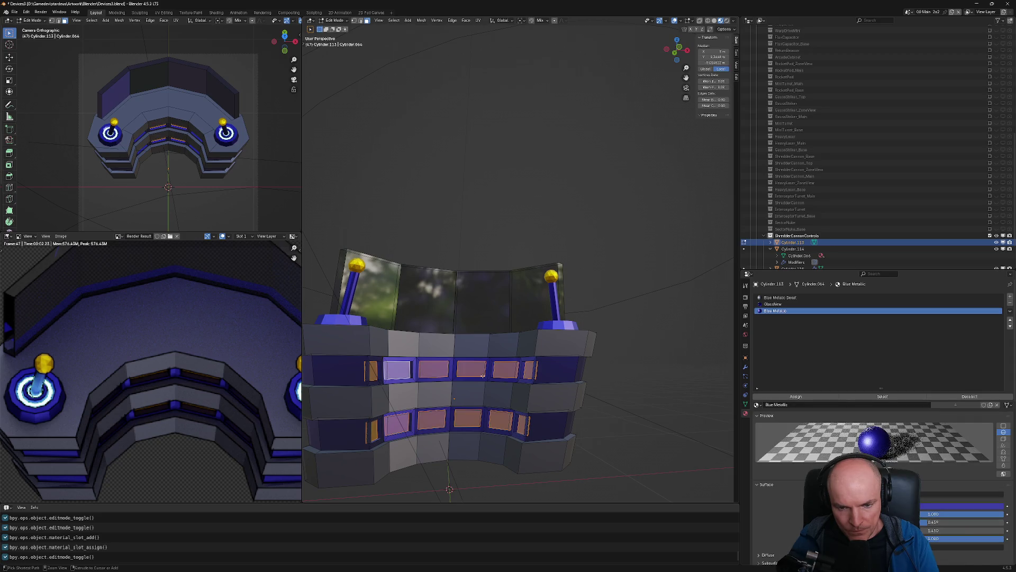
key("ctrl+z")
key("ctrl+z")
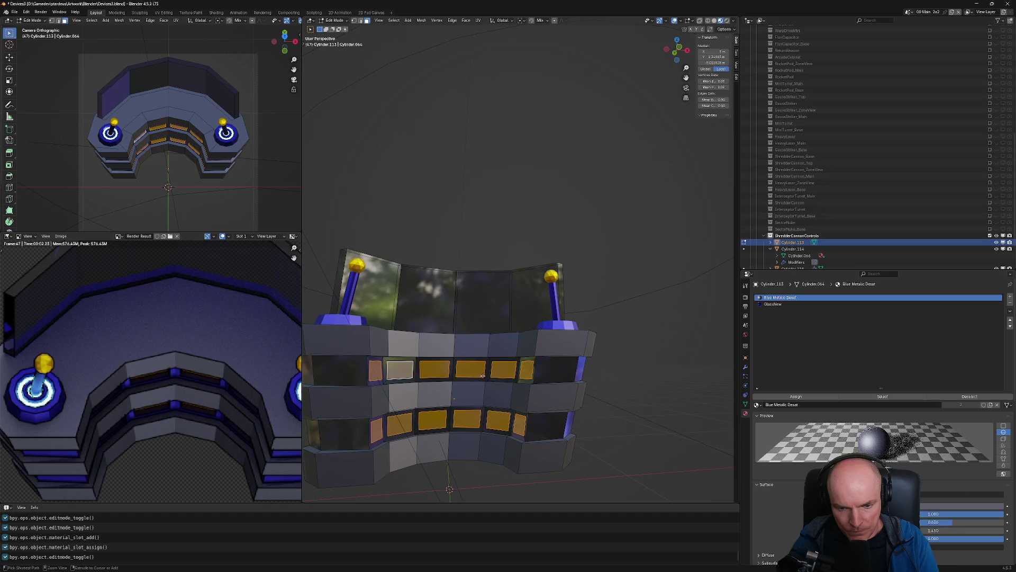
key("Tab")
mouse_move(513, 386)
middle_mouse_down()
mouse_move(500, 390)
mouse_move(522, 366)
middle_mouse_up()
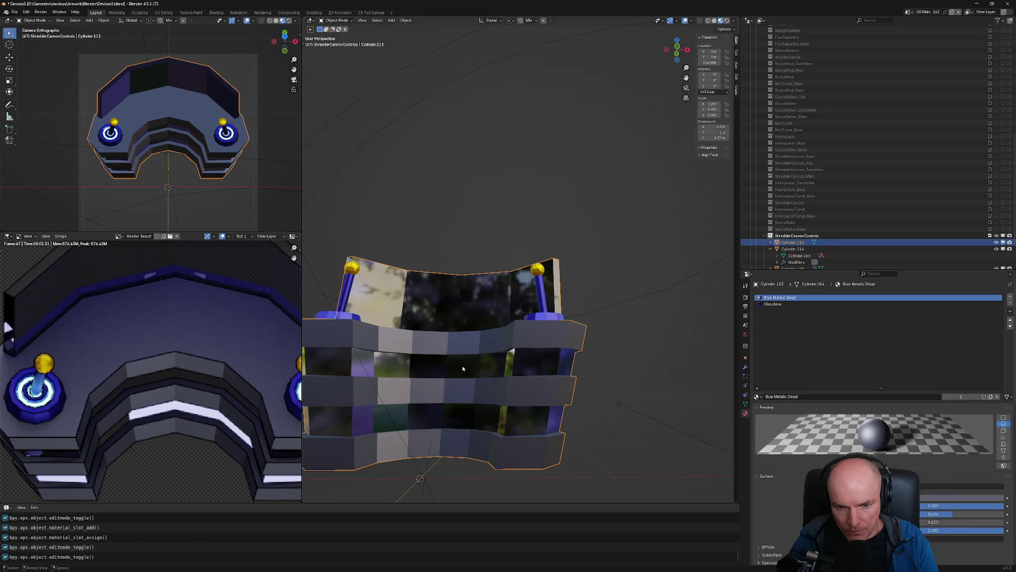
In Edit Mode, select the console's upper and lower horizontal front face bands
scroll(436, 371, "down", 3)
middle_click_drag(437, 371, 319, 397)
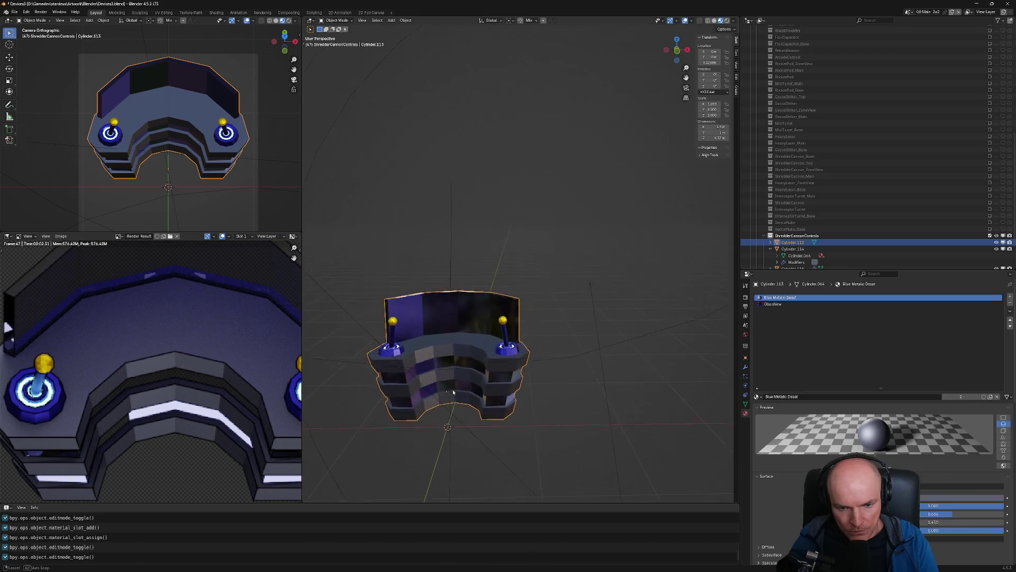
scroll(191, 408, "down", 2)
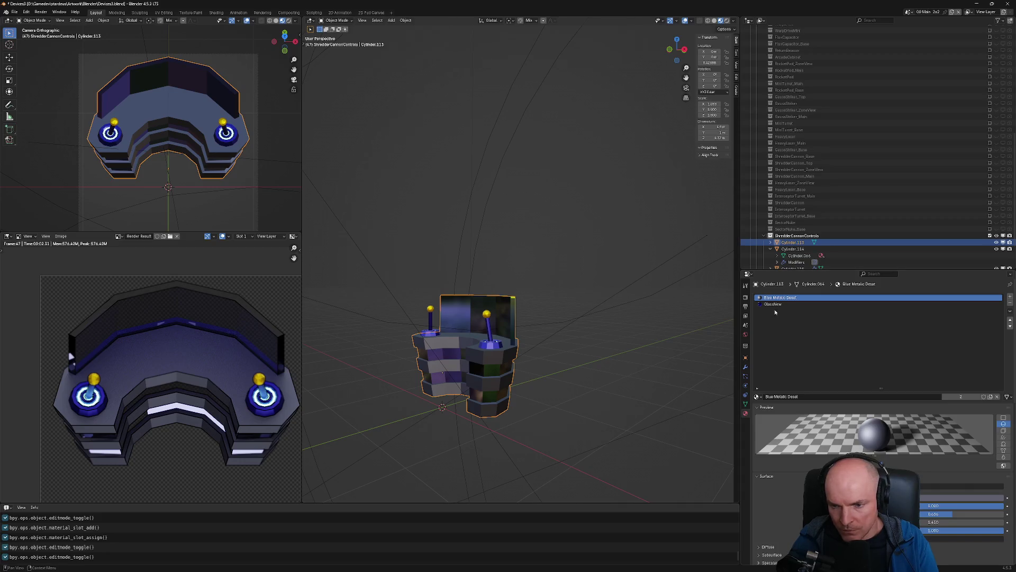
key("Tab")
scroll(479, 366, "up", 2)
scroll(475, 365, "up", 2)
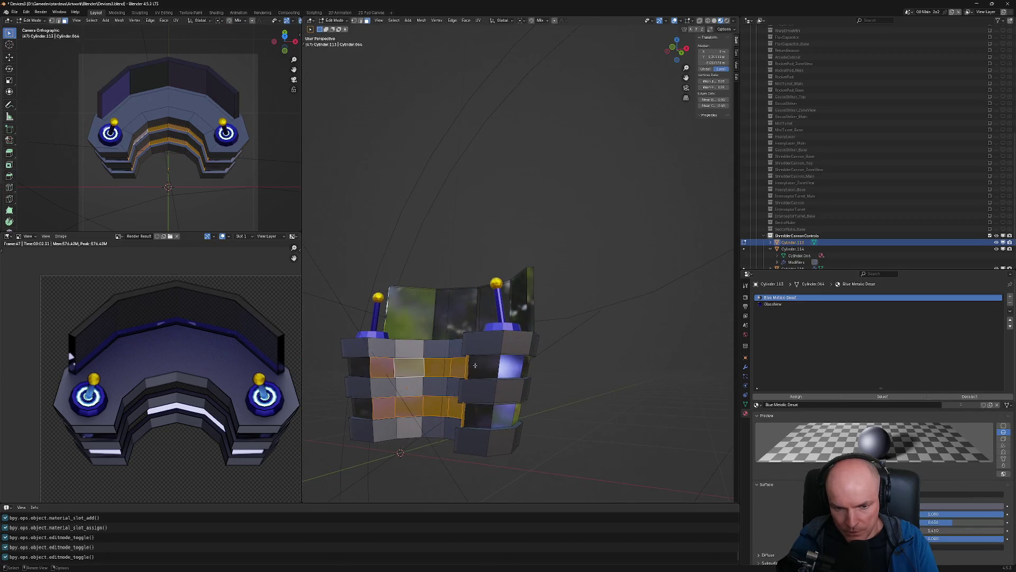
left_click(467, 365, "alt+shift")
left_click(467, 365, "alt+shift")
left_click(467, 422, "alt+shift")
left_click(466, 422, "alt+shift")
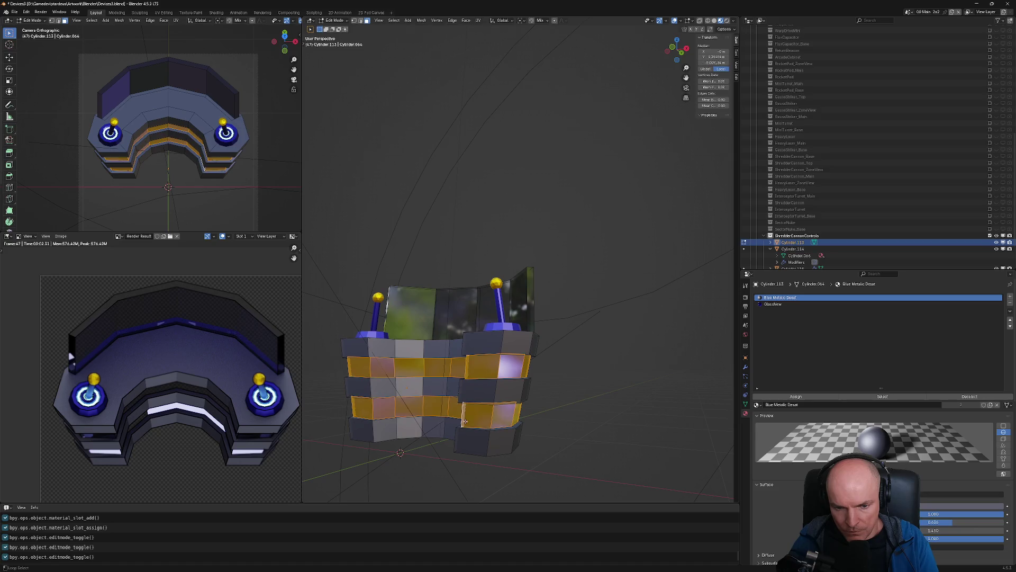
Switch the active GlassNew slot's material to Blue Metallic
left_click(777, 306)
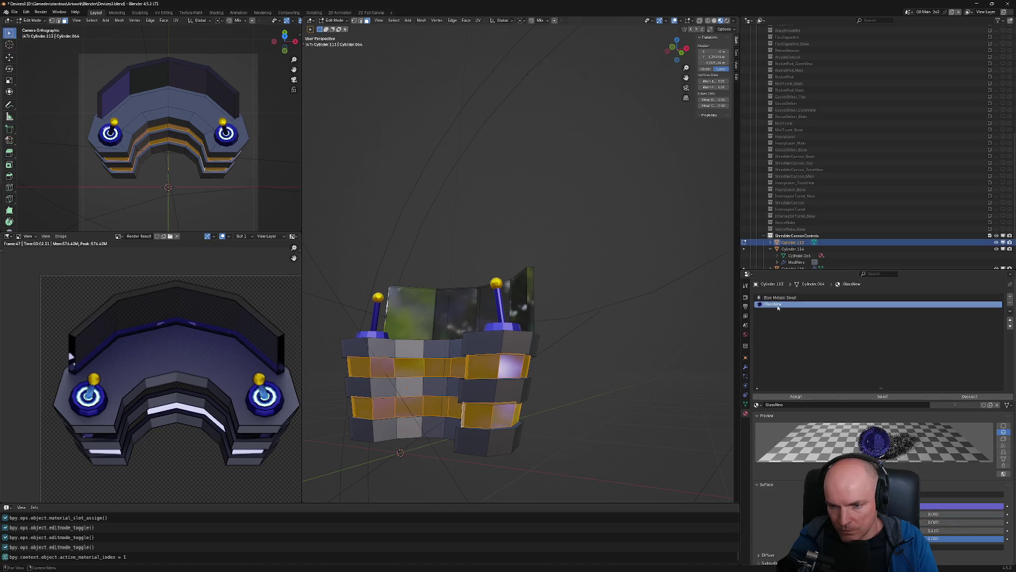
left_click(758, 404)
type("blue")
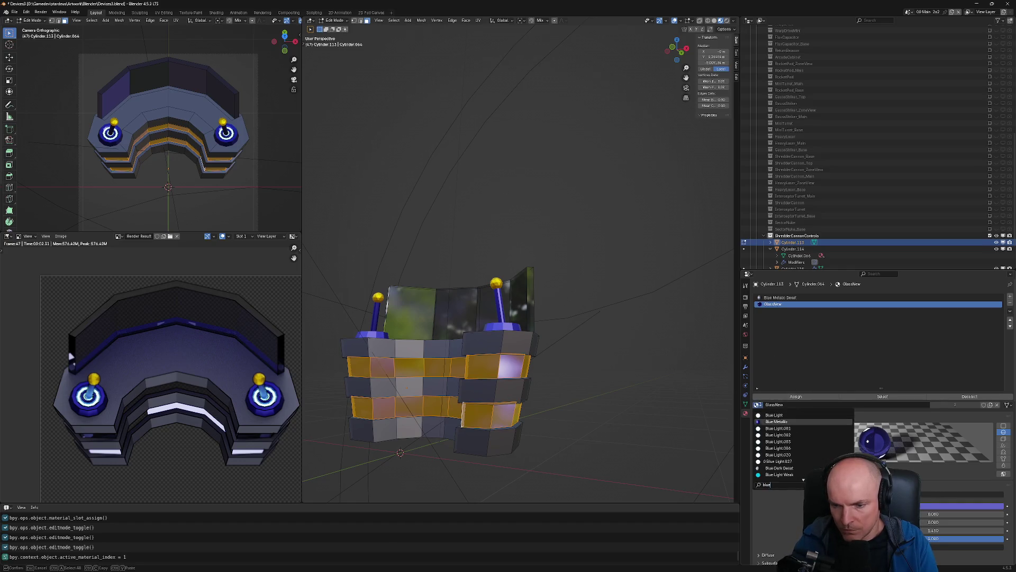
key("Down")
key("Return")
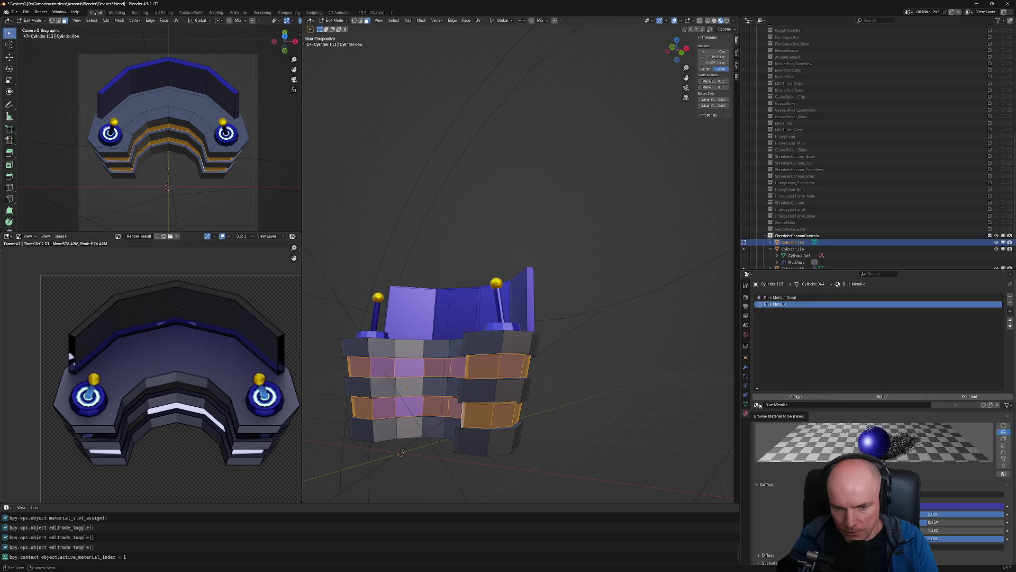
Undo the band selection and put GlassNew back on the glass material slot
key("ctrl+z")
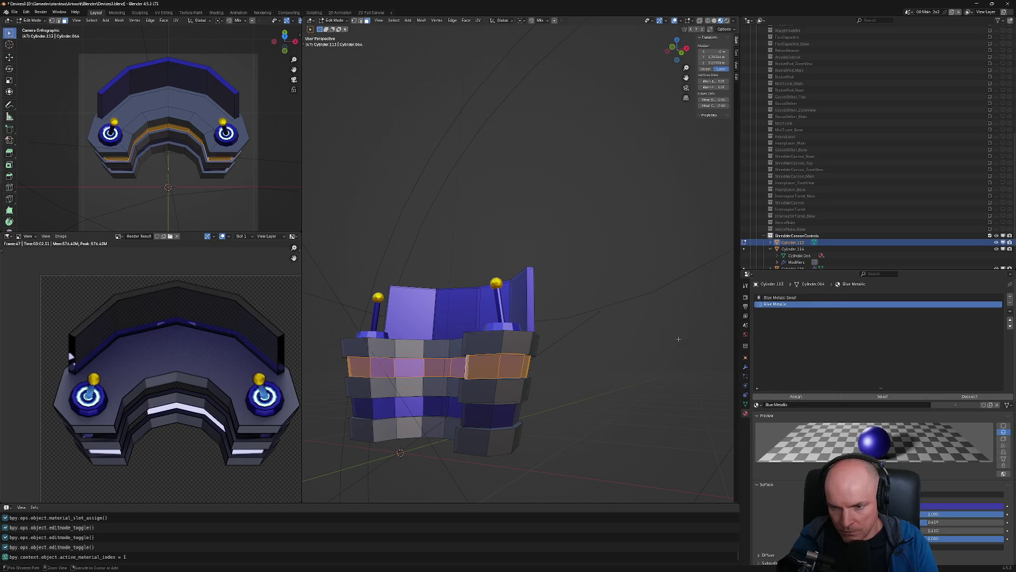
middle_click_drag(620, 350, 603, 351)
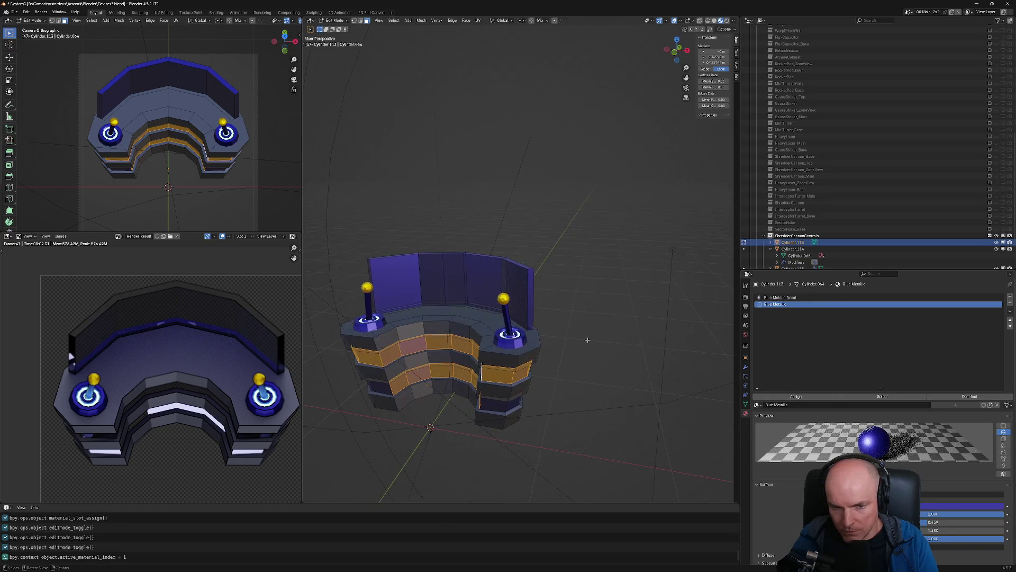
left_click(513, 289)
middle_click_drag(530, 285, 497, 290)
key("Tab")
key("Tab")
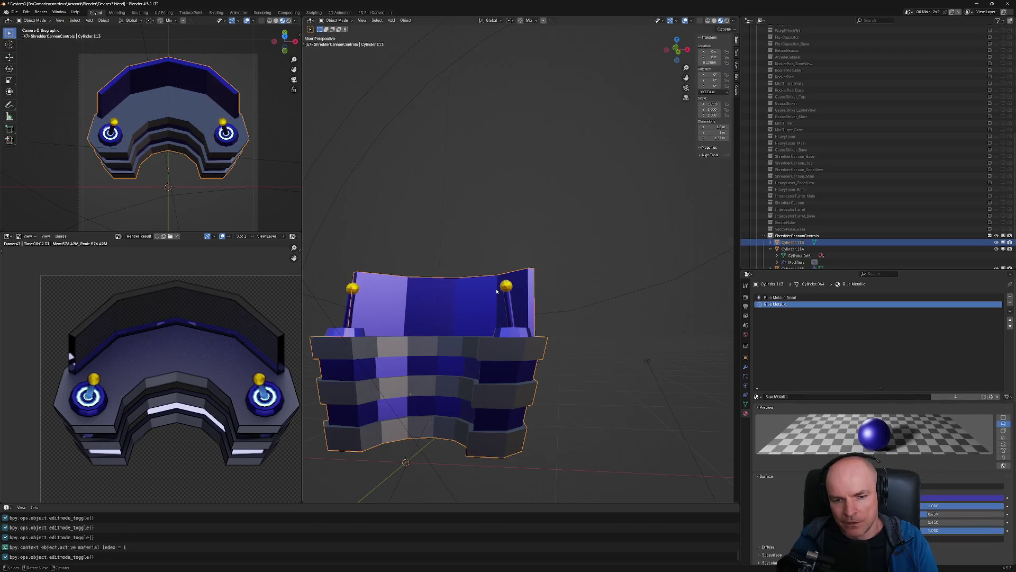
left_click(778, 297)
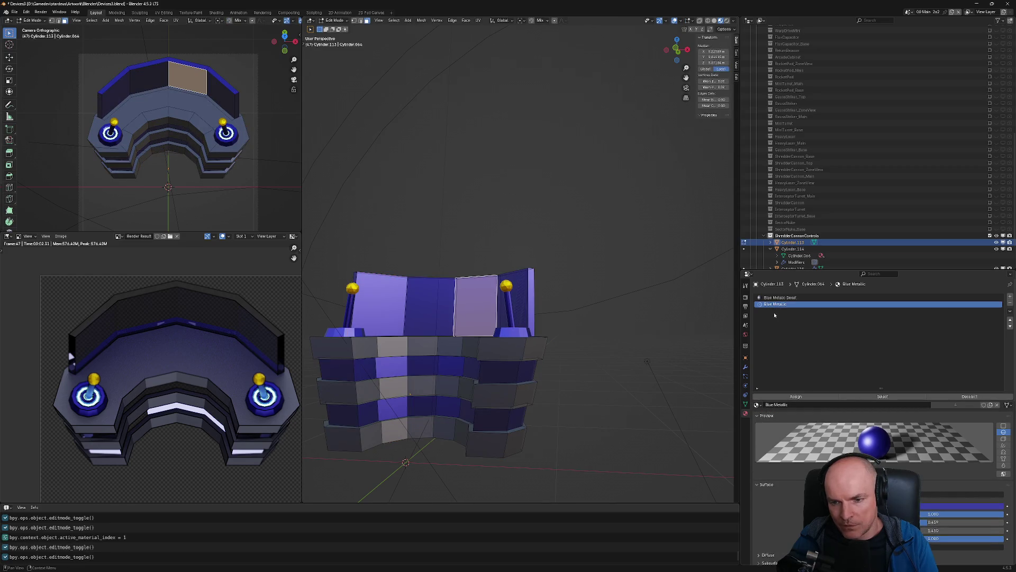
left_click(777, 304)
left_click(757, 404)
type("glass")
key("Return")
key("Tab")
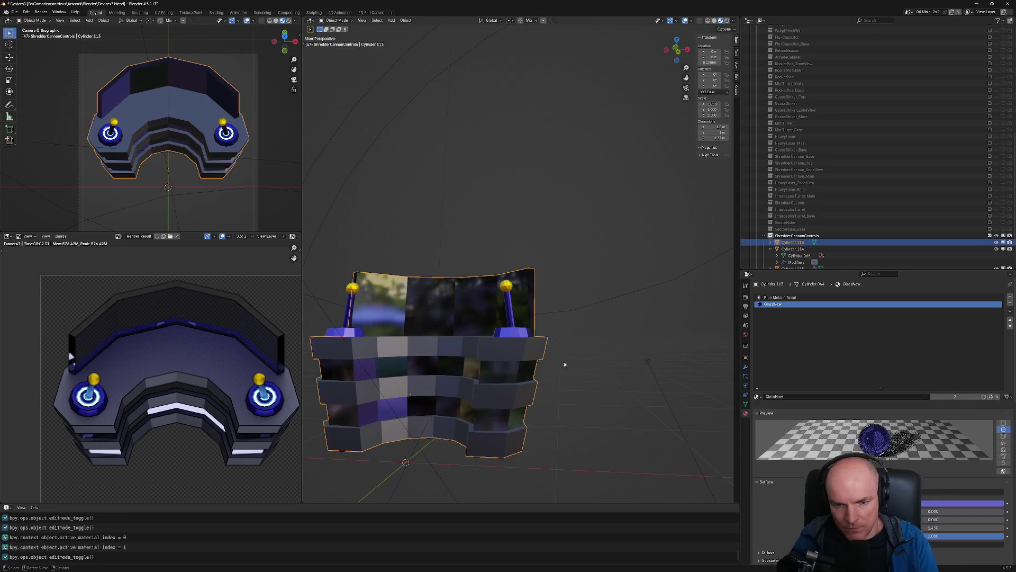
Assign both front bands to a new material slot using Blue Metallic
key("Tab")
left_click(518, 373, "alt")
left_click(517, 373)
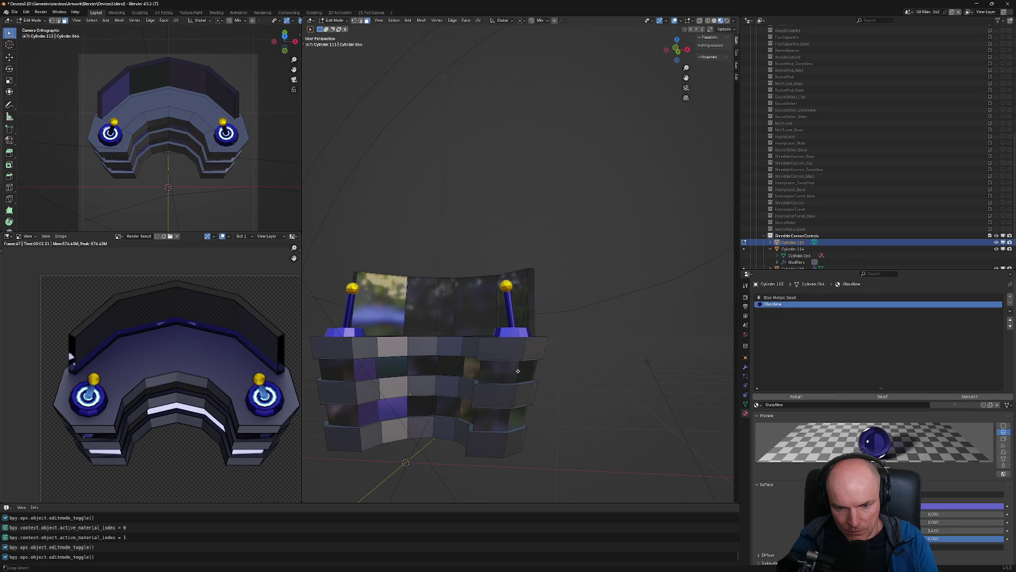
left_click(518, 372, "alt")
left_click(507, 421, "alt+shift")
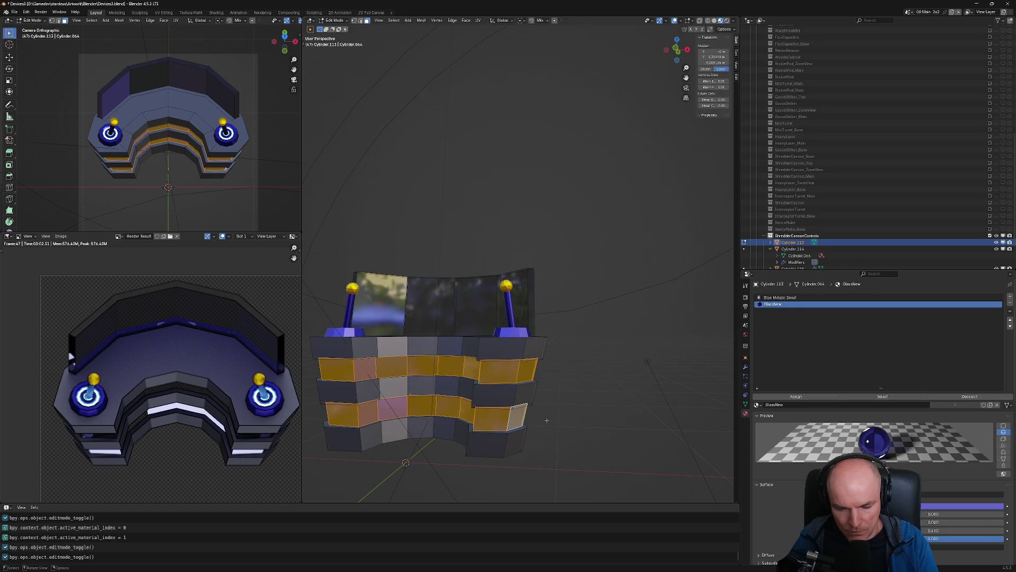
left_click(1010, 297)
left_click(796, 395)
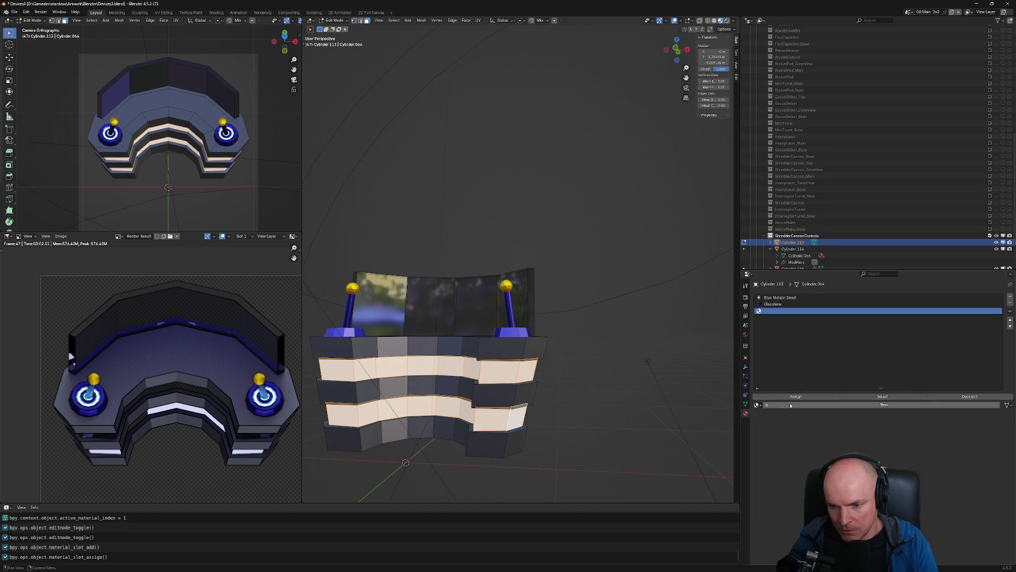
left_click(757, 405)
type("blue met")
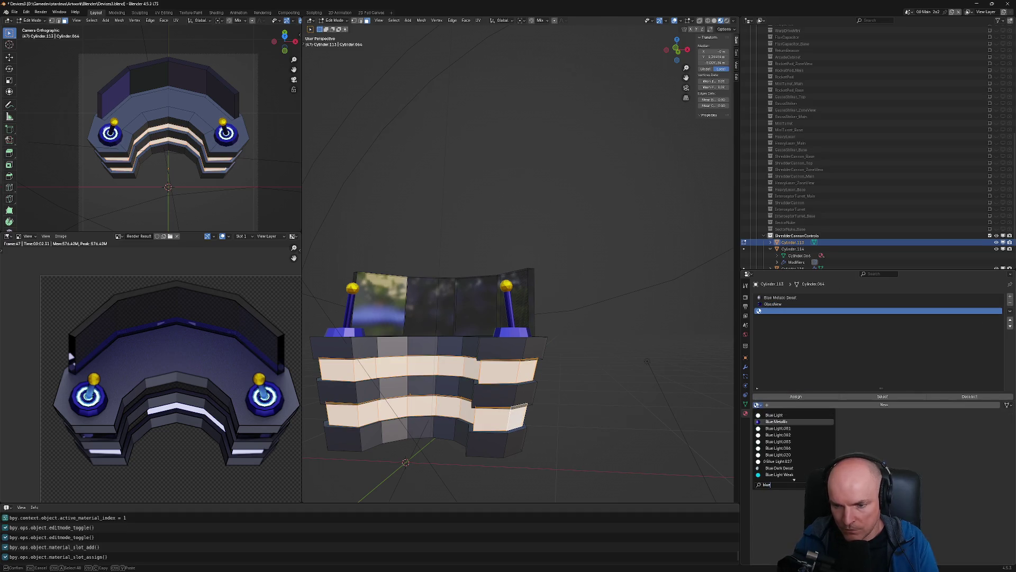
key("Return")
key("Tab")
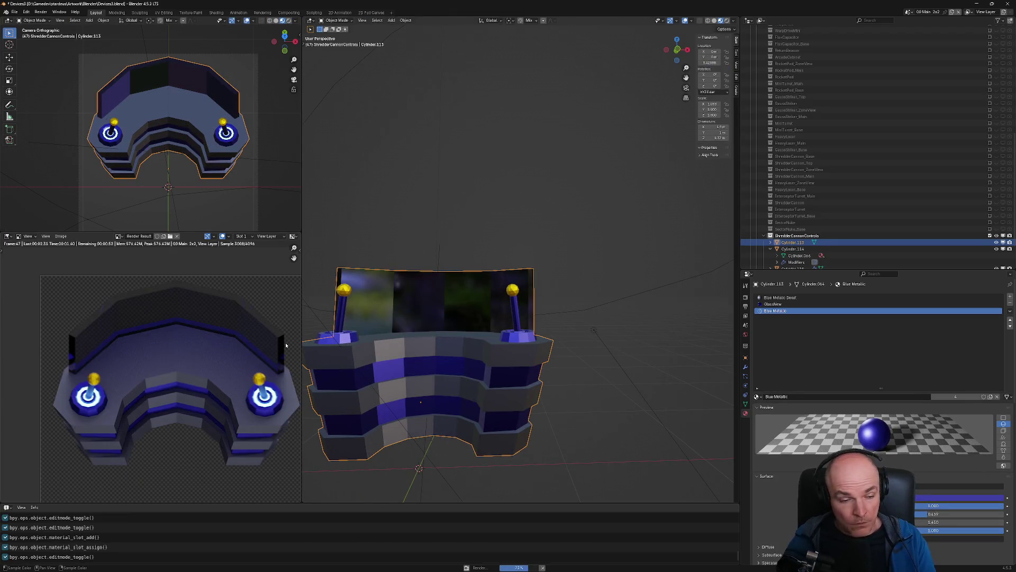
Select all faces sharing the glass material with Select Similar > Material
middle_click_drag(419, 336, 551, 344)
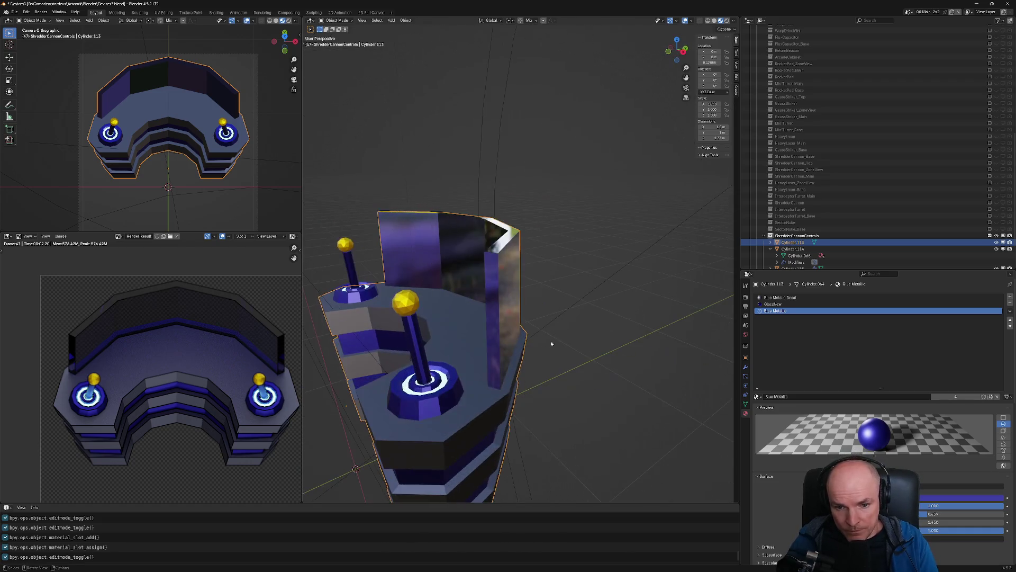
key("Tab")
left_click(498, 315)
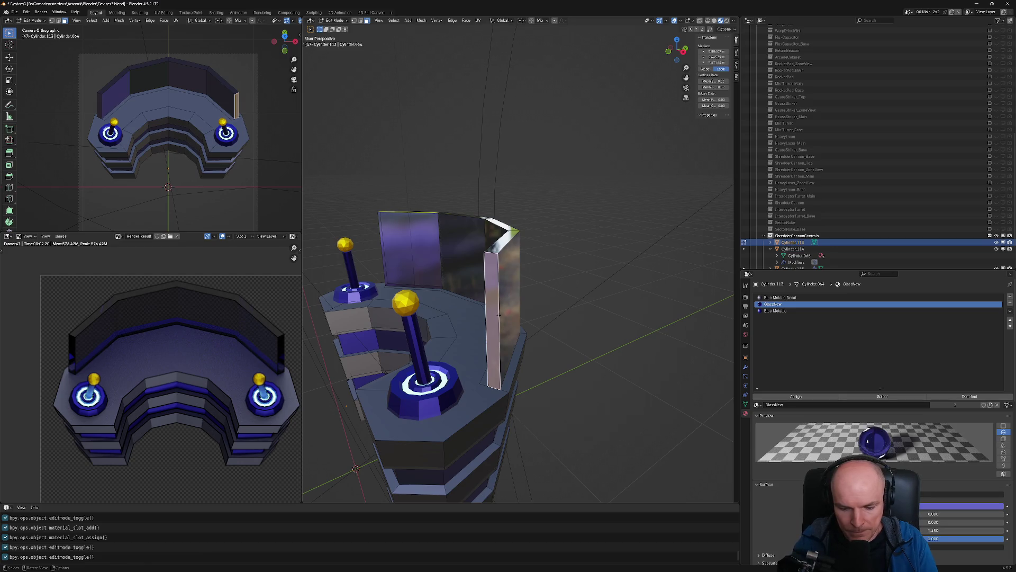
key("F3")
type("similar m")
key("Return")
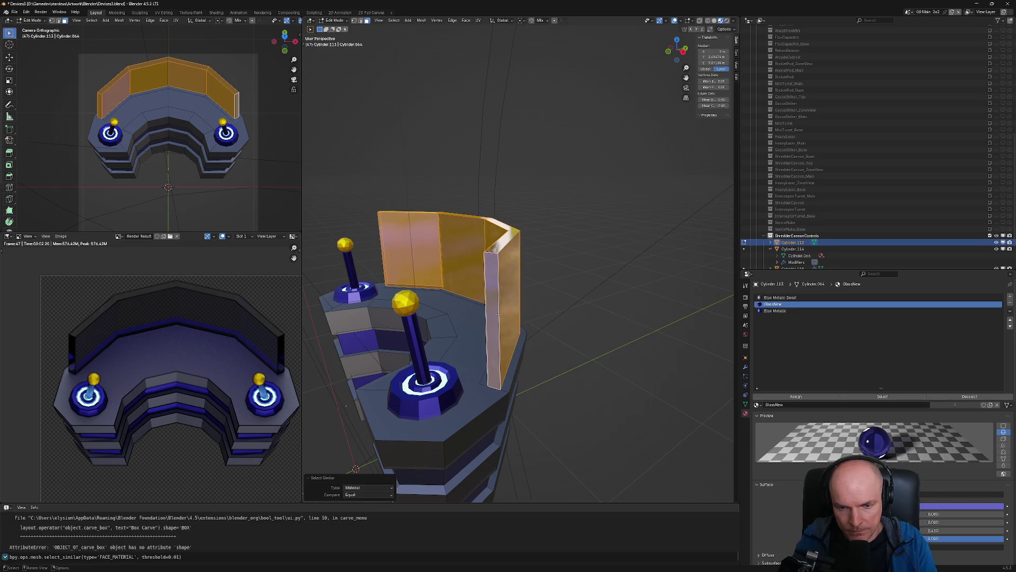
key("Tab")
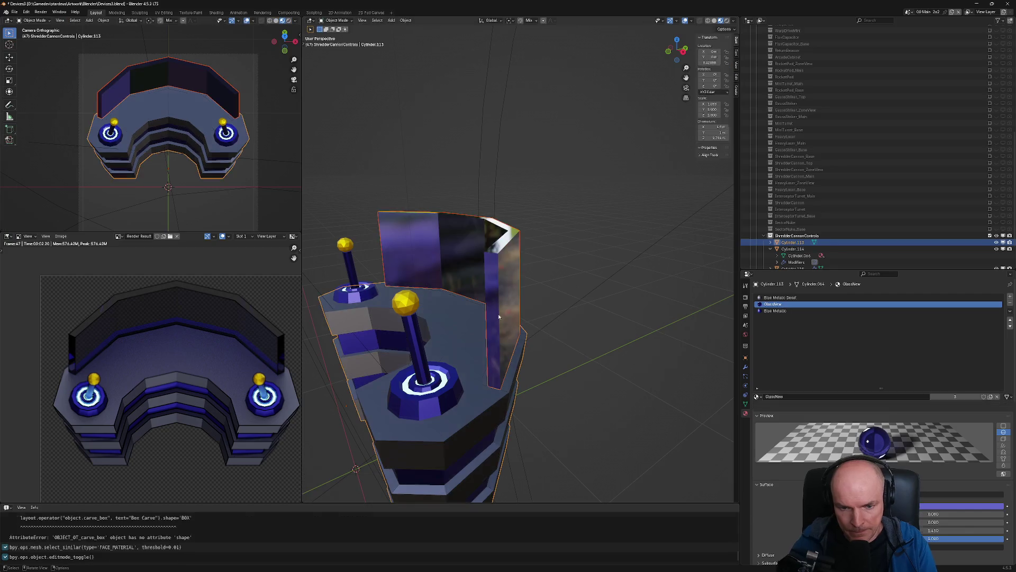
Isolate the console base in local view in Edit Mode, seen from above
key("Tab")
key("Tab")
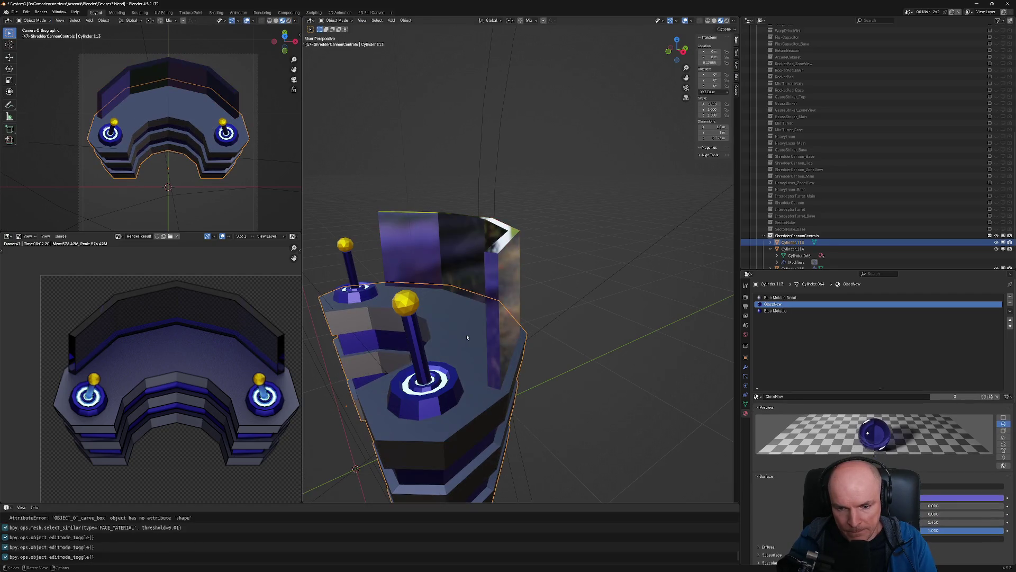
key("Tab")
key("KP_Divide")
mouse_move(466, 338)
middle_mouse_down()
mouse_move(575, 275)
mouse_move(555, 309)
middle_mouse_up()
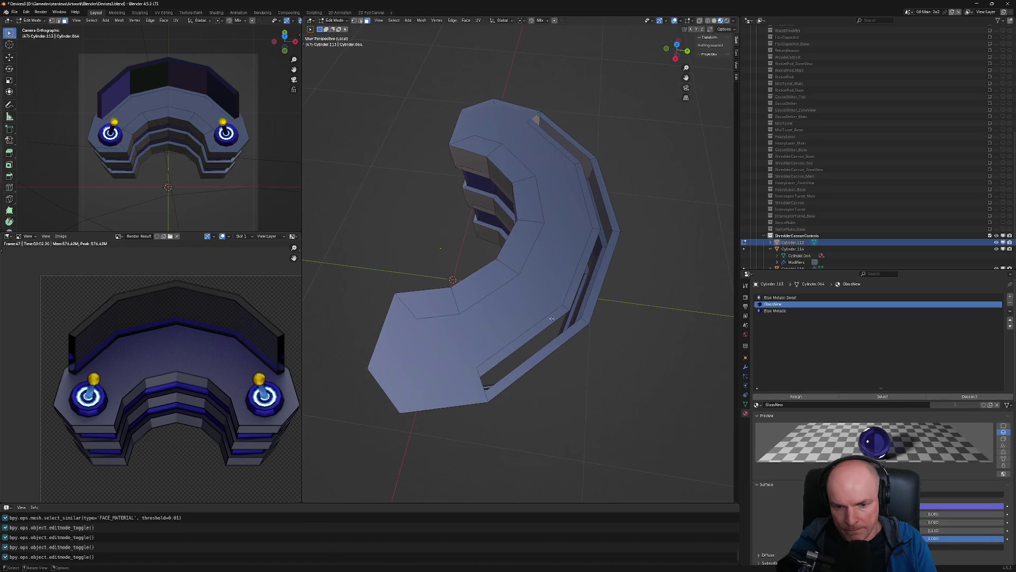
In edge mode, fill each gap along the base's light-strip channels with new faces
key("2")
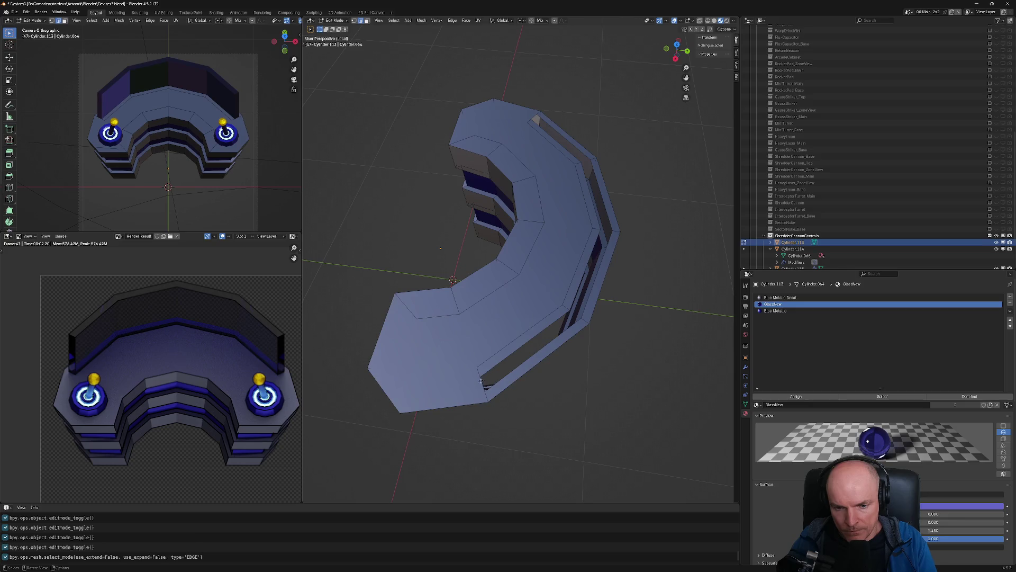
left_click(486, 385)
key("f")
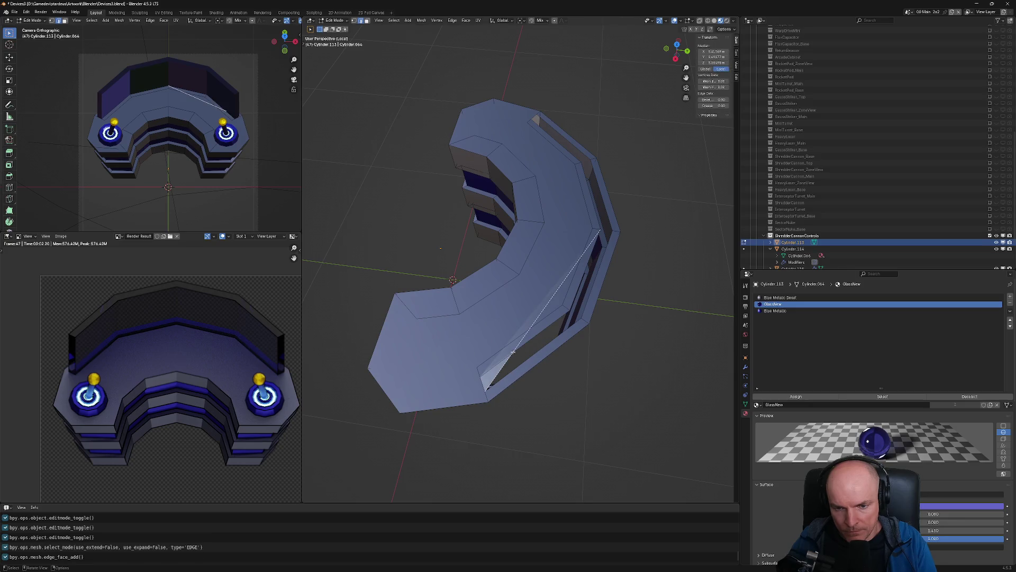
left_click(495, 378, "shift")
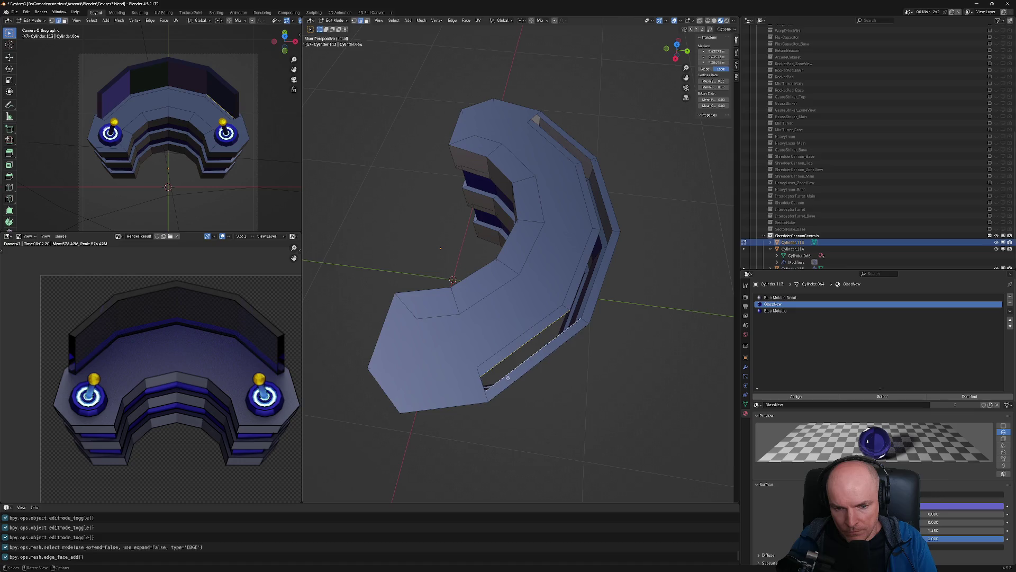
key("f")
left_click(578, 291)
left_click(592, 291, "shift")
key("f")
left_click(597, 208)
key("f")
left_click(575, 146)
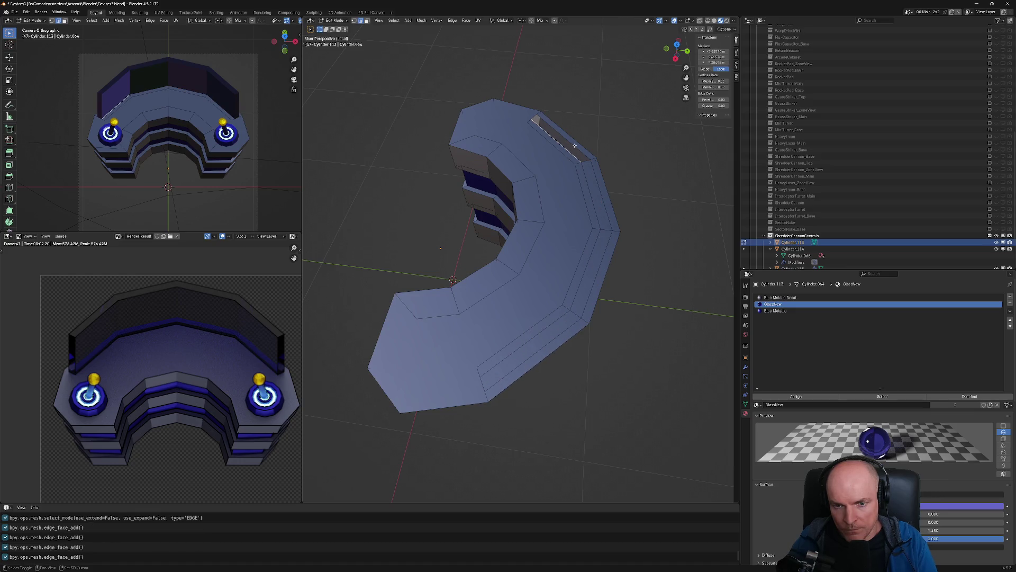
key("f")
Save Devices3.blend and leave local view
key("ctrl+s")
key("ctrl+s")
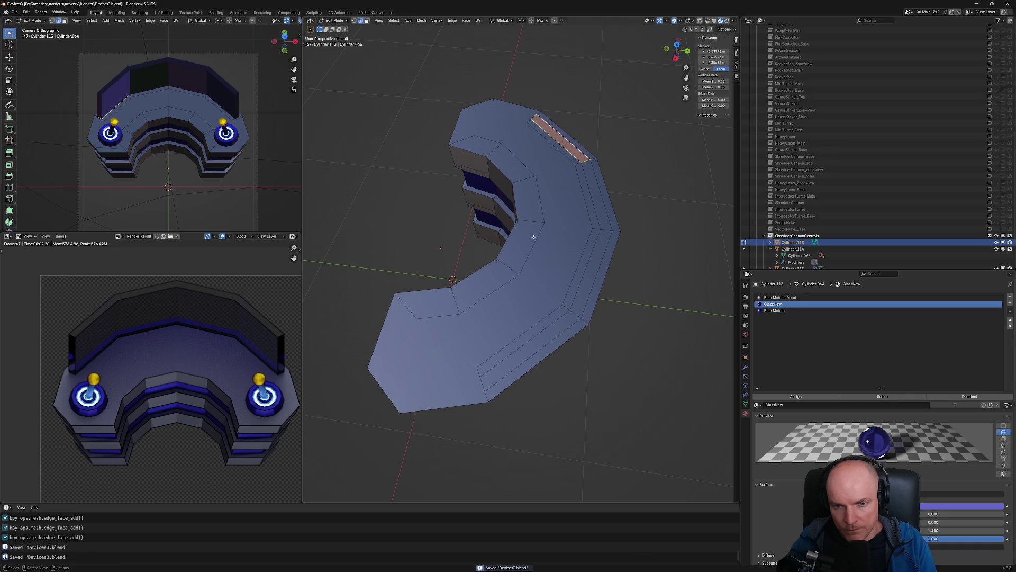
middle_click_drag(575, 145, 576, 227)
key("KP_Divide")
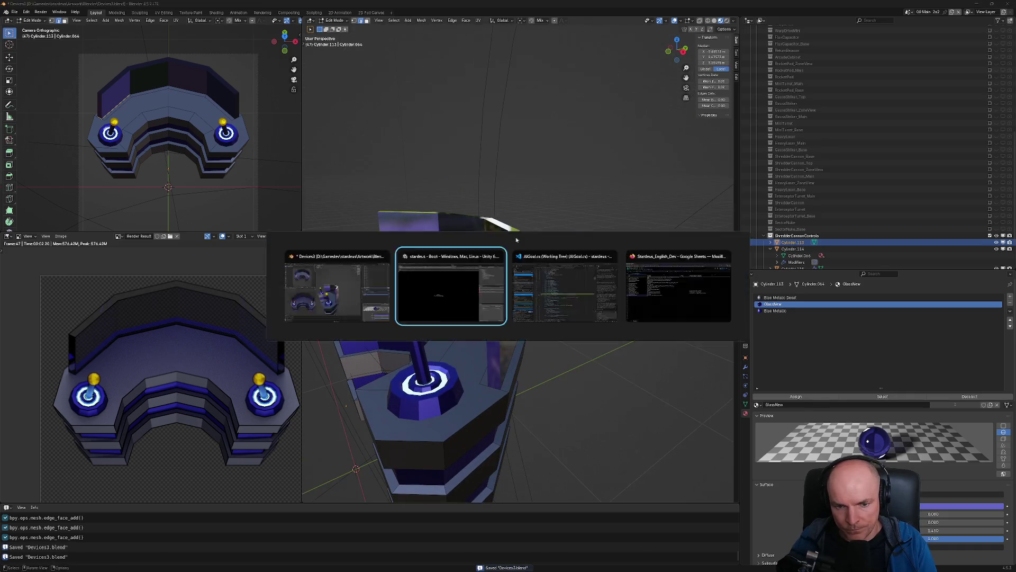
Open the first Unity compile error in VS Code at AISys.cs line 838
key("alt+Tab")
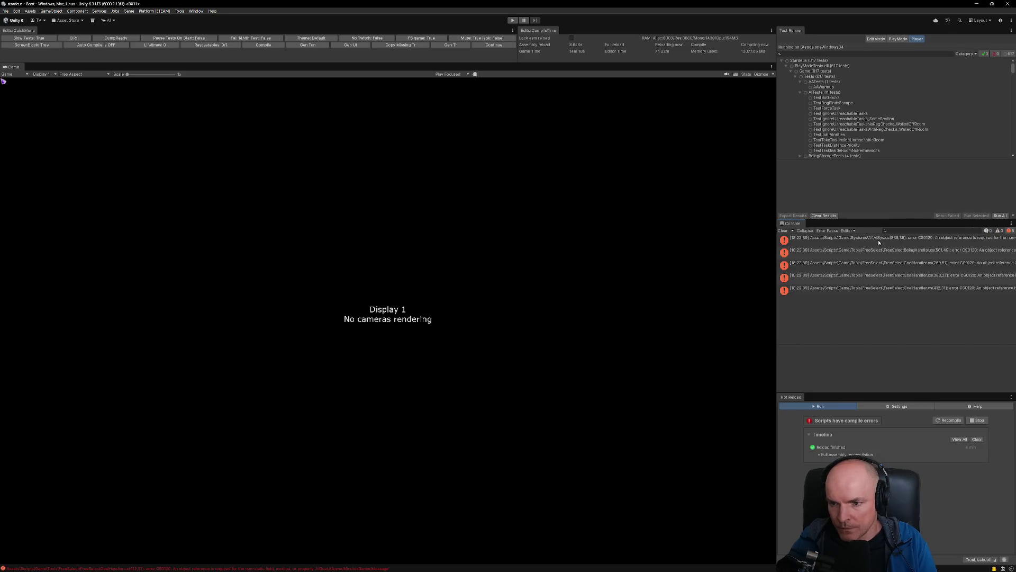
left_click(878, 242)
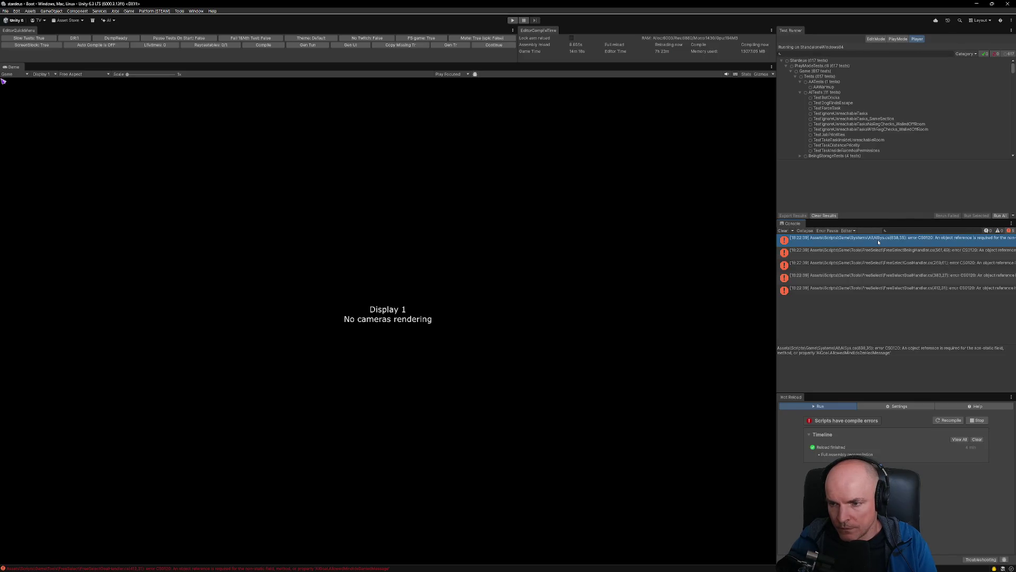
double_click(878, 241)
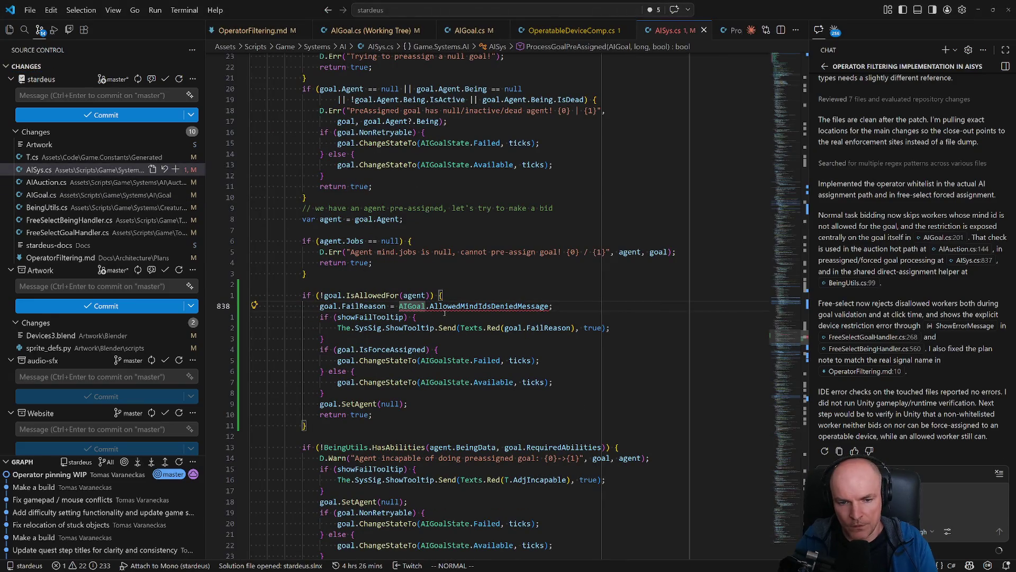
In AISys.cs, replace AllowedMindIdsDeniedMessage with T.WorkerNotAllowedHere
type("biT.wo")
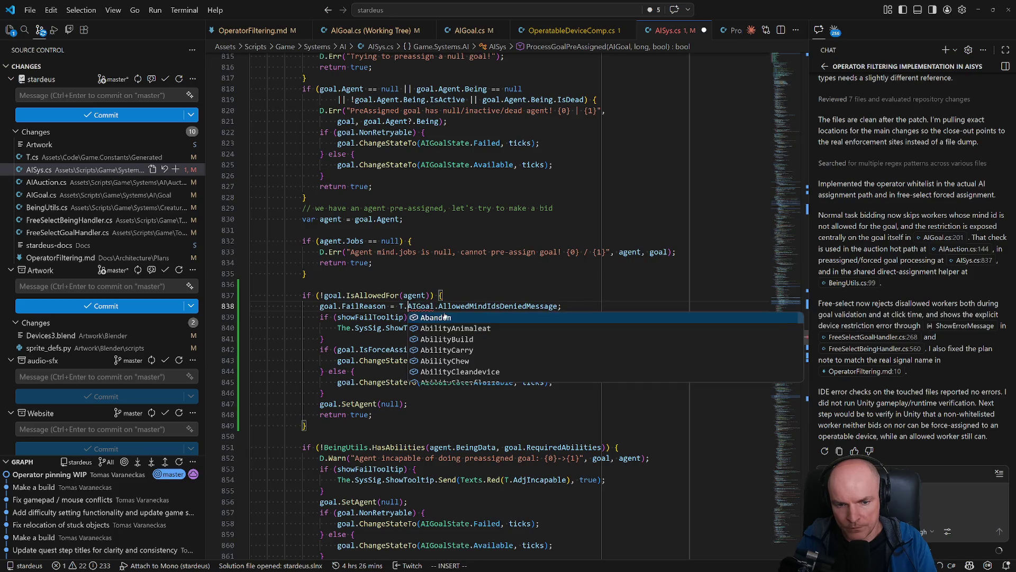
type("rkernotal")
key("Tab")
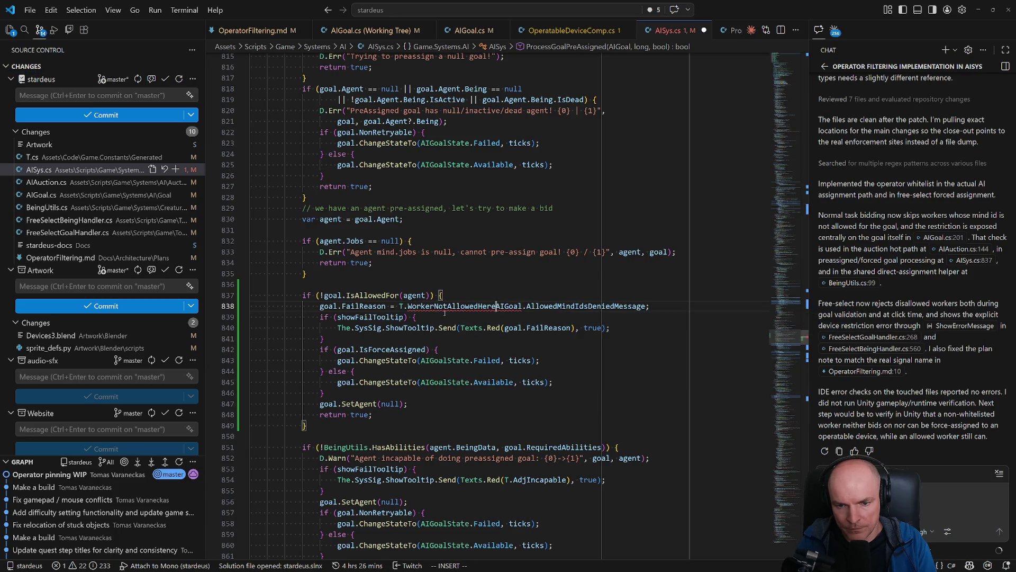
key("Escape")
key("d")
key("t")
key("semicolon")
In FreeSelectBeingHandler.cs, change the Send argument to T.WorkerNotAllowedHere
key("alt+Tab")
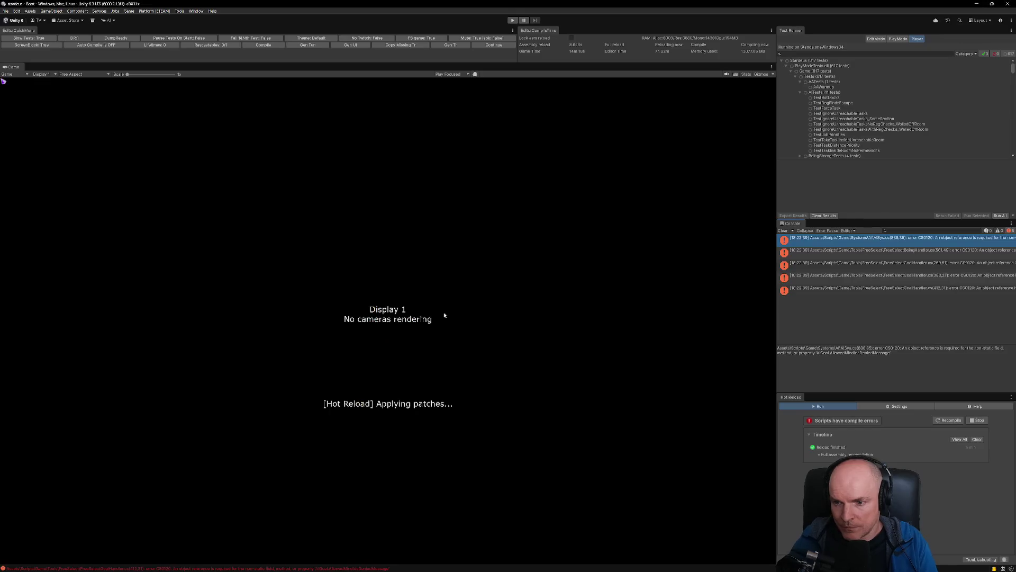
left_click(864, 255)
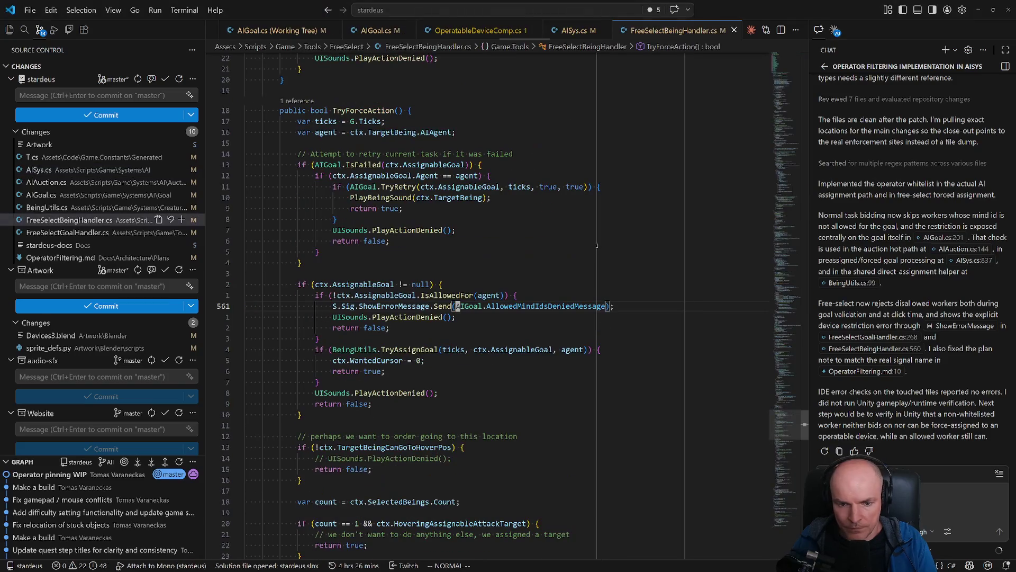
key("c")
key("i")
key("parenleft")
type("T.workernotla")
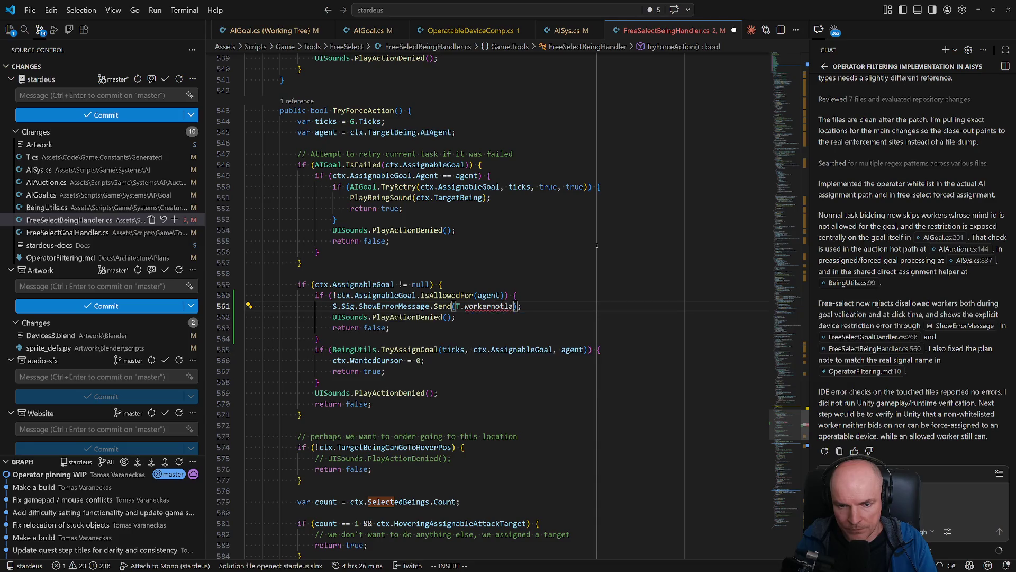
type("l")
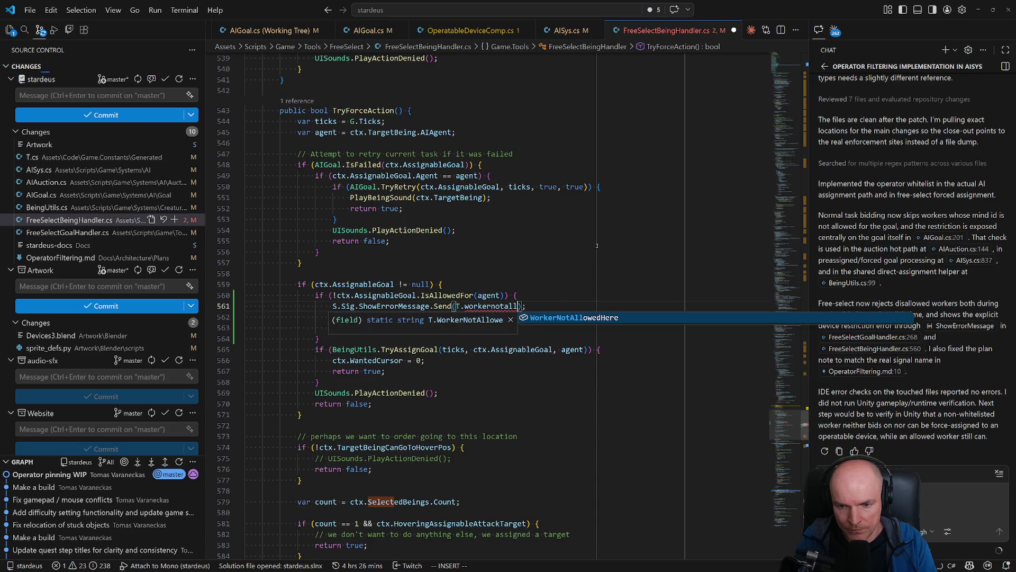
key("Tab")
key("Escape")
key("alt+Tab")
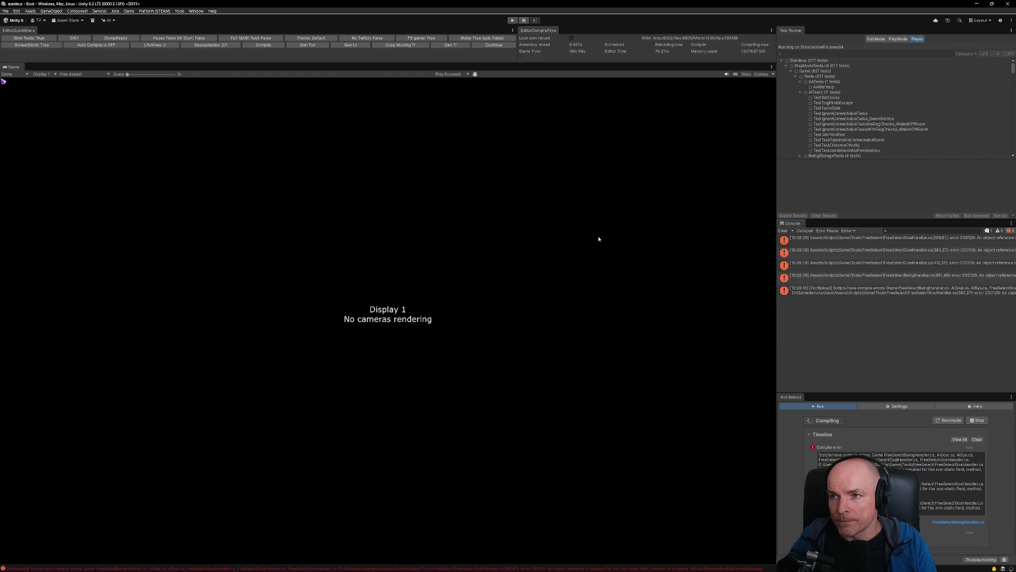
Replace the denied message in FreeSelectGoalHandler.cs with T.WorkerNotAllowedHere and save
key("alt+Tab")
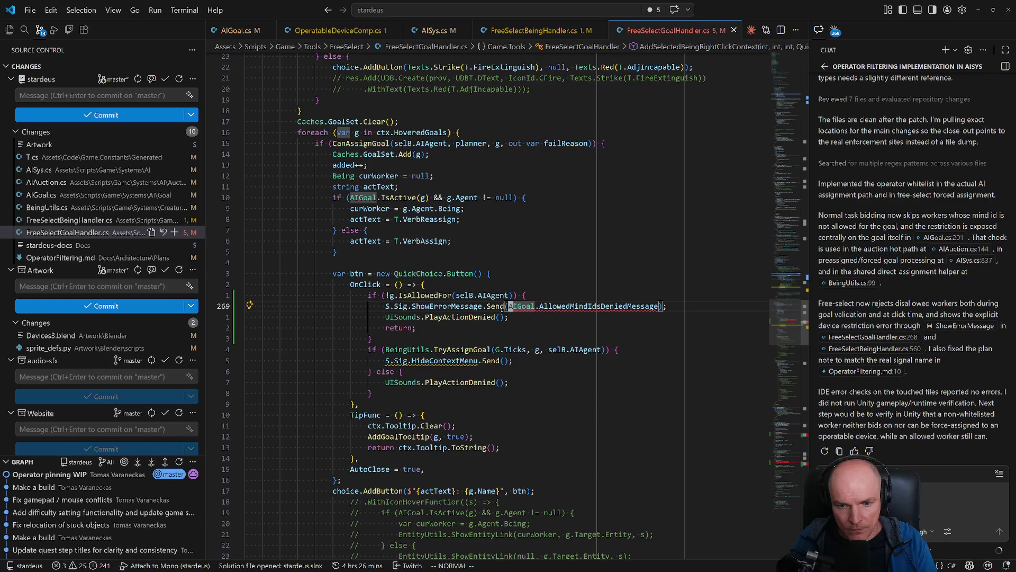
type("ciw")
type("T")
key("ctrl+Delete")
type(".WorkerNot")
key("Tab")
key("ctrl+s")
key("Escape")
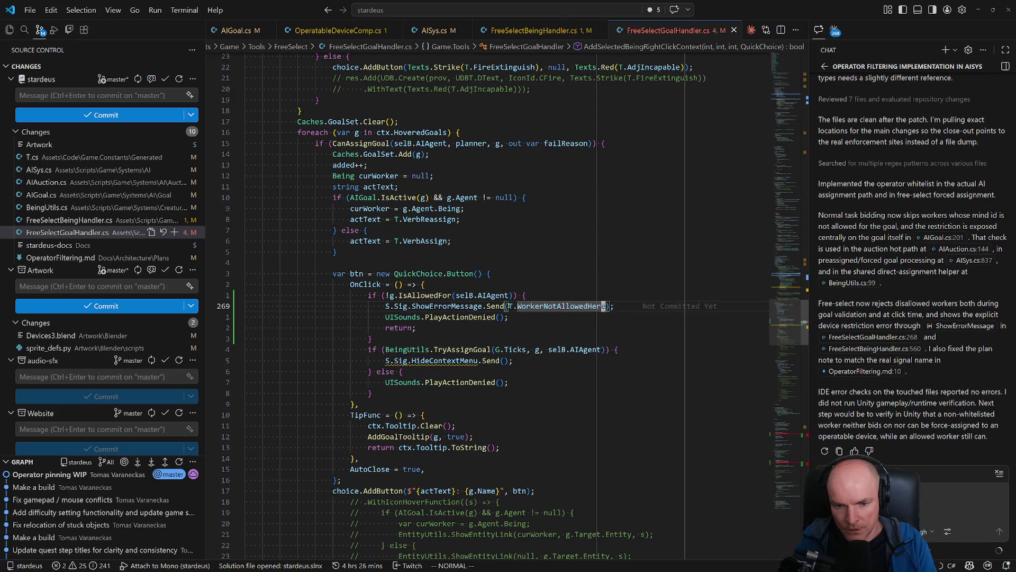
Fix the line 114 and Texts.Red references to use T.WorkerNotAllowedHere, saving each change
left_click(795, 435)
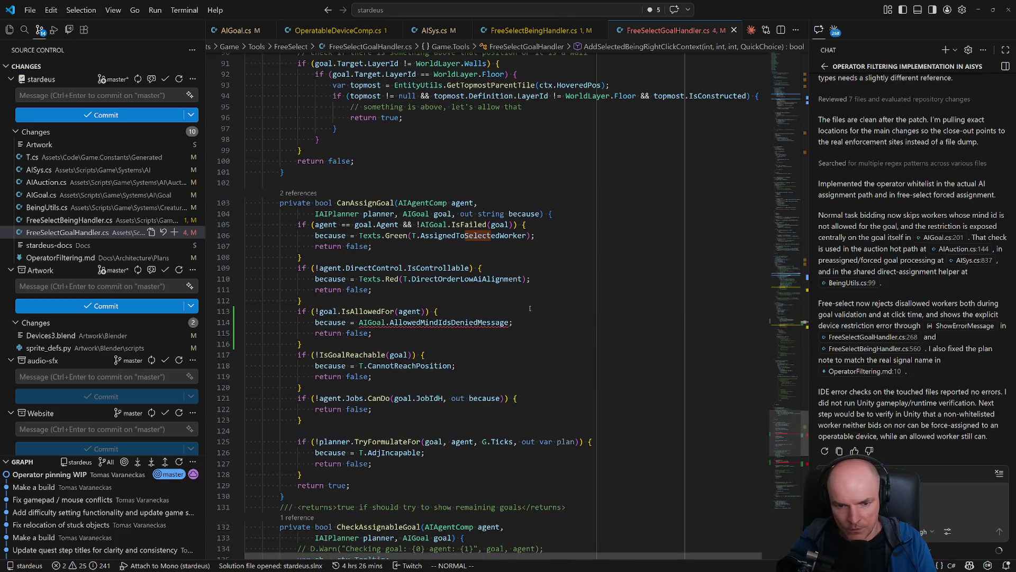
double_click(392, 323)
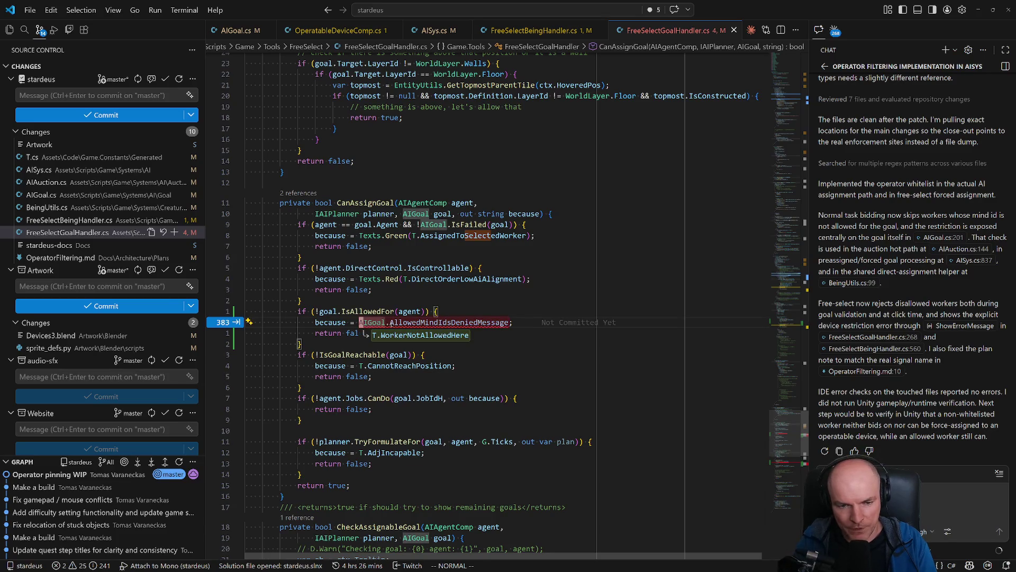
key("p")
key("ctrl+s")
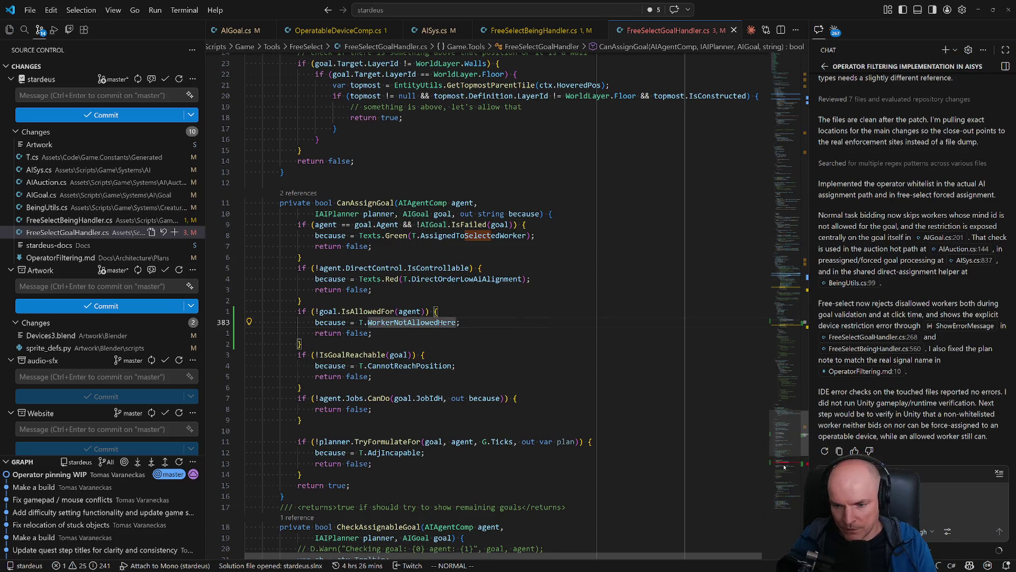
scroll(784, 466, "down", 11)
key("c")
key("i")
key("parenleft")
type("T.Workernot);")
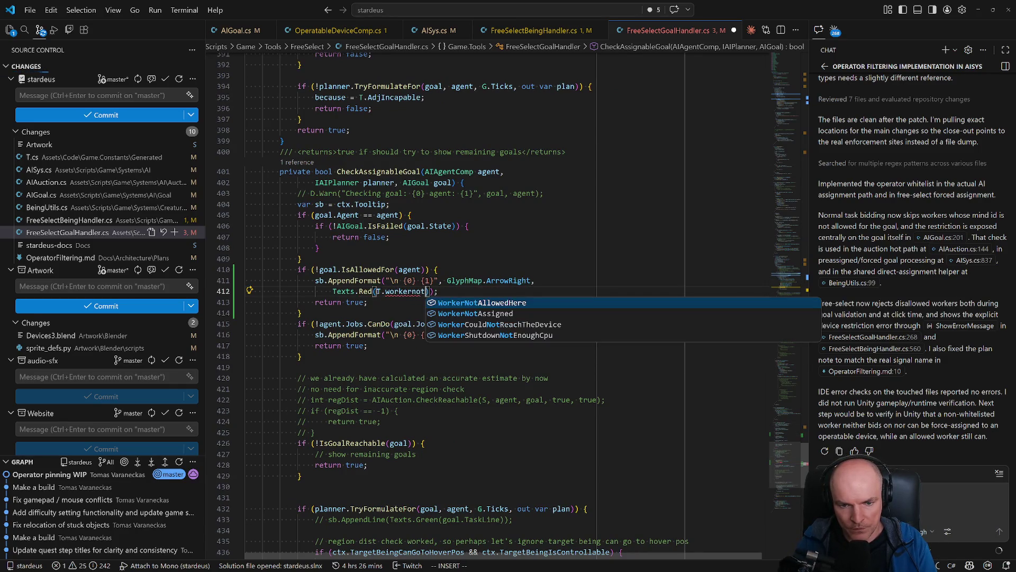
key("Tab")
key("ctrl+s")
key("alt+Tab")
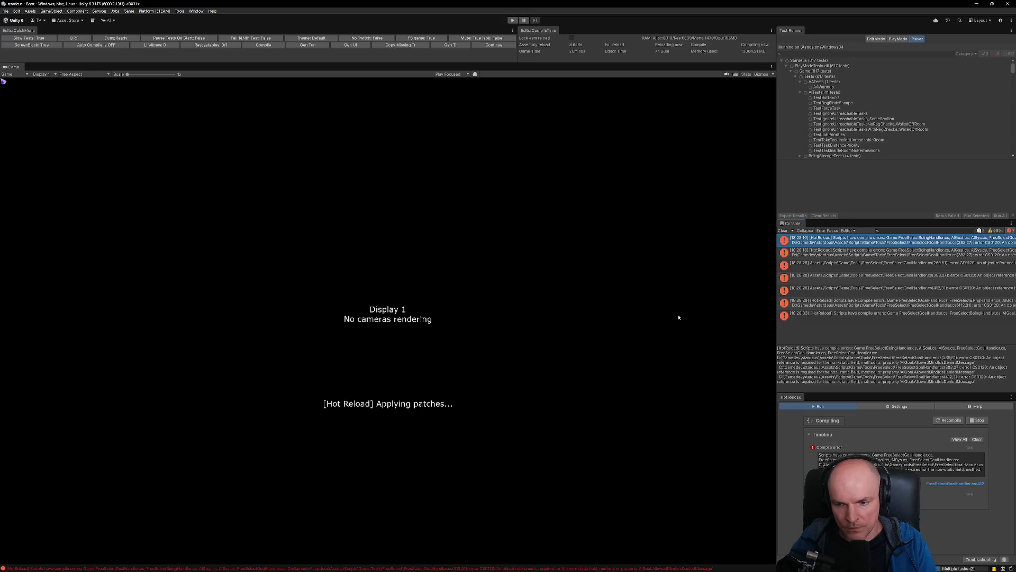
Clear the Unity Console and bring Blender back to the front
left_click(783, 231)
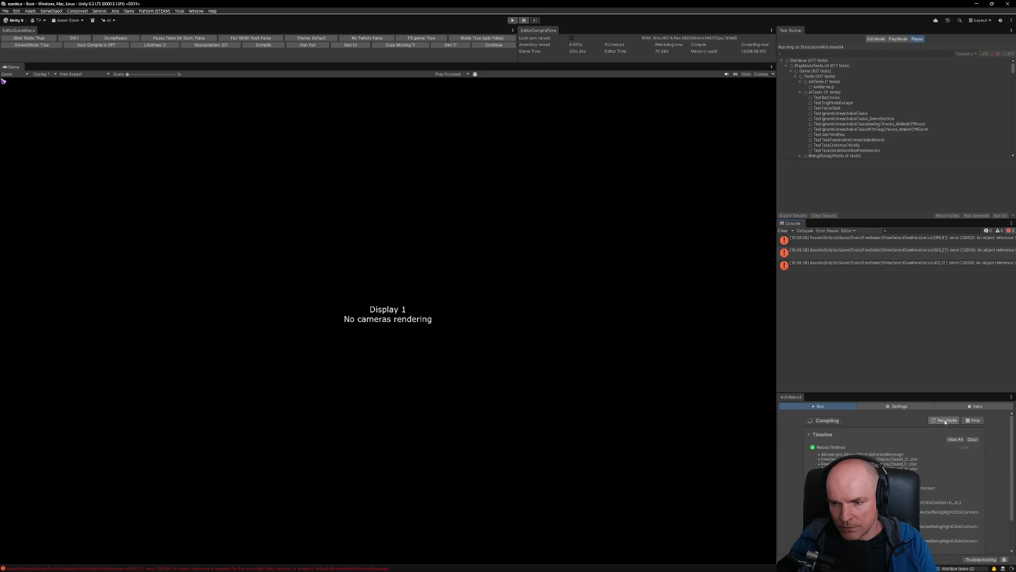
left_click(523, 563)
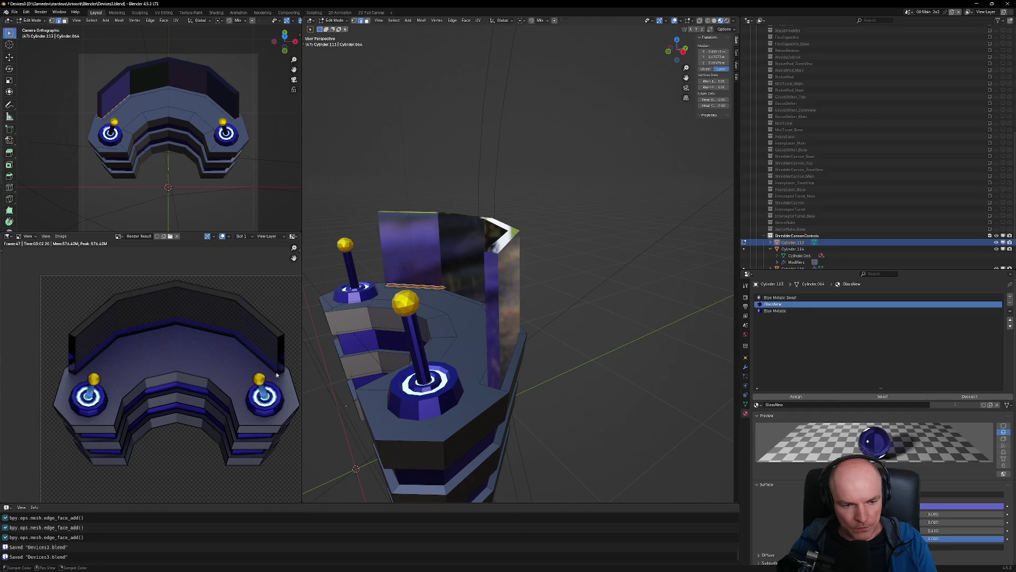
Inspect the console and joysticks from several angles, then save Devices3.blend
middle_click_drag(436, 302, 539, 407)
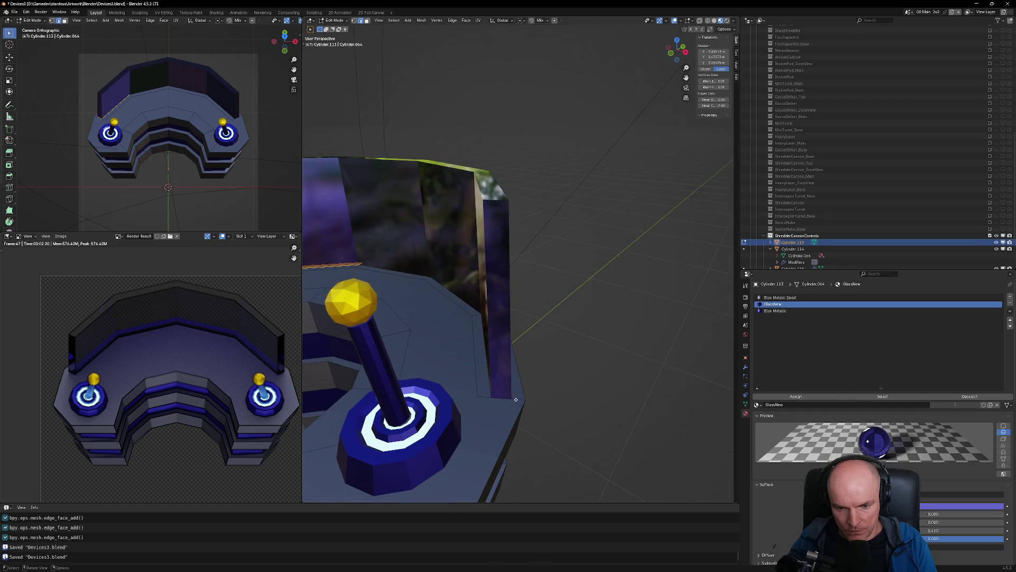
scroll(447, 404, "down", 3)
mouse_move(447, 403)
middle_mouse_down()
mouse_move(500, 314)
mouse_move(437, 345)
mouse_move(528, 324)
mouse_move(521, 352)
middle_mouse_up()
scroll(527, 324, "down", 4)
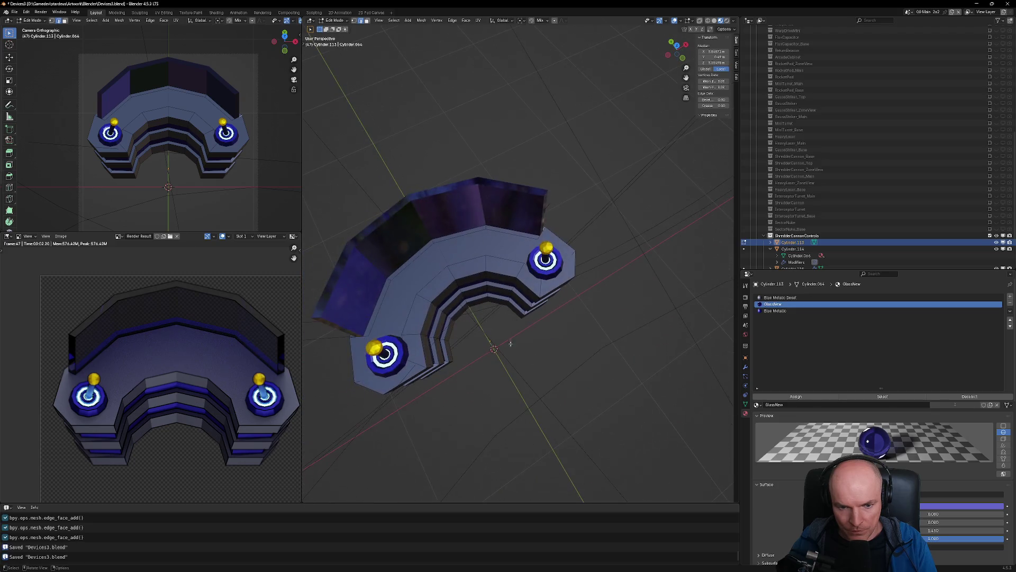
left_click(413, 316)
mouse_move(413, 316)
middle_mouse_down()
mouse_move(449, 250)
mouse_move(418, 243)
mouse_move(392, 259)
mouse_move(406, 294)
mouse_move(421, 274)
mouse_move(554, 239)
middle_mouse_up()
scroll(449, 250, "up", 3)
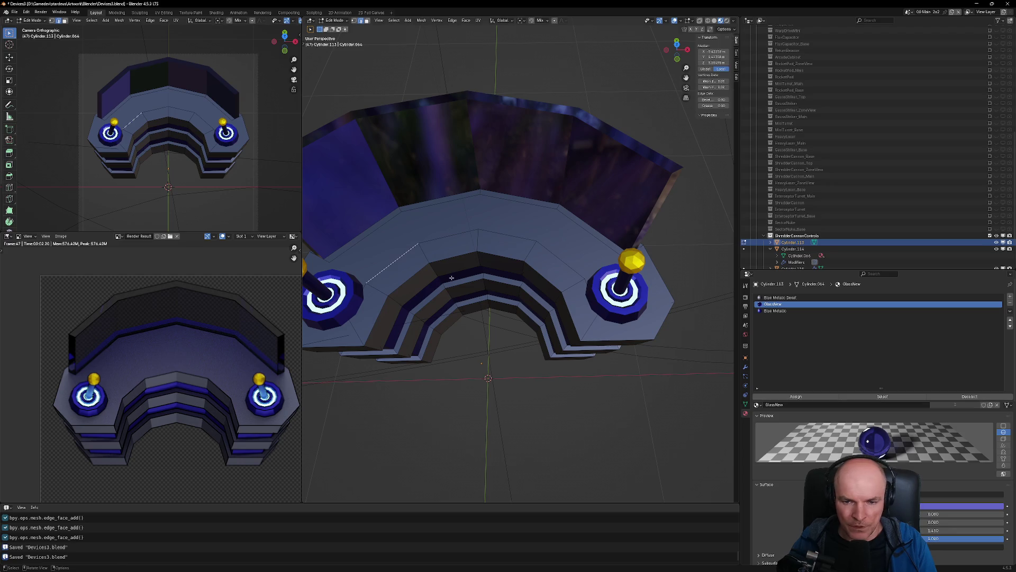
scroll(444, 226, "down", 3)
key("ctrl+s")
scroll(797, 152, "up", 5)
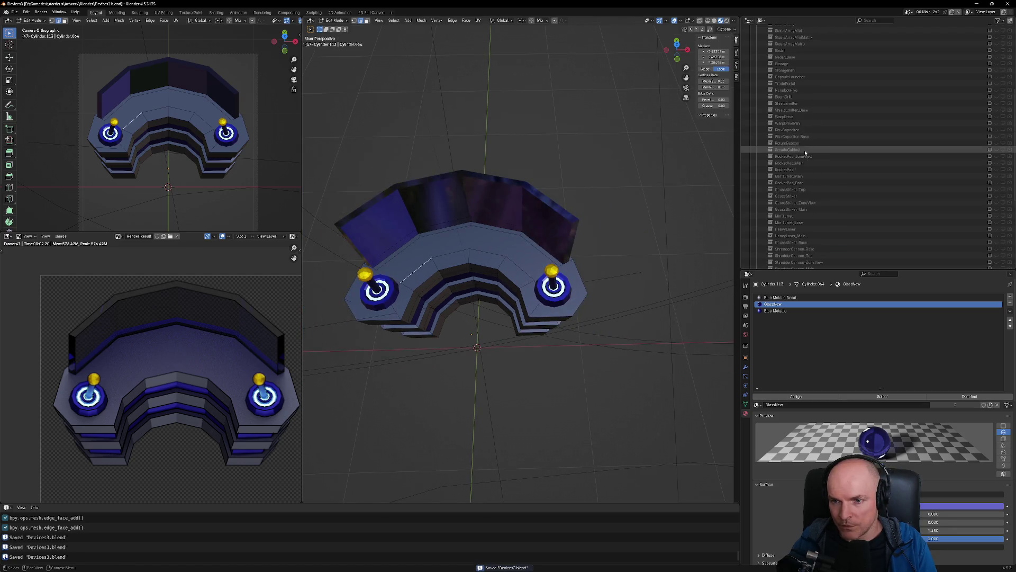
Activate the Communicator layout with the 'activatecomm' operator and view through the camera
key("F3")
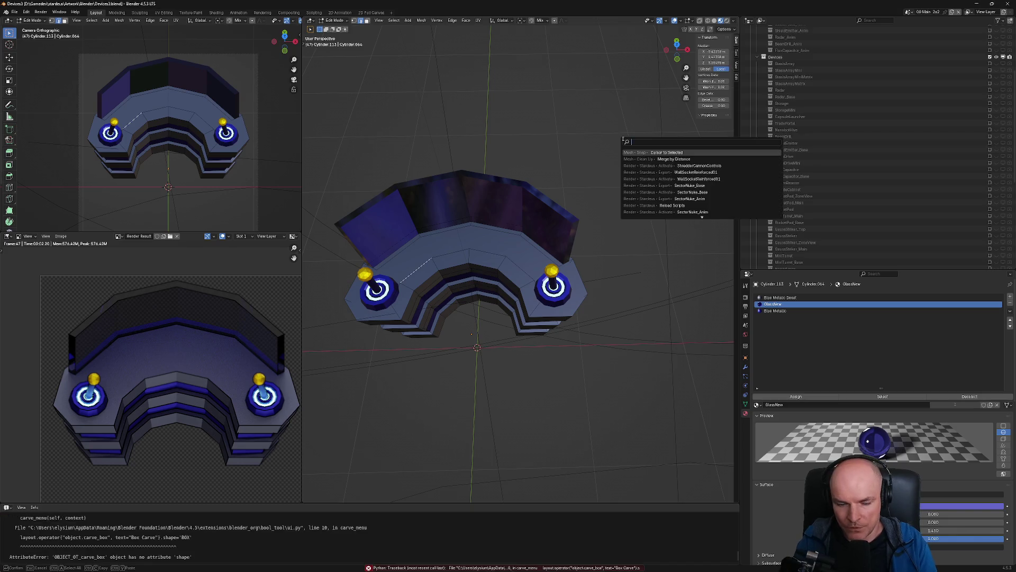
type("activate")
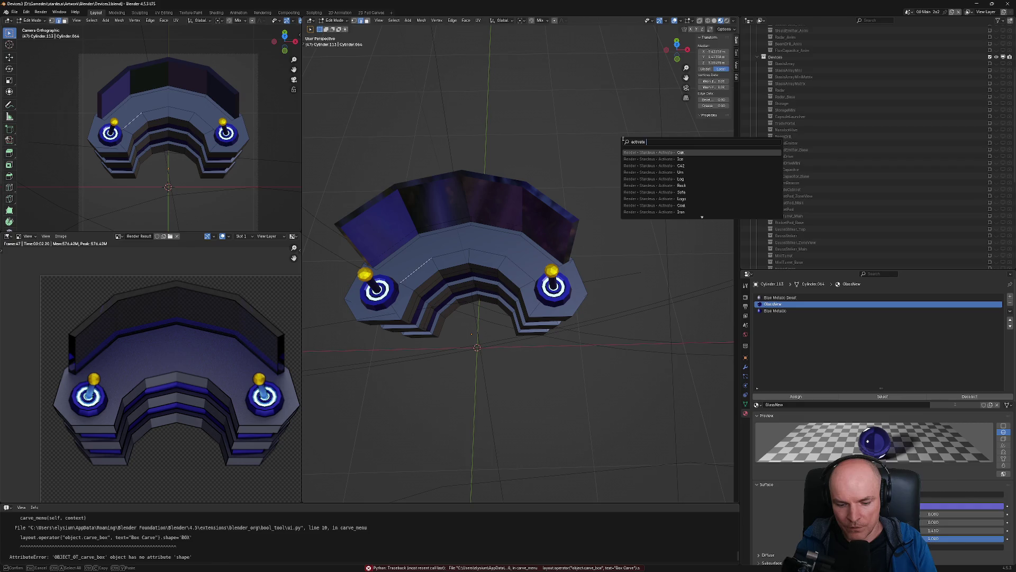
type("comm")
key("Return")
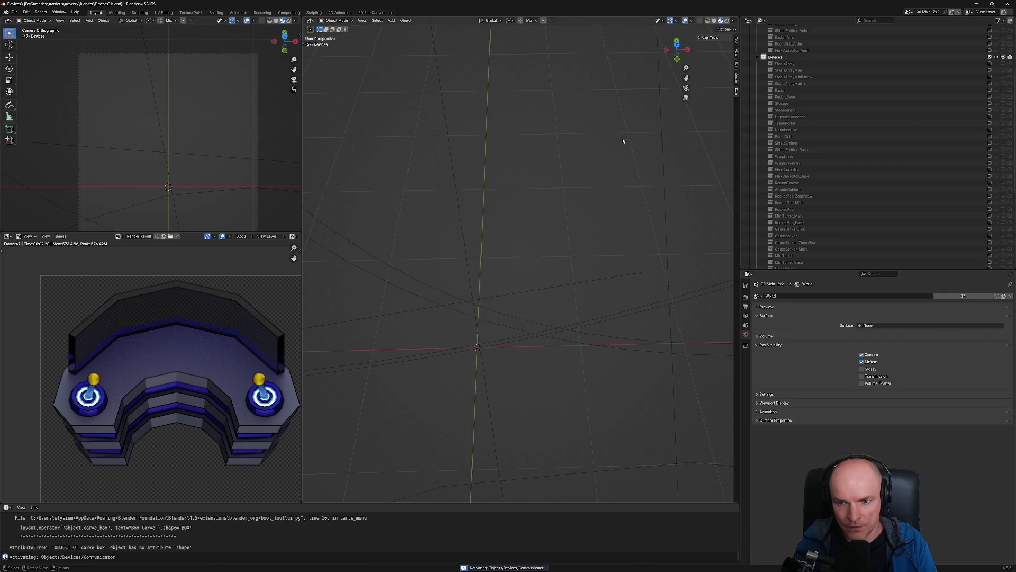
key("KP_0")
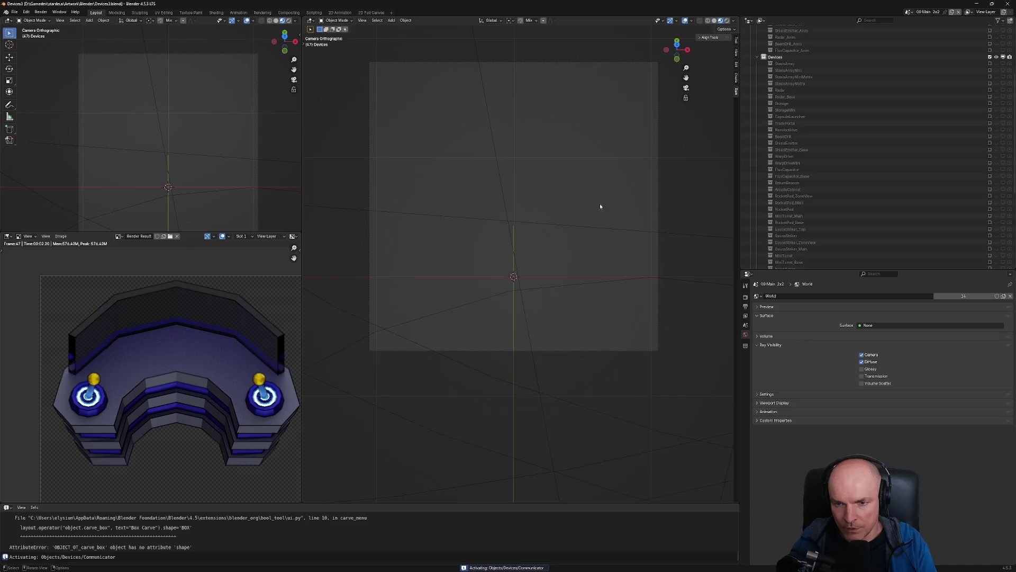
Delete the Communicator collection hierarchy from the Outliner and save Devices3.blend
scroll(853, 148, "down", 5)
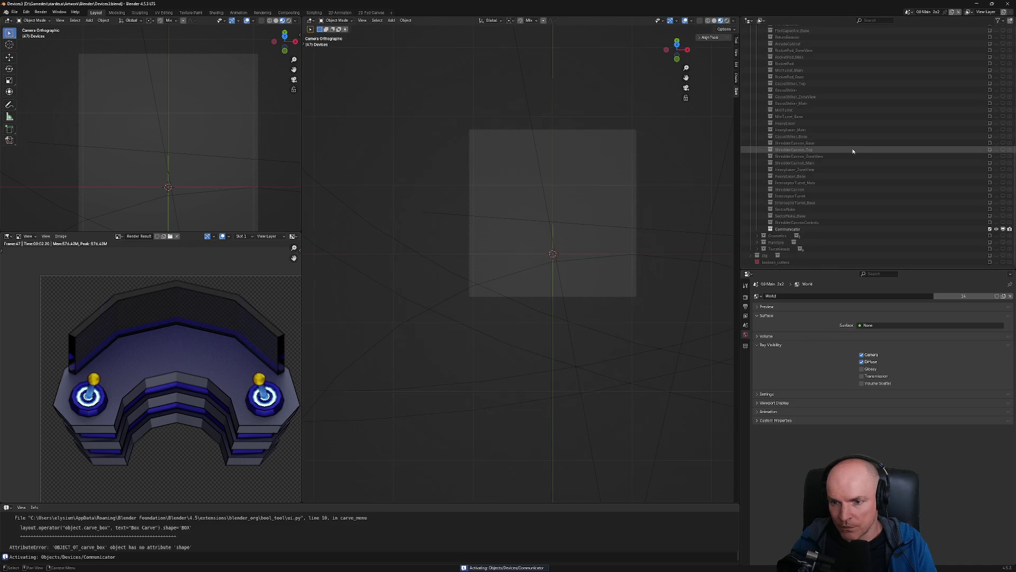
right_click(806, 230)
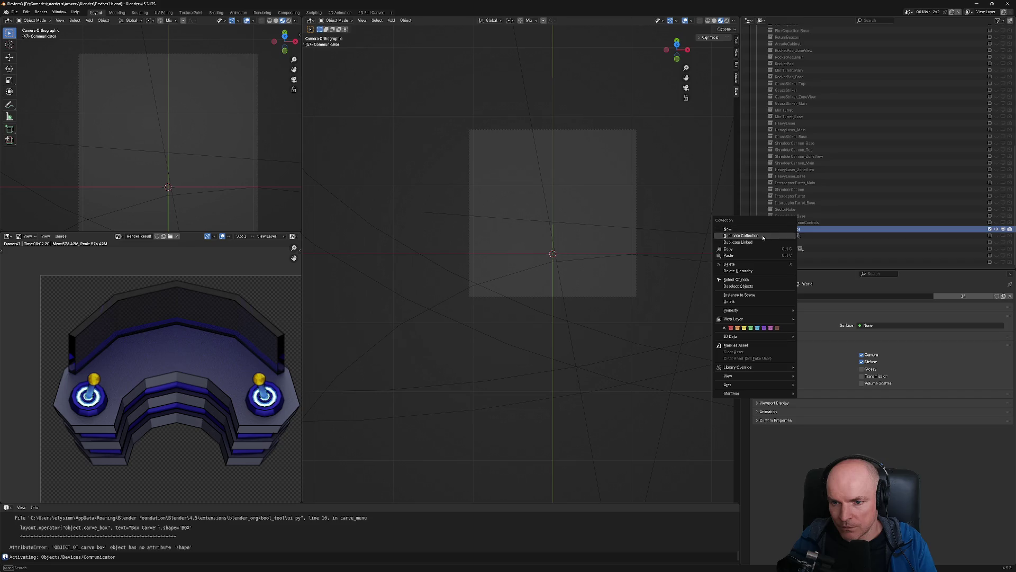
left_click(752, 270)
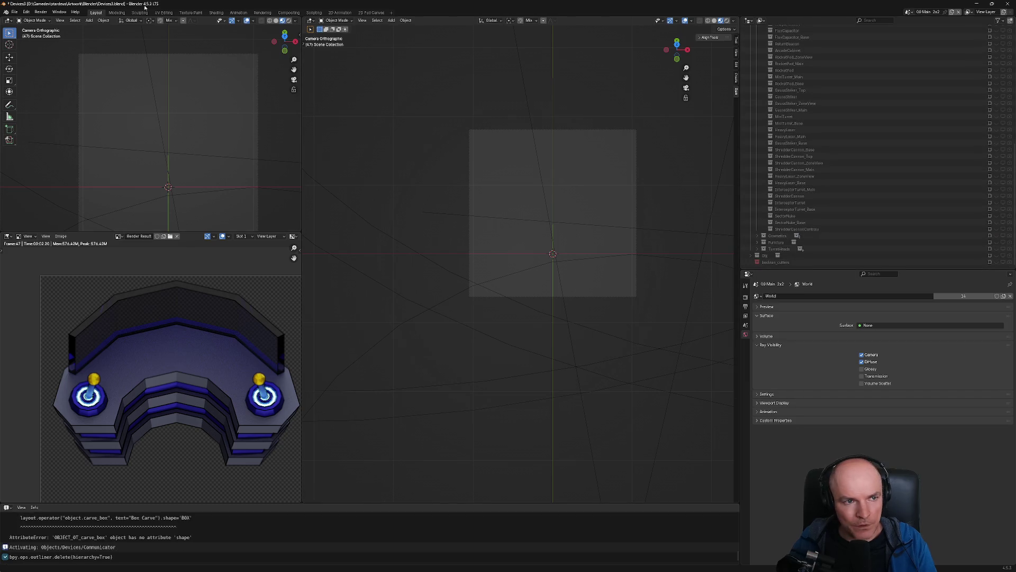
key("ctrl+s")
left_click(15, 12)
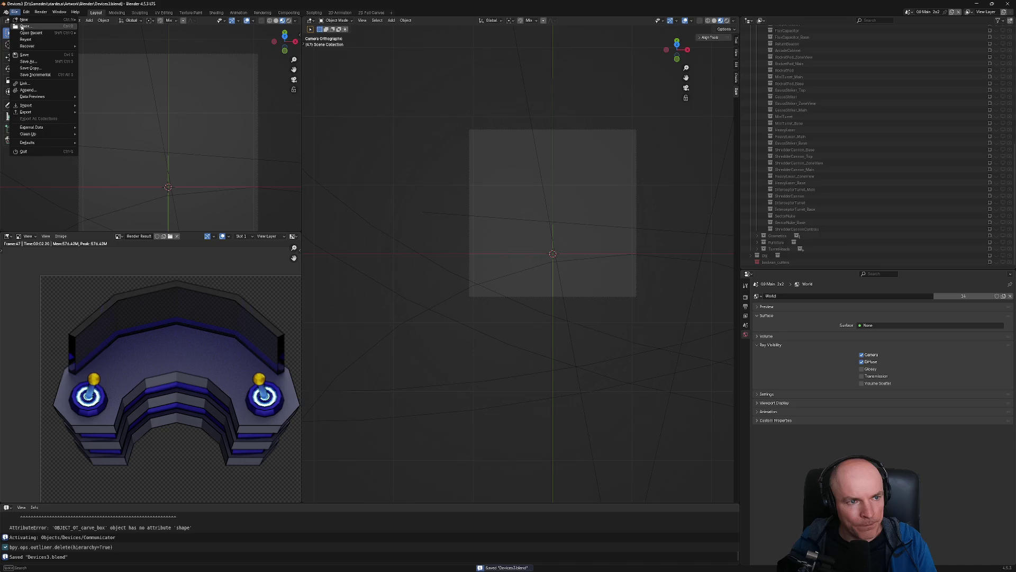
Open Devices.blend from the File menu
left_click(24, 27)
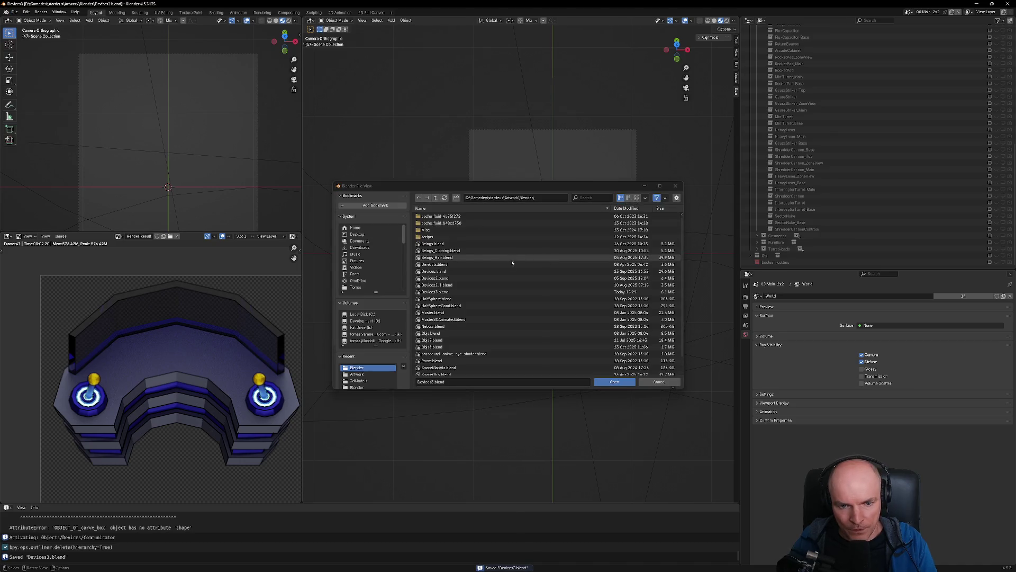
double_click(461, 272)
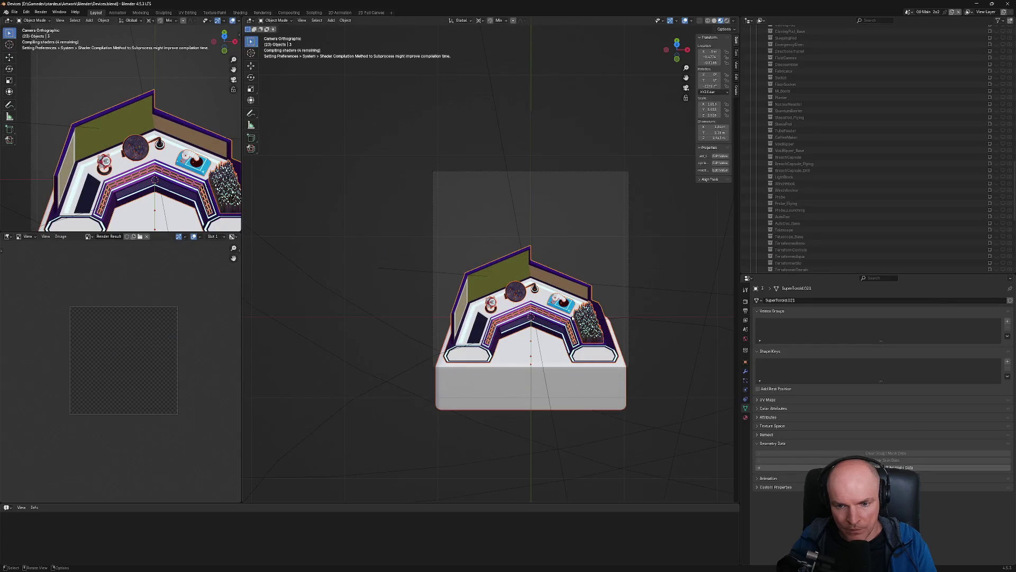
Run the stardeus_menu script in the Scripting workspace, then return to Layout
scroll(588, 240, "up", 4)
scroll(610, 226, "down", 2)
scroll(610, 226, "down", 1)
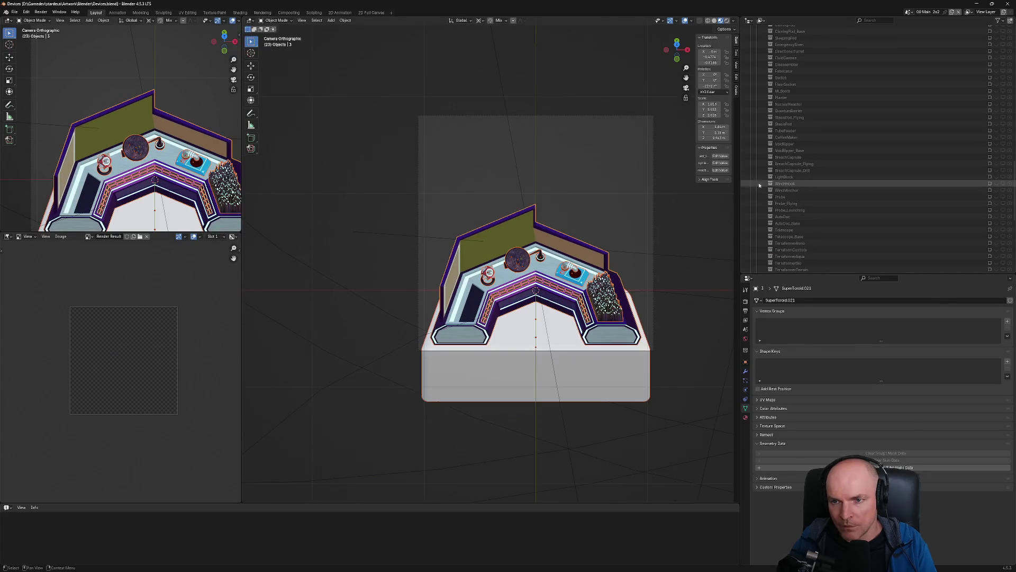
scroll(663, 220, "up", 4)
scroll(676, 241, "down", 1)
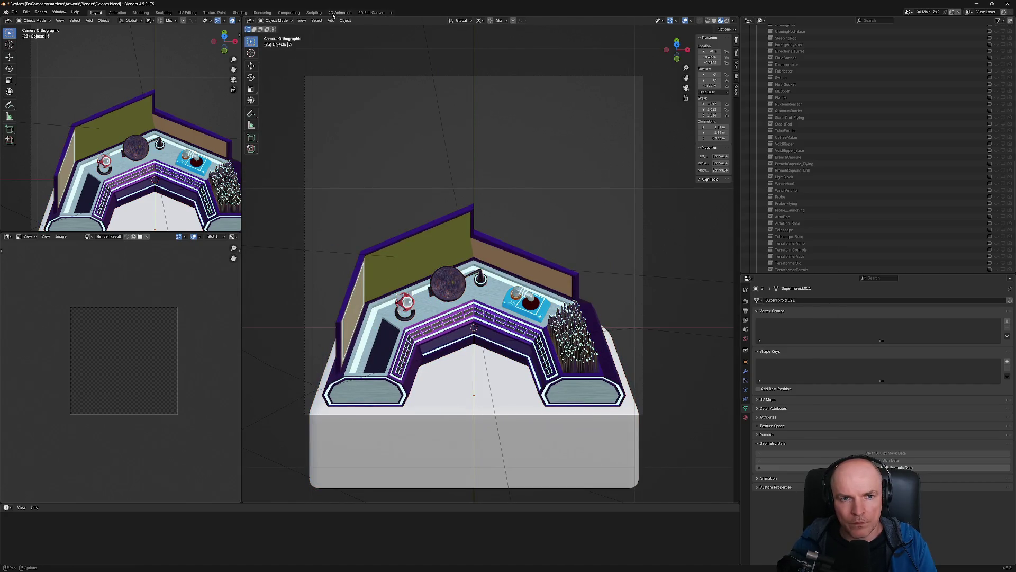
left_click(311, 13)
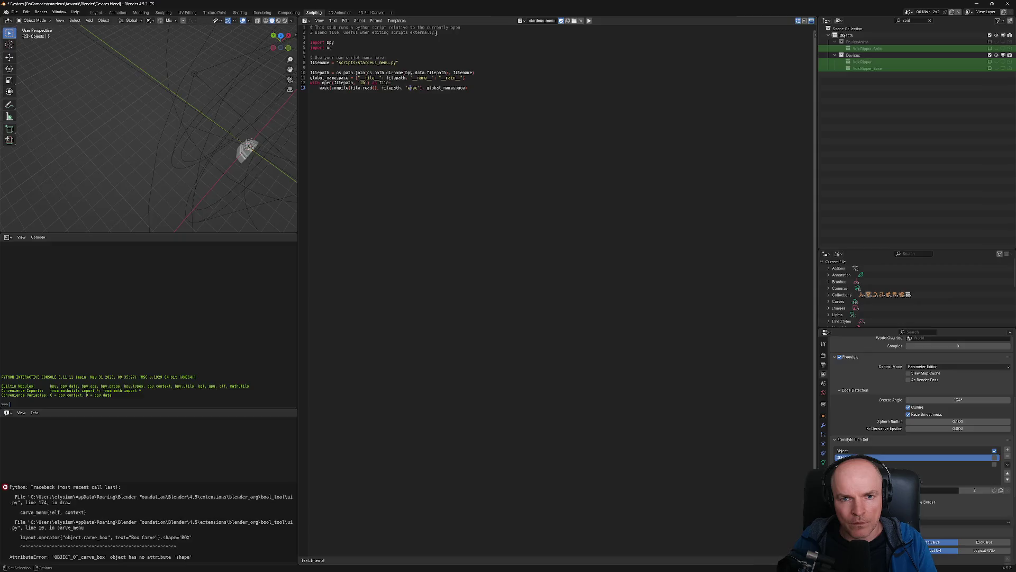
left_click(591, 21)
left_click(98, 14)
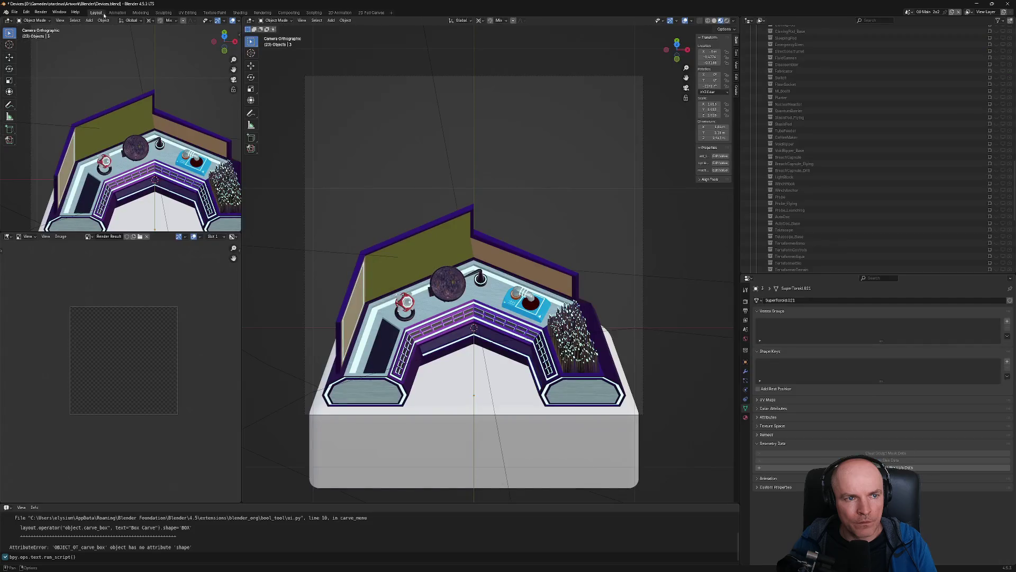
key("F3")
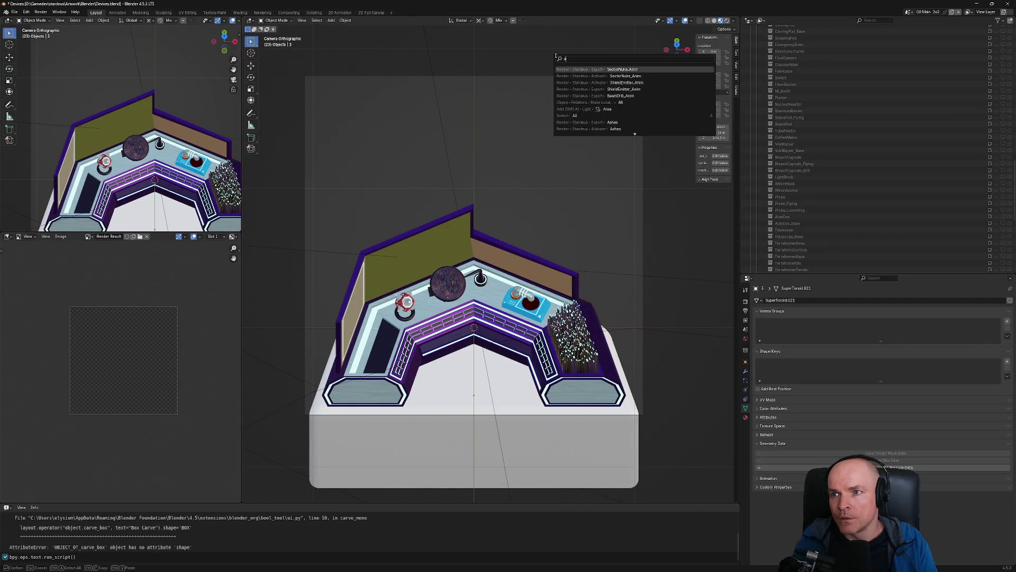
Activate the Communicator device from Devices.blend with the command search
type("activate comm")
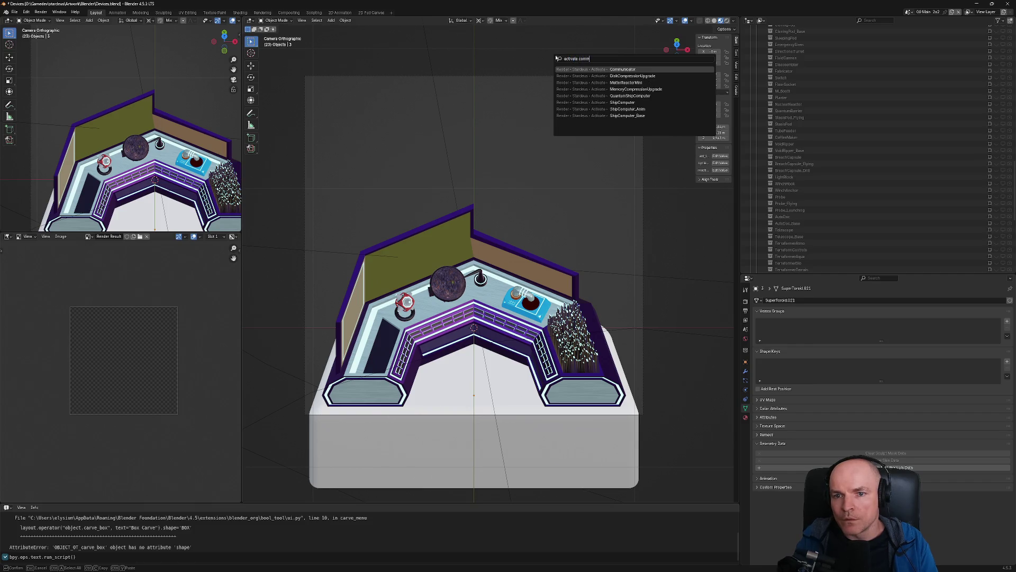
key("Return")
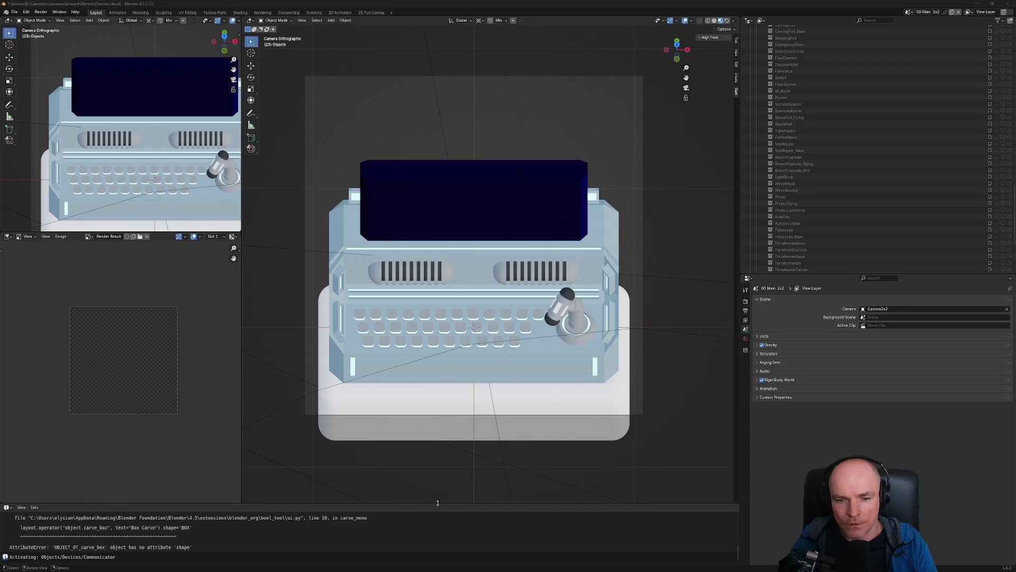
scroll(420, 313, "up", 2)
scroll(421, 312, "up", 2)
Select the Communicator's three key rows and copy them to the clipboard
left_click(421, 313)
key("n")
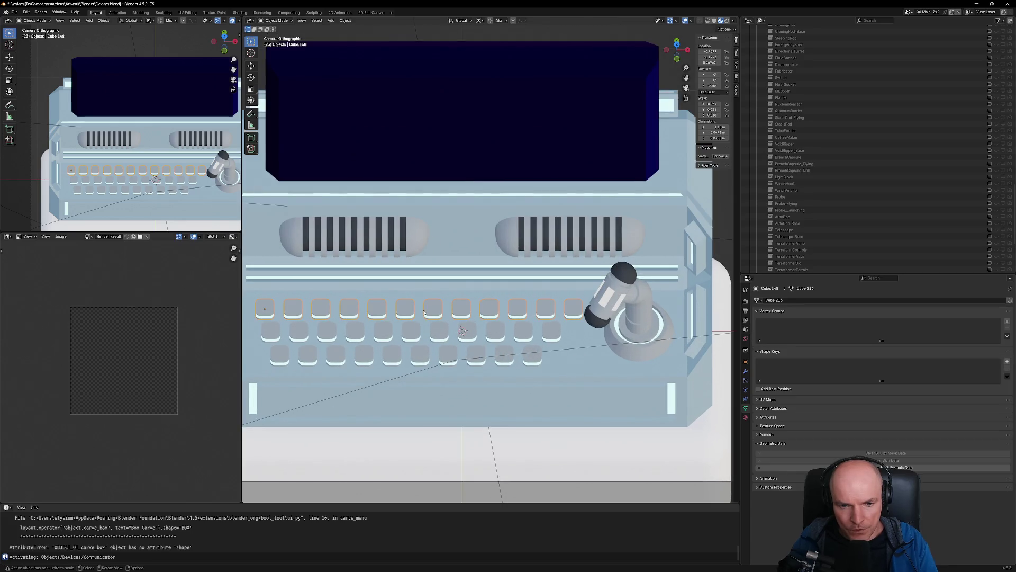
scroll(344, 330, "down", 2)
left_click(306, 331, "shift")
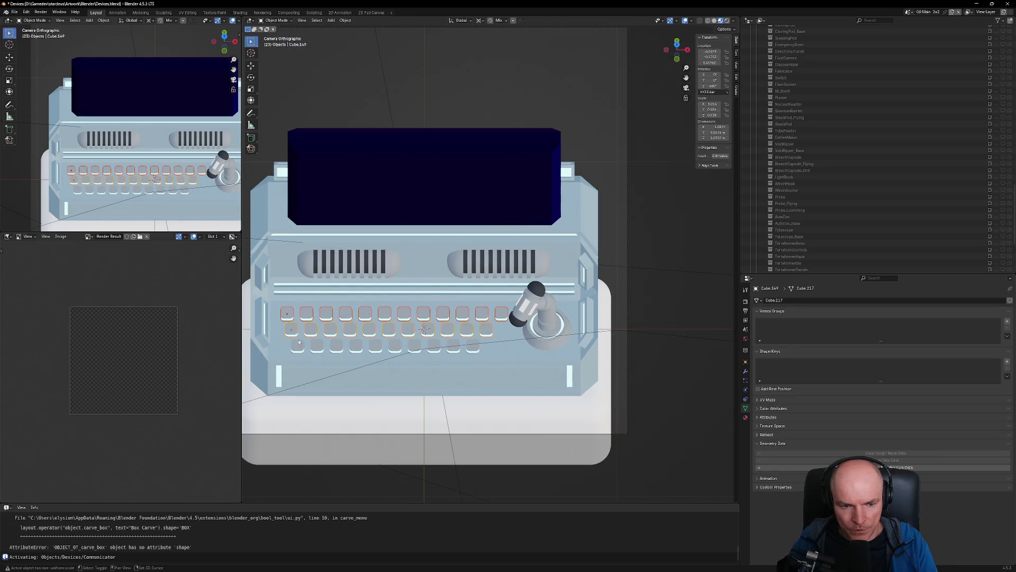
left_click(301, 348, "shift")
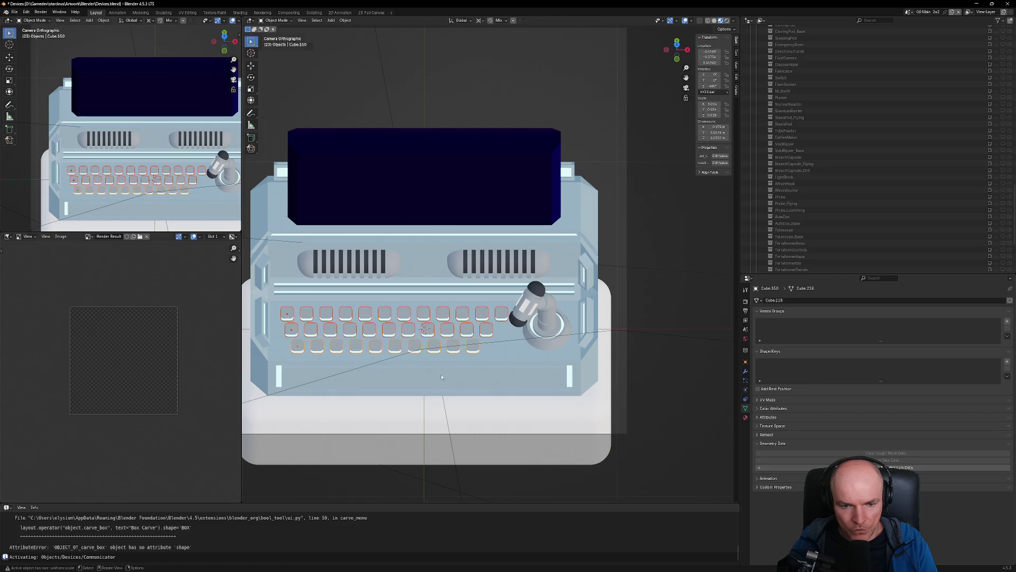
scroll(441, 376, "down", 3)
scroll(442, 378, "up", 2)
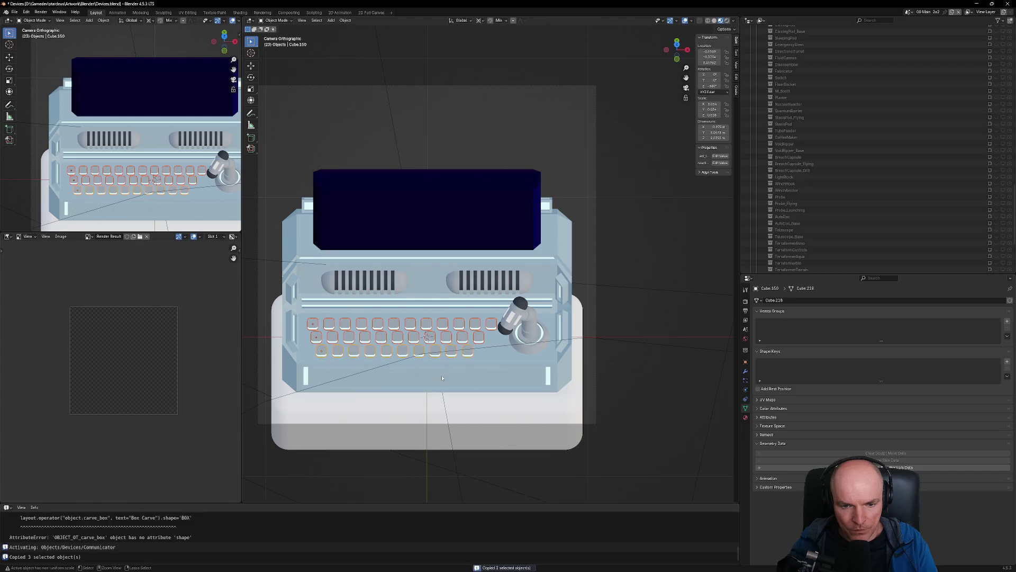
mouse_move(494, 569)
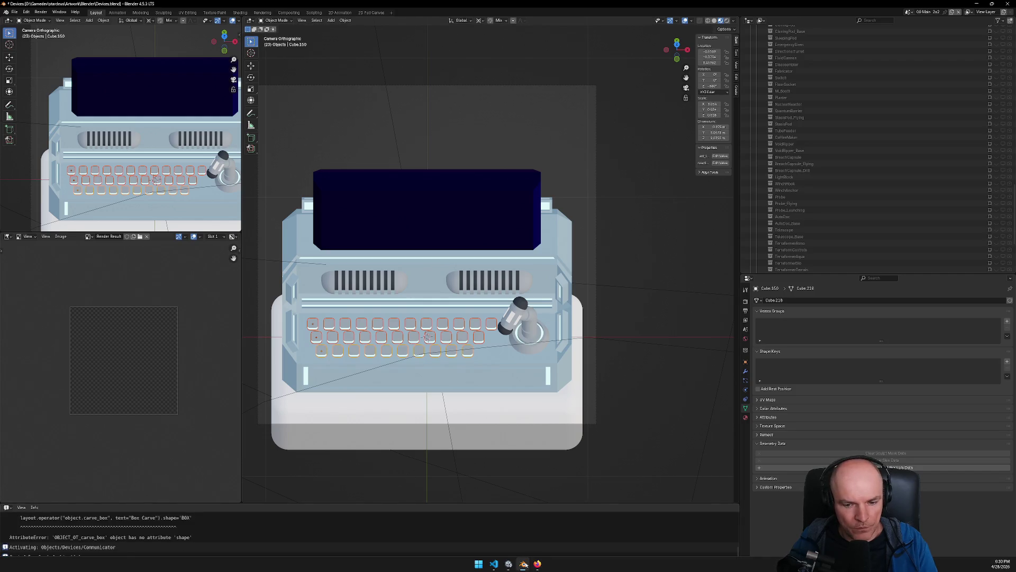
mouse_move(524, 564)
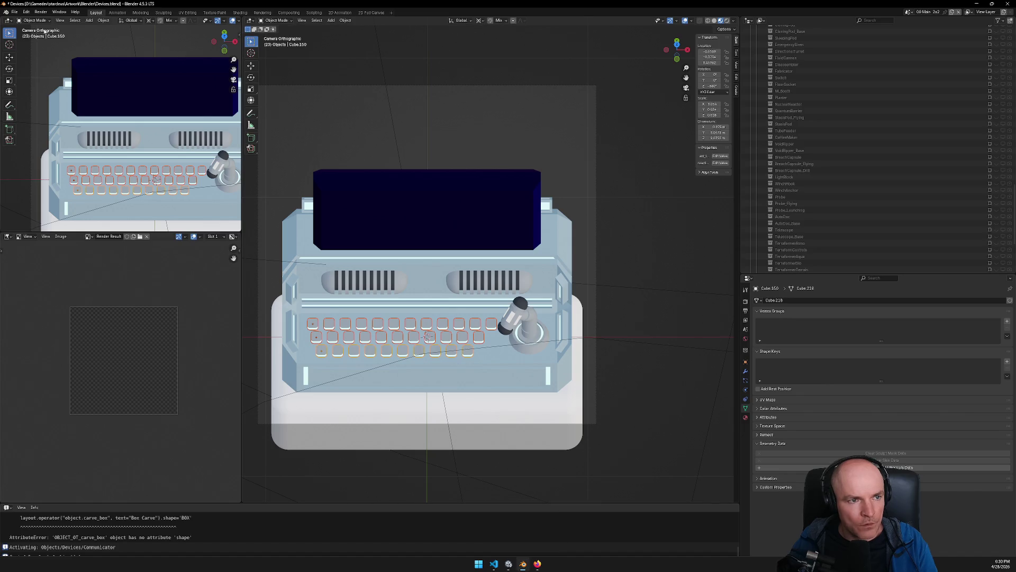
key("ctrl+c")
key("ctrl+c")
Reopen Devices3.blend from recent files, discarding the unsaved changes
left_click(15, 12)
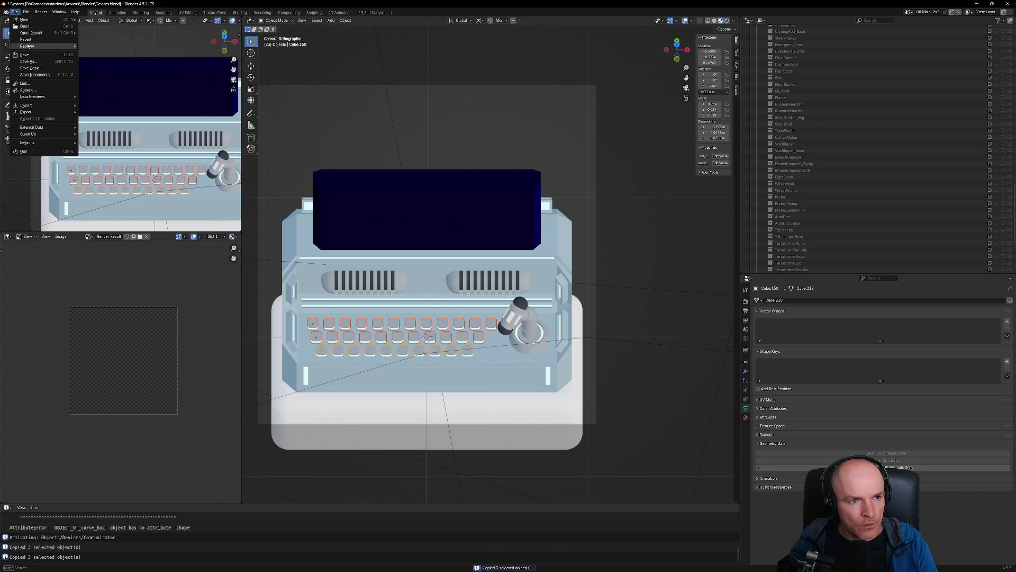
mouse_move(42, 32)
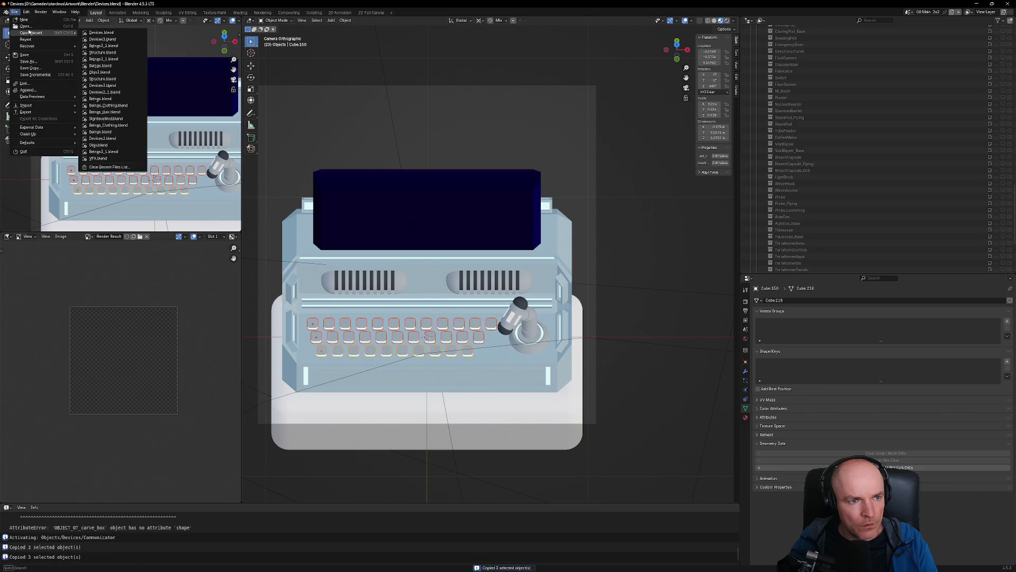
left_click(106, 32)
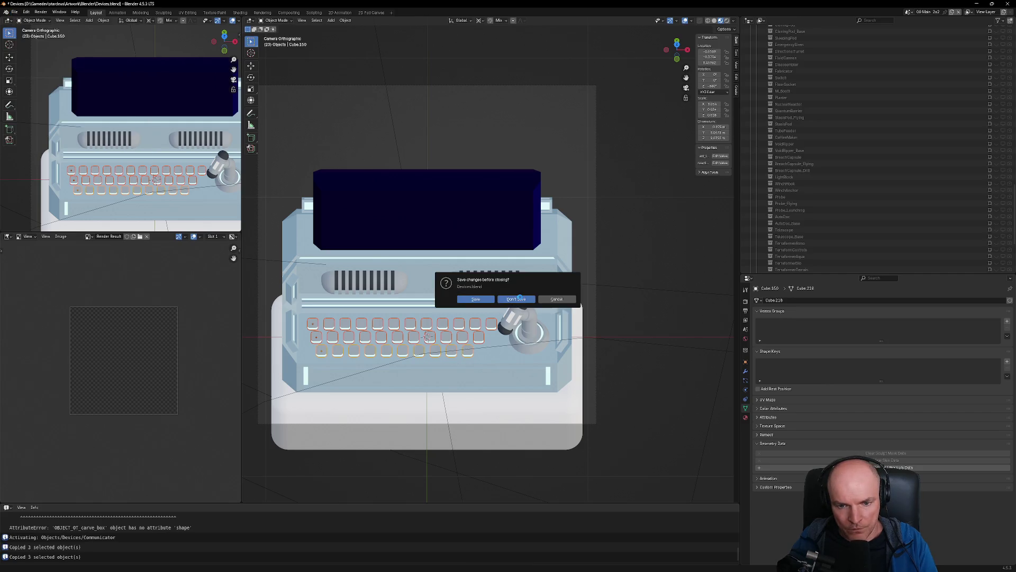
left_click(516, 299)
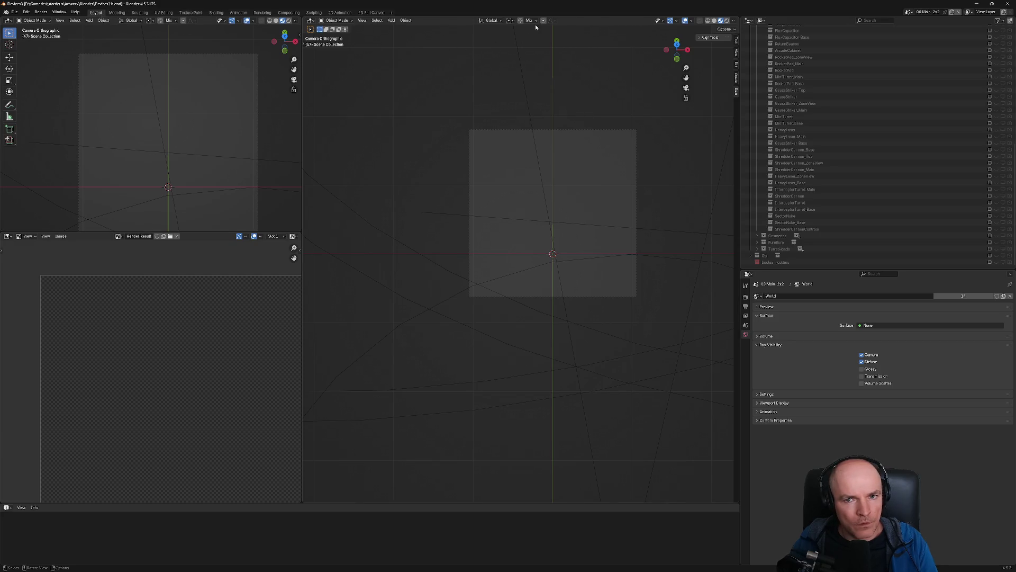
scroll(789, 210, "up", 2)
scroll(788, 210, "up", 5)
scroll(789, 208, "up", 5)
scroll(788, 206, "up", 4)
scroll(788, 205, "up", 2)
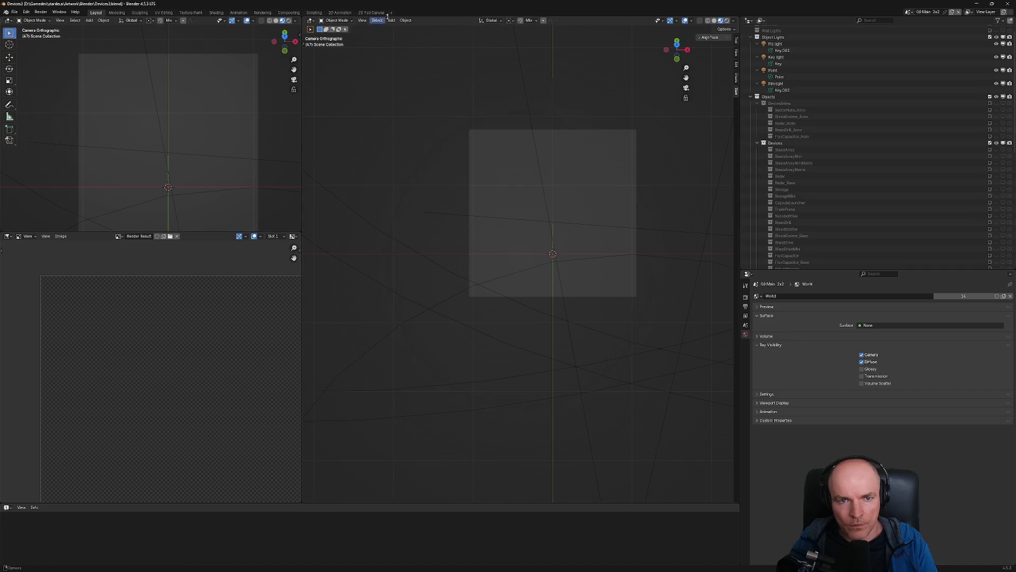
Run the menu setup script in the Scripting workspace and save Devices3.blend
left_click(319, 14)
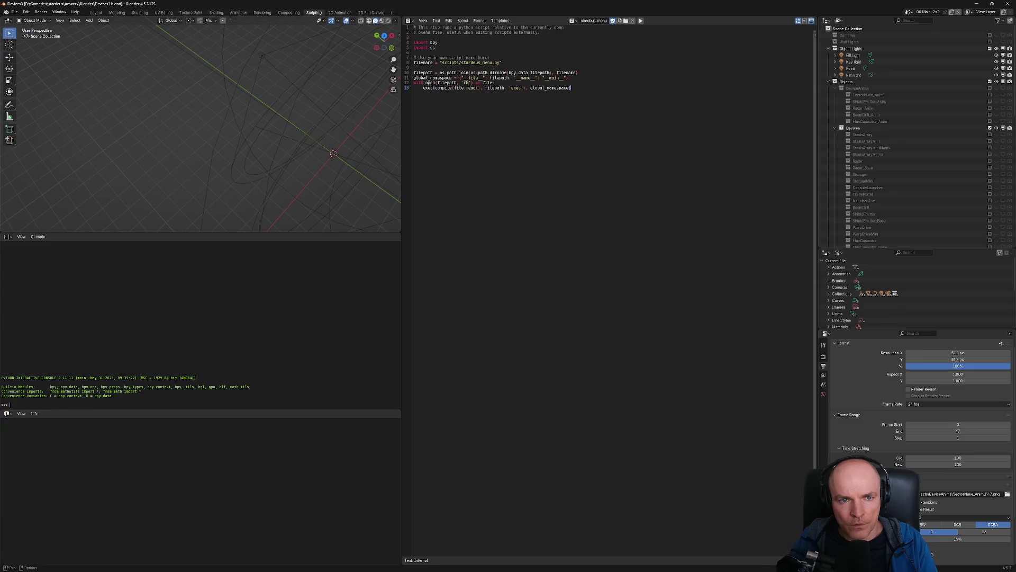
left_click(640, 22)
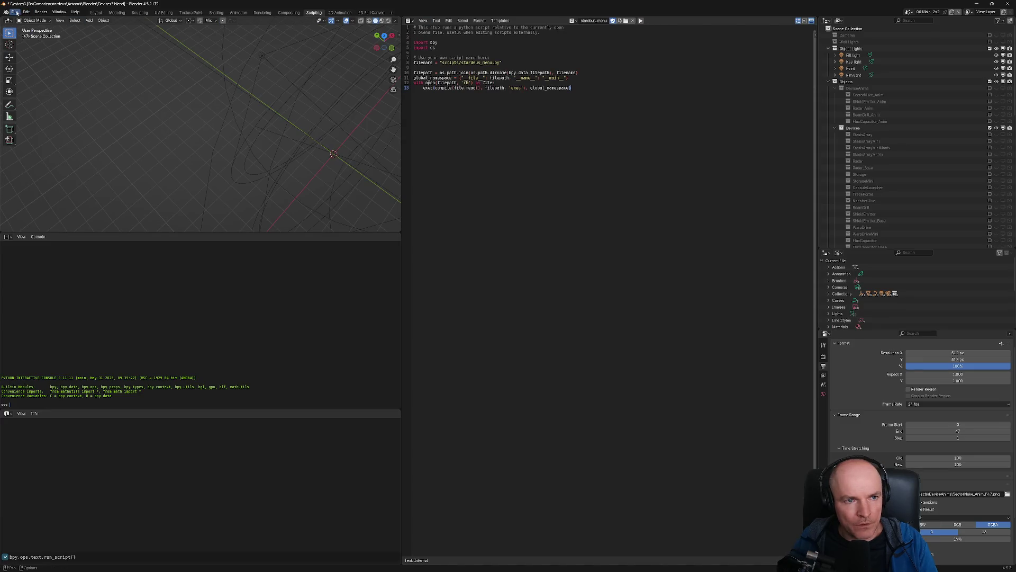
left_click(17, 11)
left_click(98, 14)
key("ctrl+s")
Activate the ShredderCannonControls device via the 'activate shredder' search
key("F3")
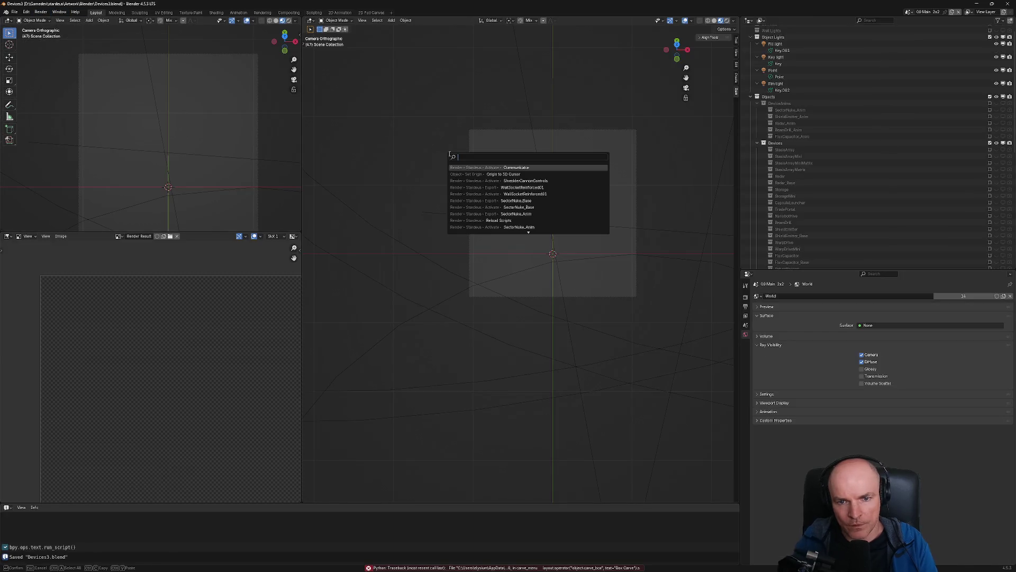
type("activate s")
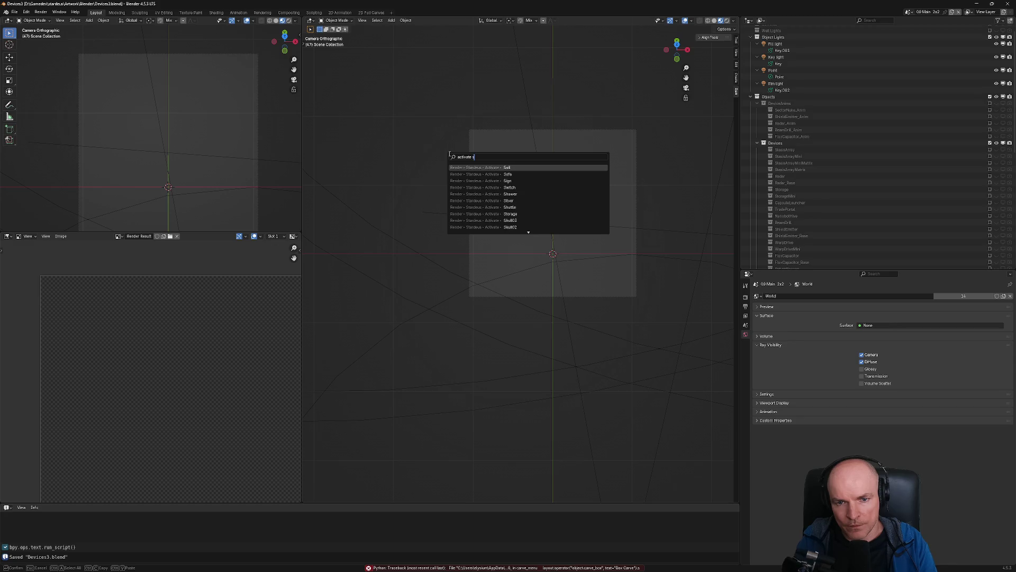
type("hredder")
key("Down")
key("Down")
key("Down")
key("Down")
key("Return")
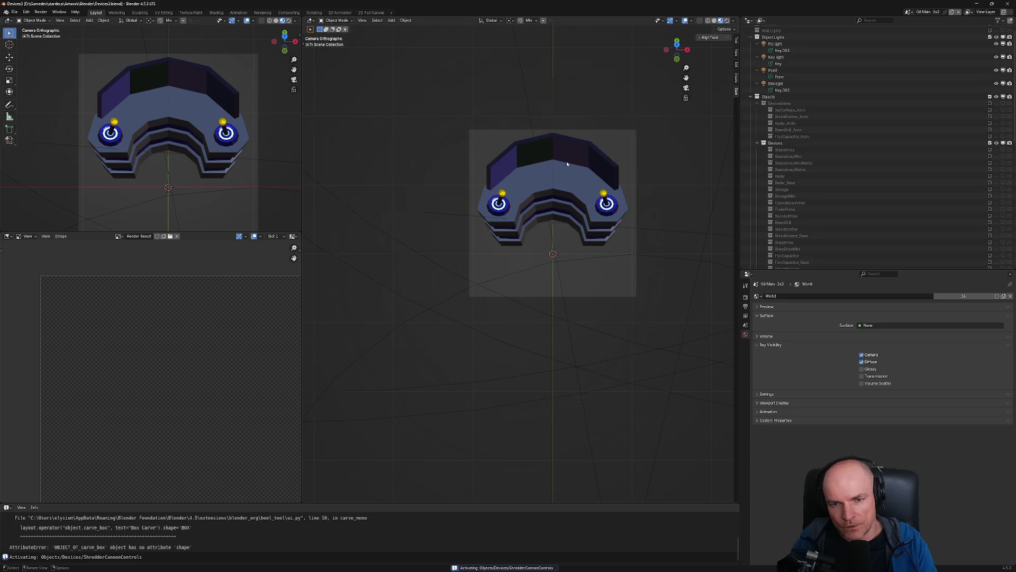
Paste the copied key rows into the ShredderCannon scene
key("Home")
key("ctrl+v")
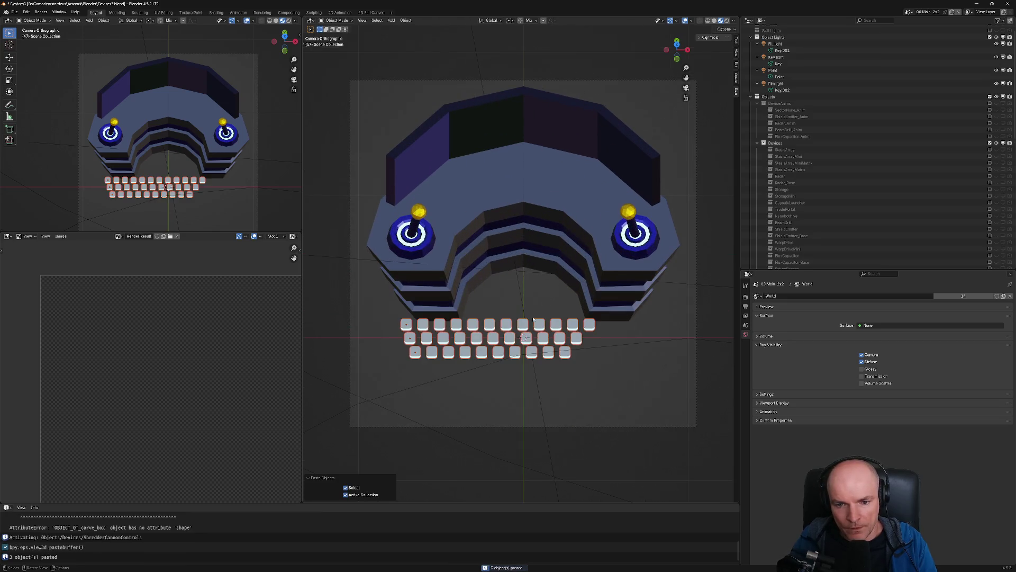
middle_click_drag(536, 314, 522, 315)
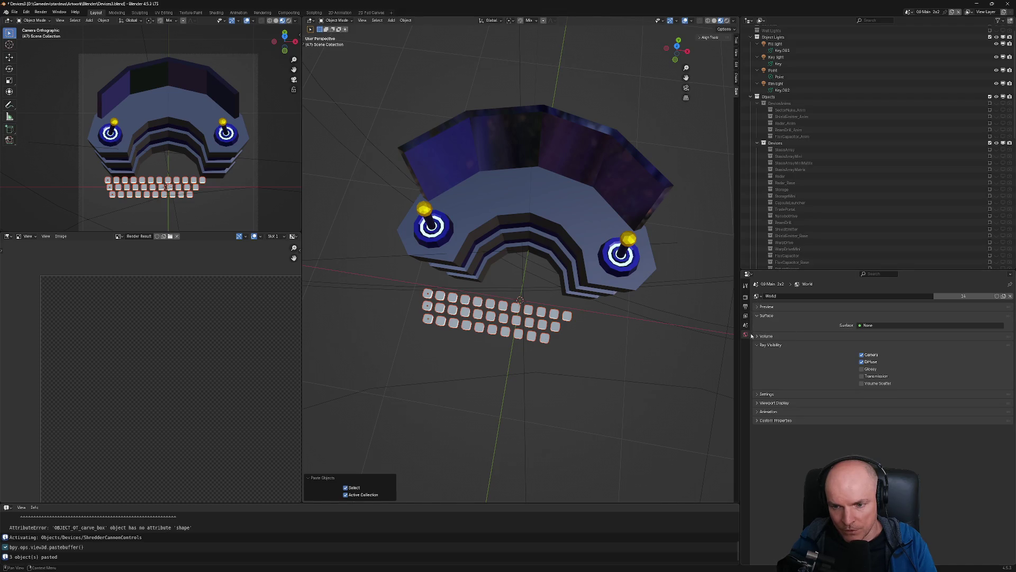
Lower each pasted row's Array modifier Count to shrink them into a compact keypad
left_click(427, 296)
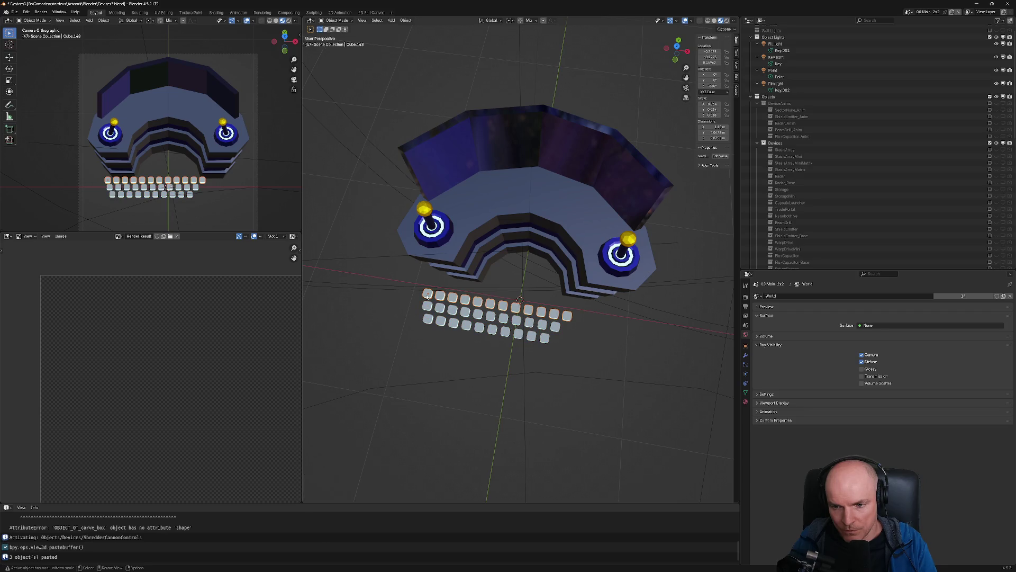
left_click(746, 356)
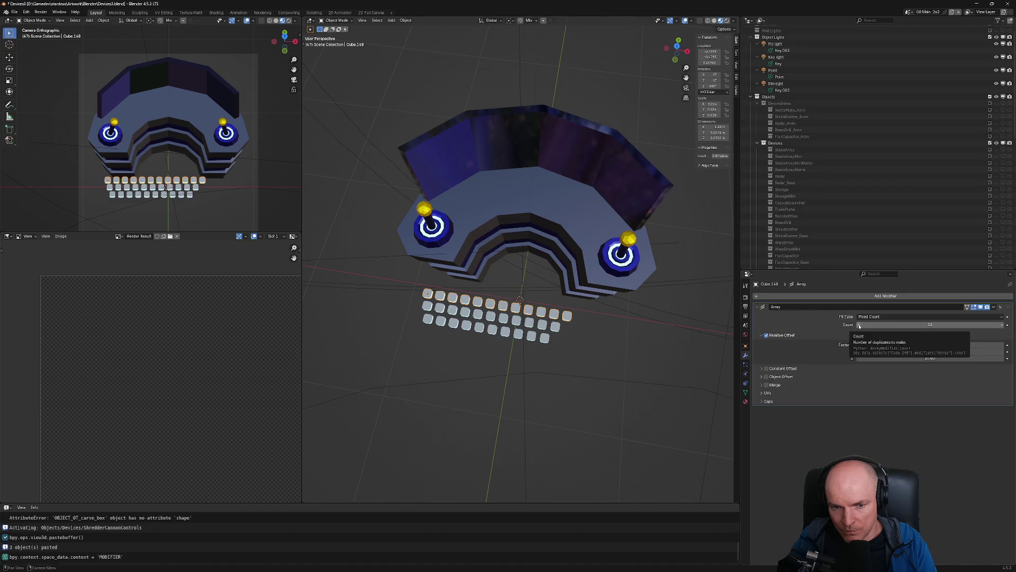
left_click_drag(930, 324, 900, 324)
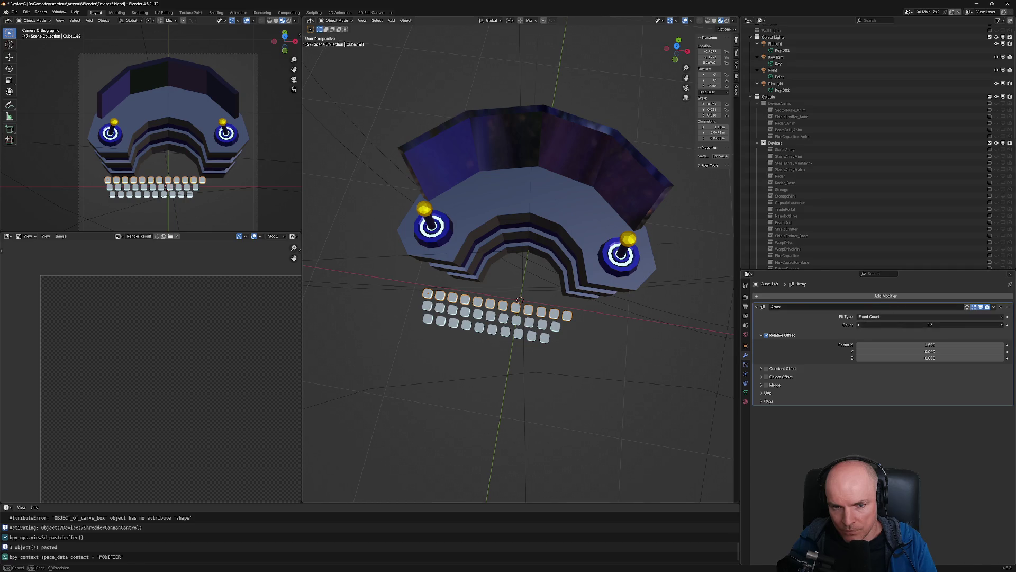
left_click(859, 325)
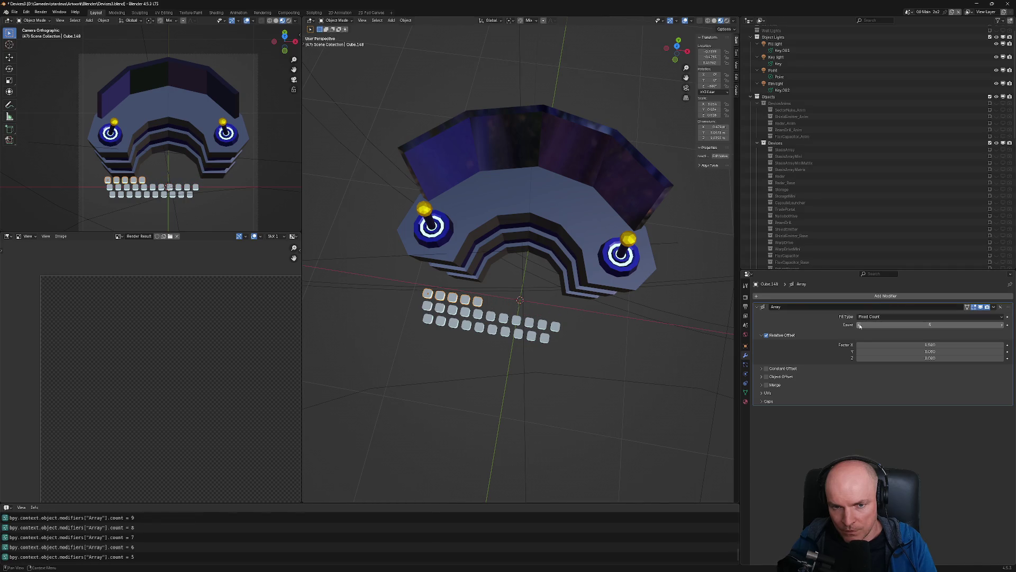
left_click(428, 308)
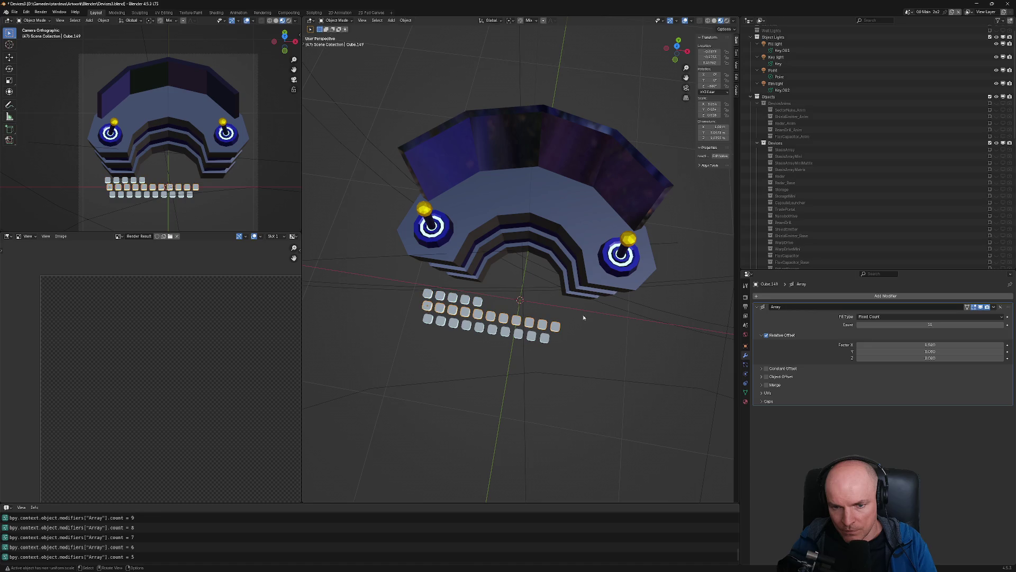
left_click(860, 325)
left_click(859, 325)
left_click(860, 325)
left_click(859, 325)
left_click(859, 325)
left_click(859, 325)
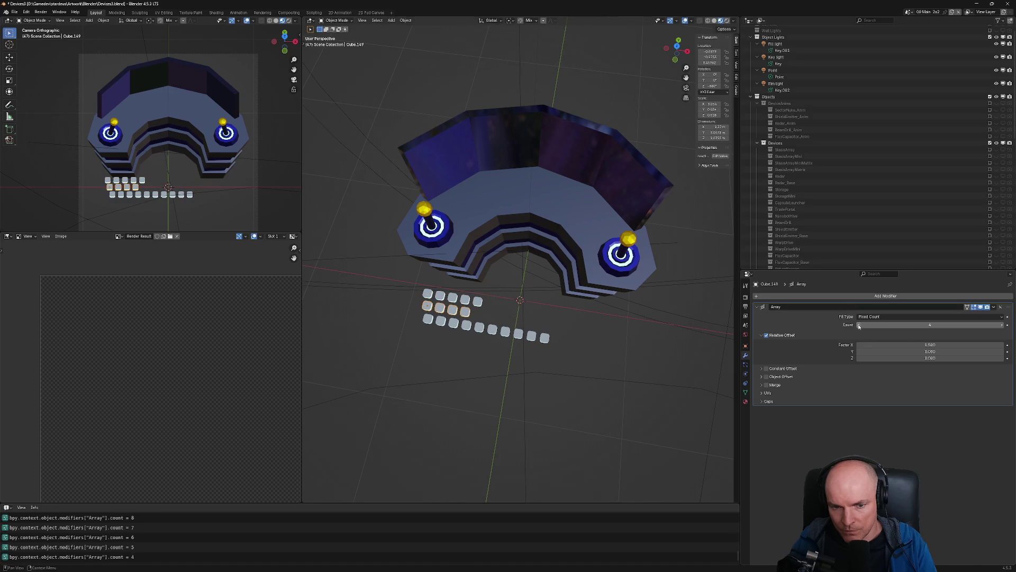
left_click(428, 320)
left_click_drag(900, 325, 847, 325)
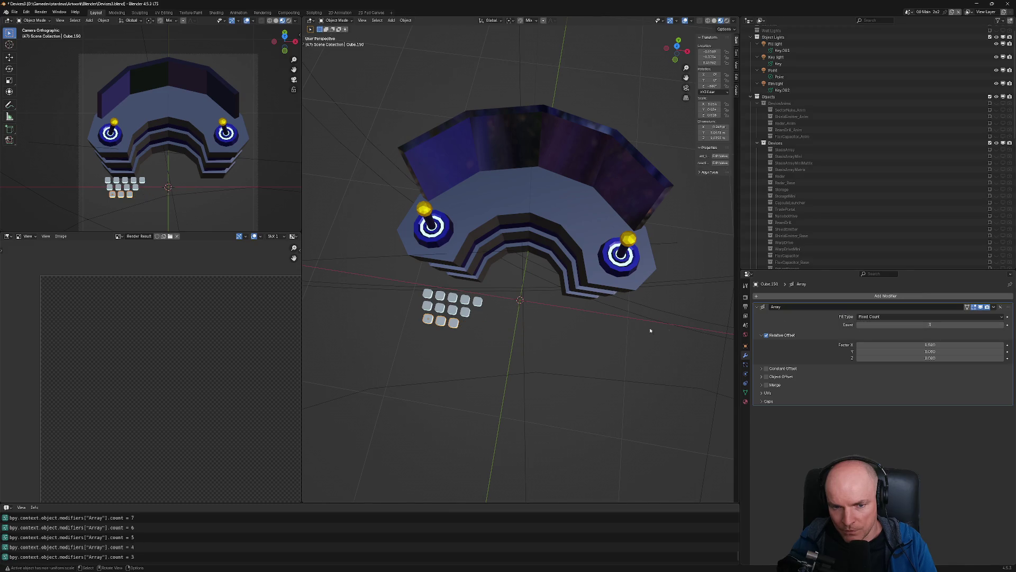
left_click(440, 307)
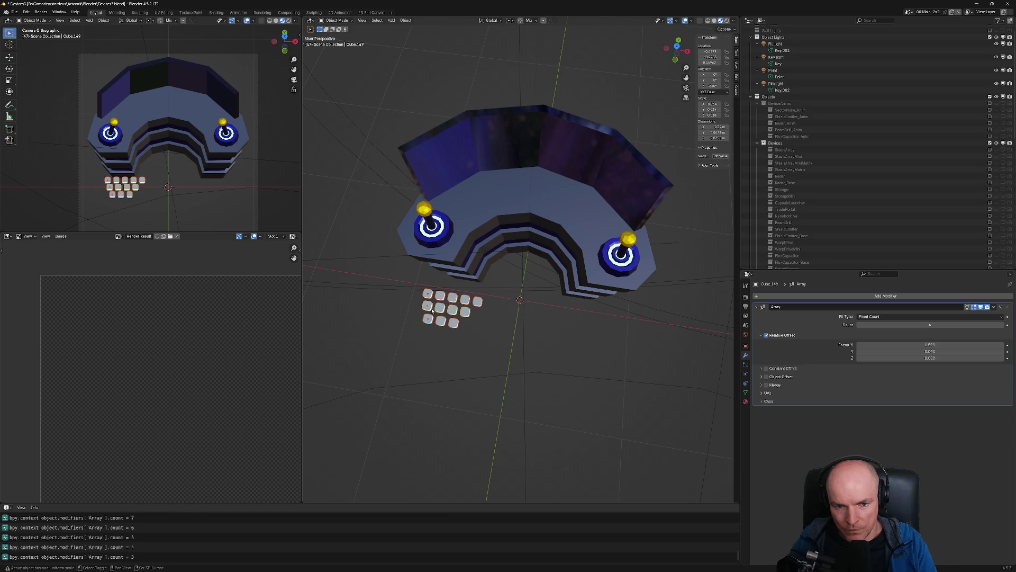
In top view, place the key cluster on the console's upper left and tilt it diagonally
key("KP_7")
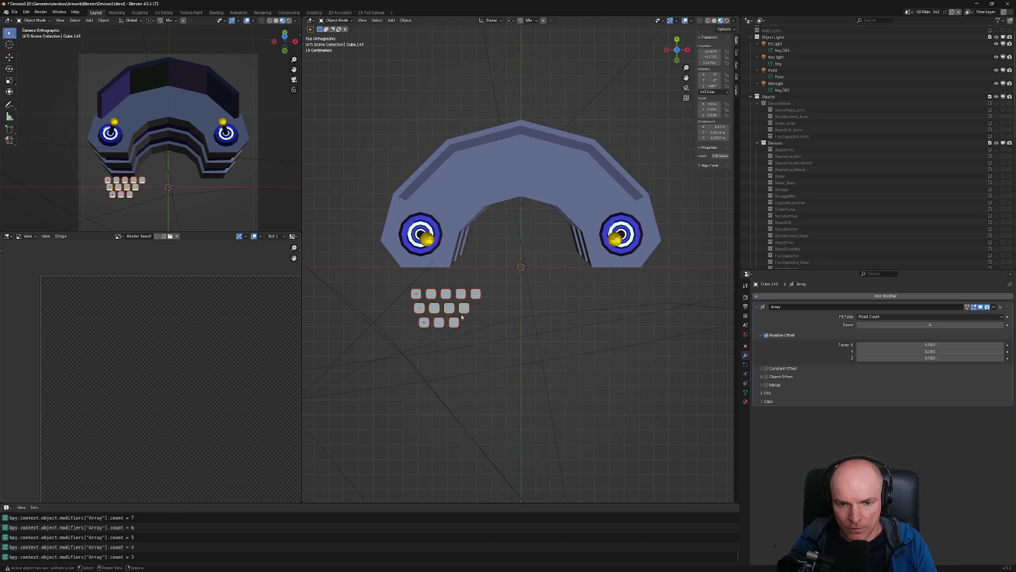
key("g")
left_click(499, 203)
key("r")
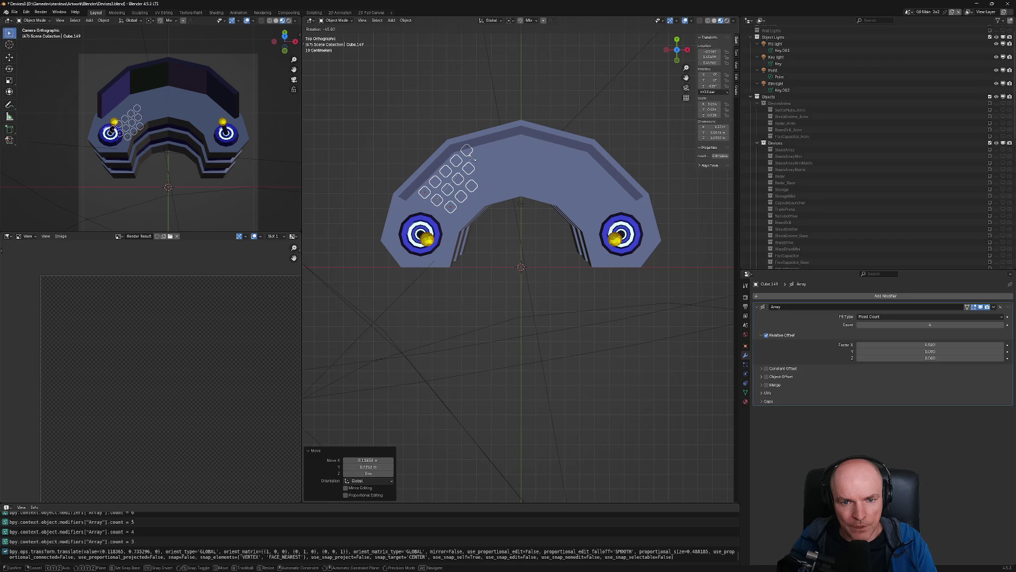
left_click(471, 157)
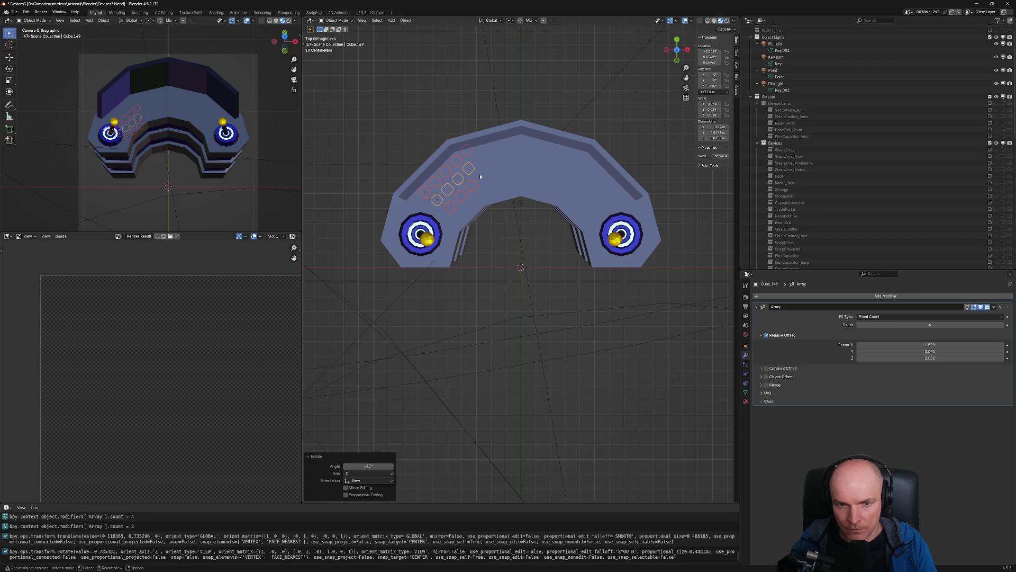
Raise the keys onto the console surface and position them beside the left joystick
key("KP_1")
key("g")
key("z")
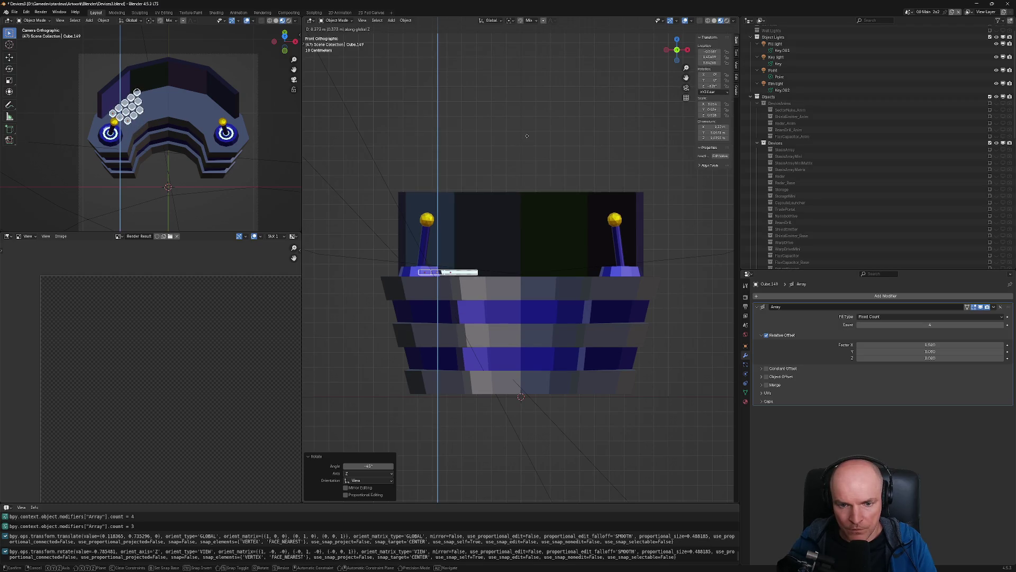
left_click(526, 137)
key("KP_7")
key("g")
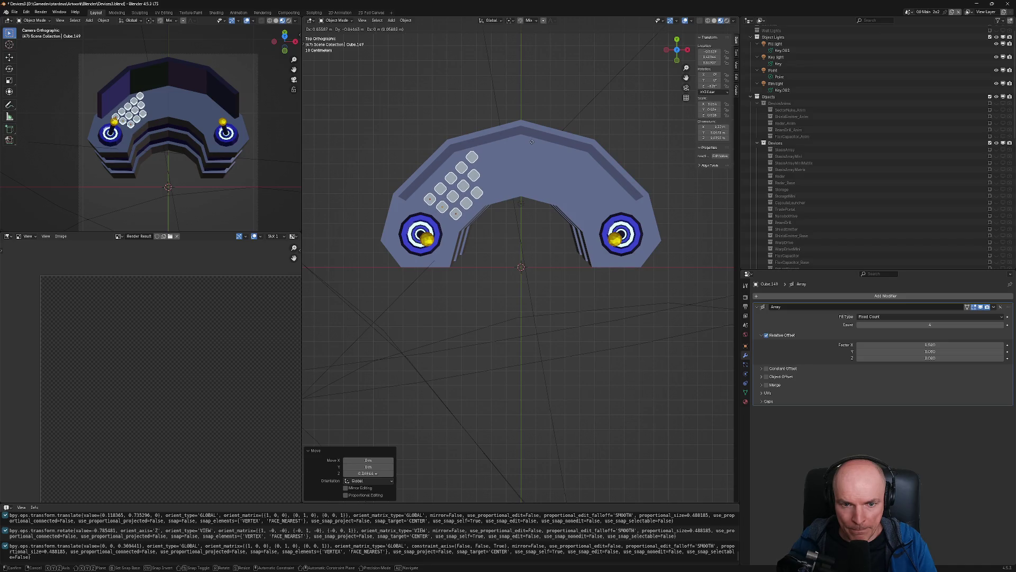
left_click(530, 142)
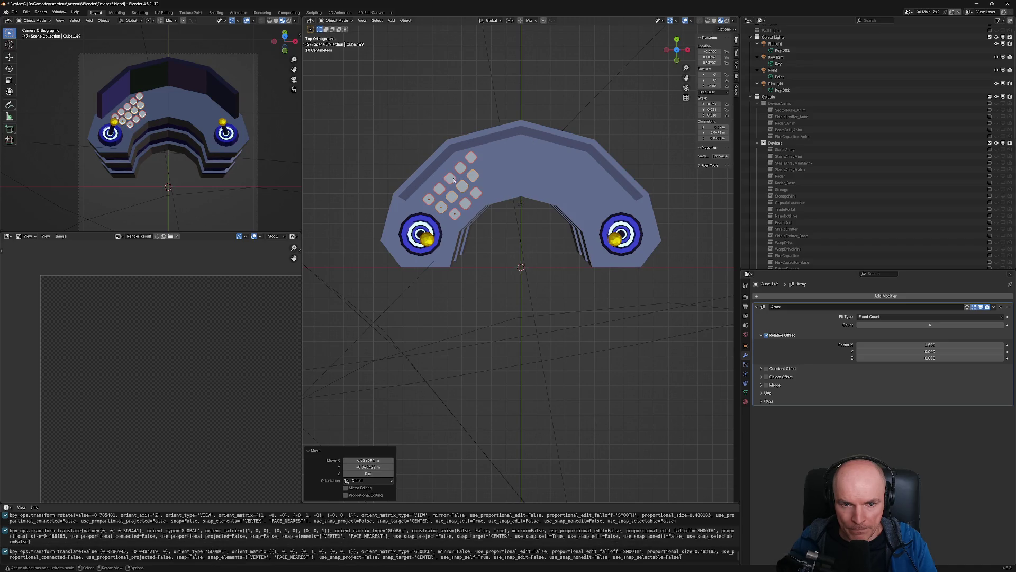
Reduce another key row's Array Count to four keys
left_click(429, 197)
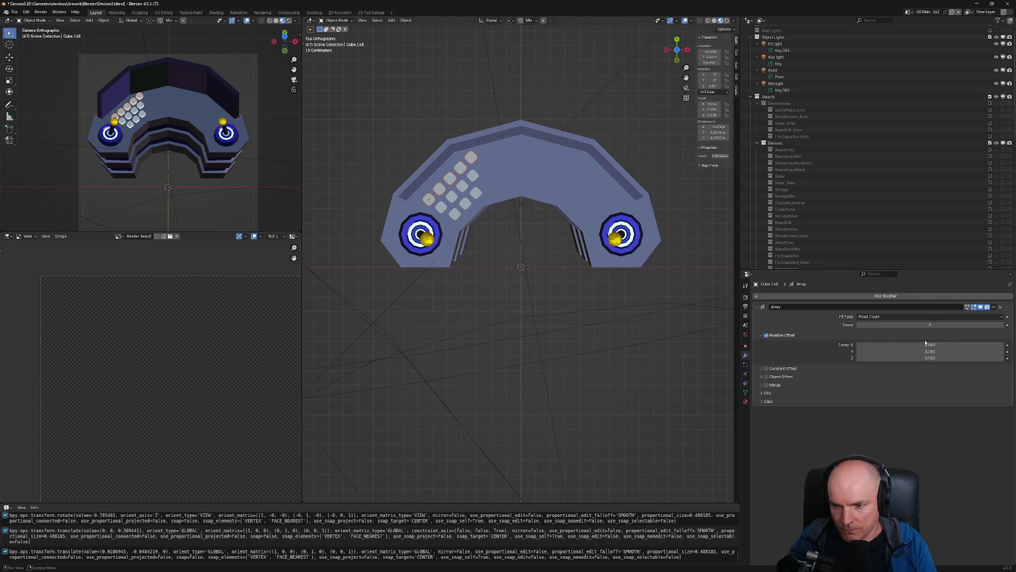
left_click(859, 325)
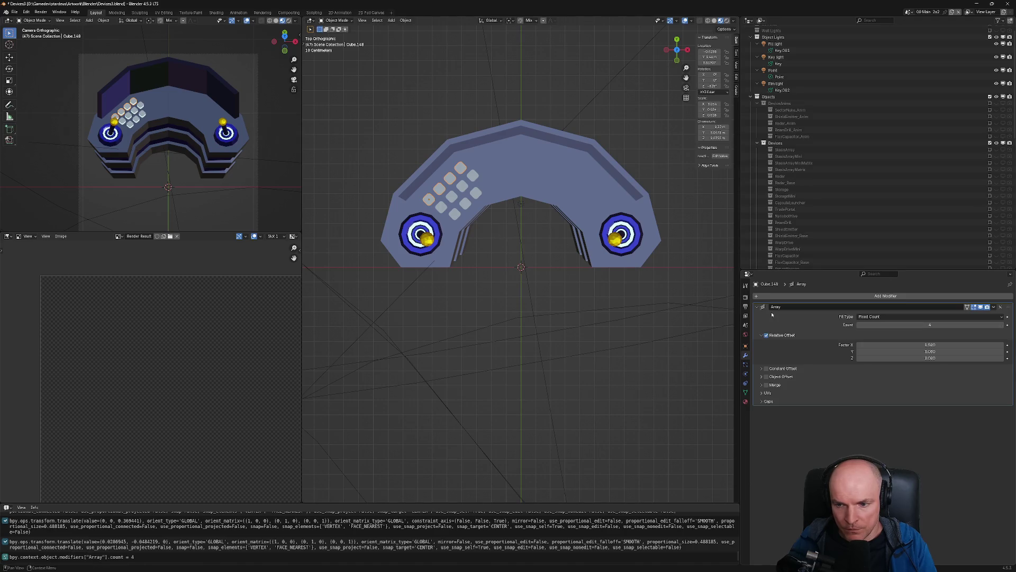
left_click(443, 207)
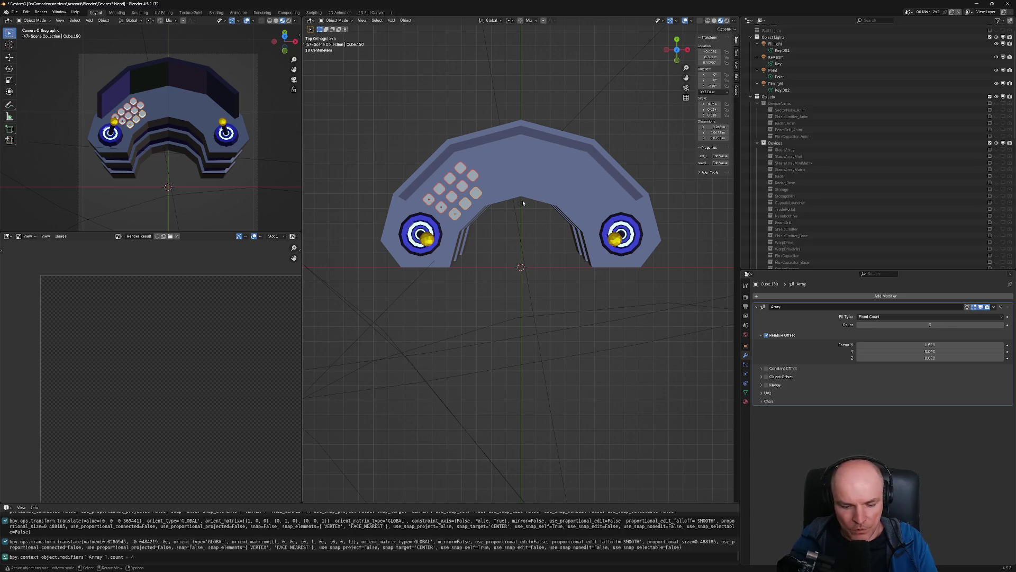
Make a linked copy of the key grid, rotate it -45° and place it at the console's top centre
key("alt+d")
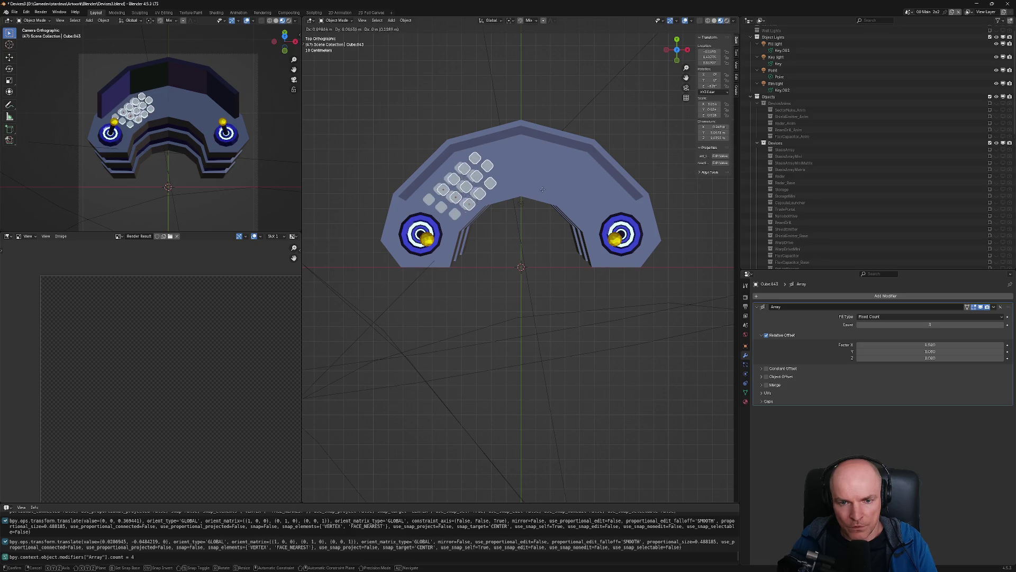
left_click(580, 171)
key("r")
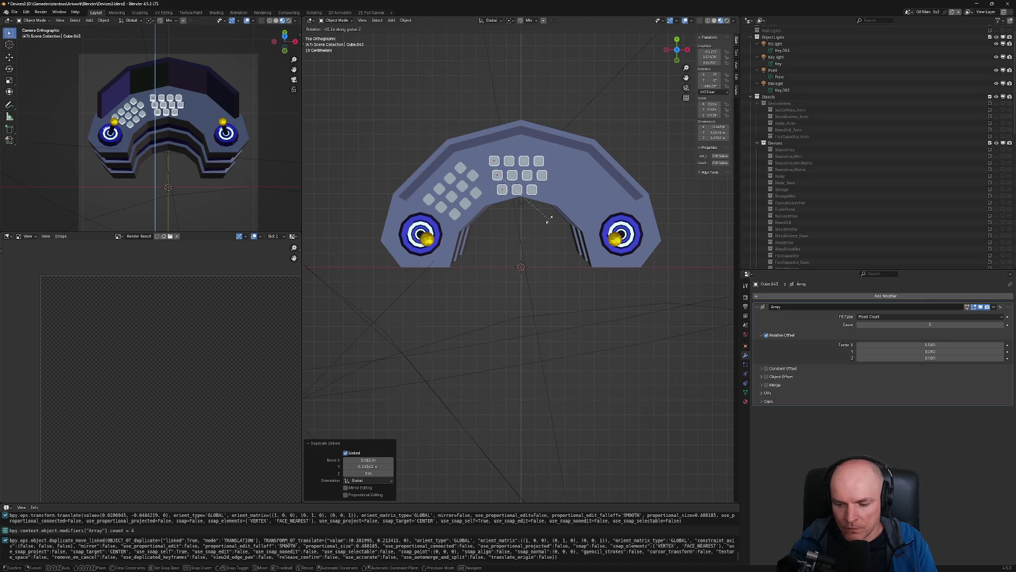
left_click(548, 220, "ctrl")
key("g")
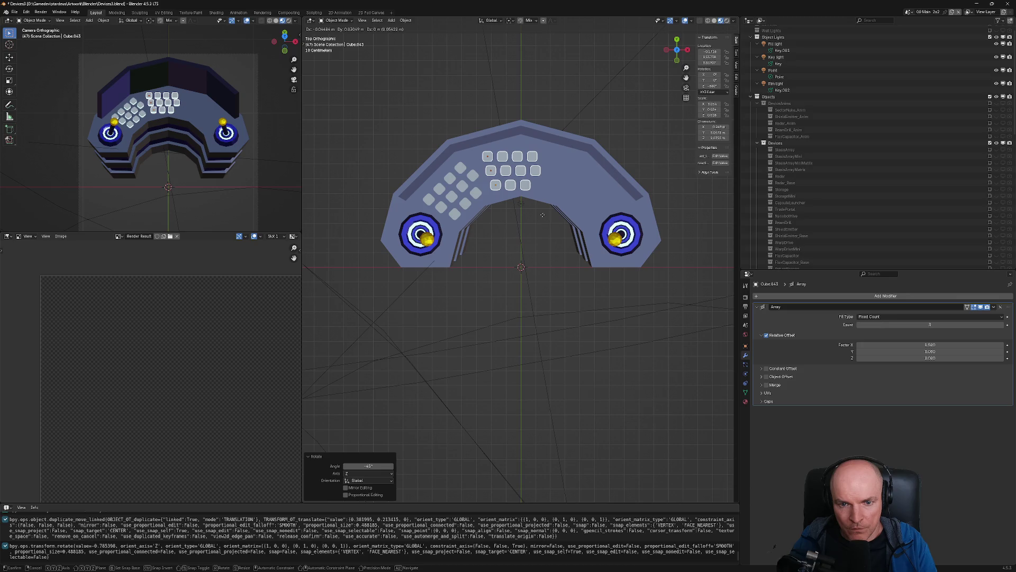
left_click(543, 215)
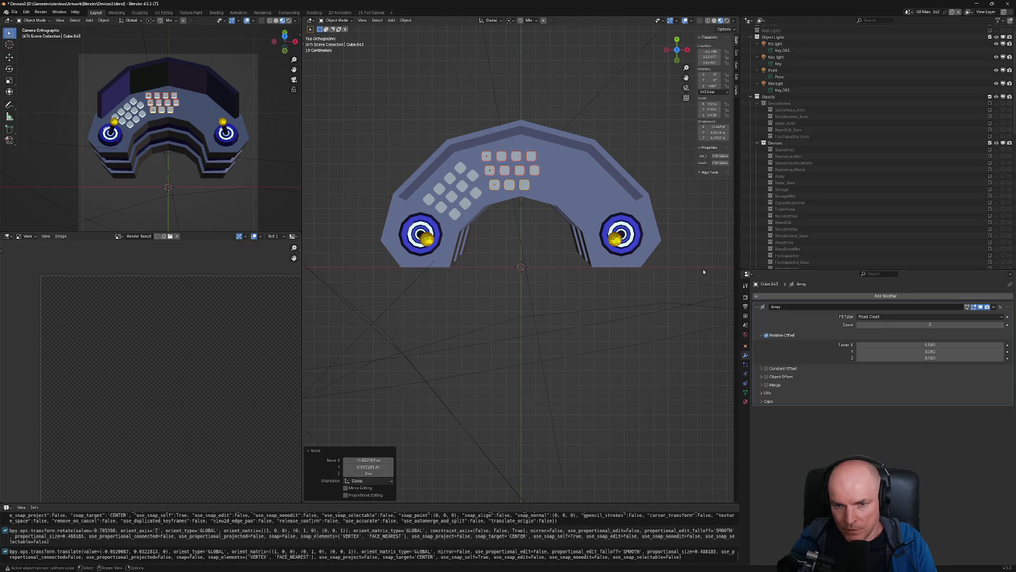
Raise the centre rows' Array counts to five, four and five keys
left_click(487, 156)
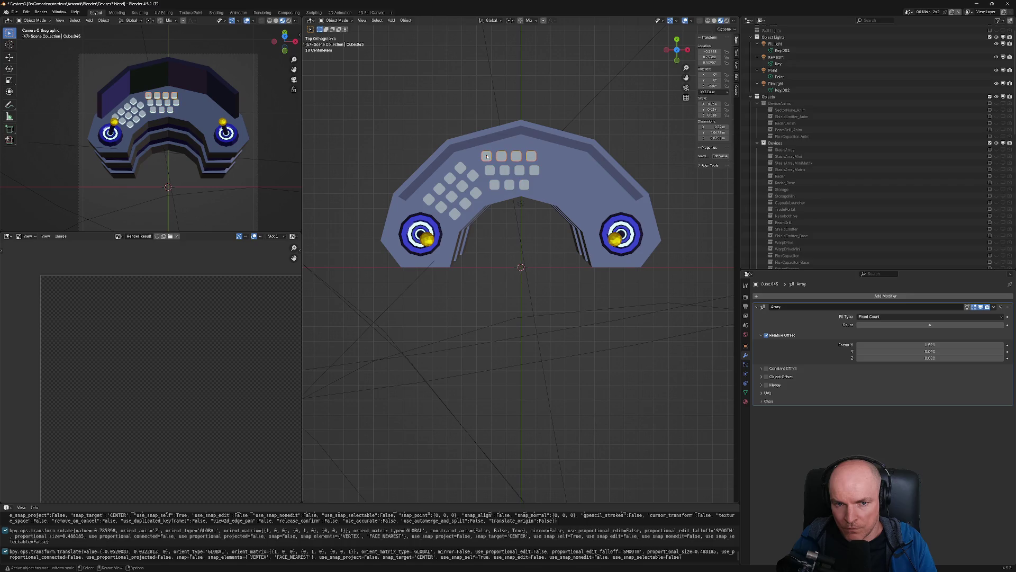
left_click(1003, 325)
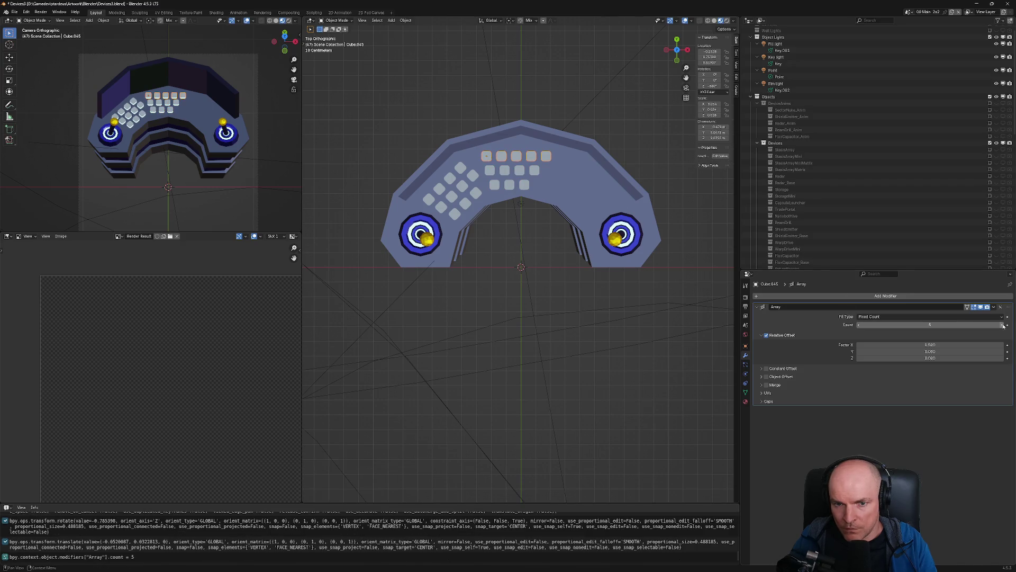
left_click(493, 185)
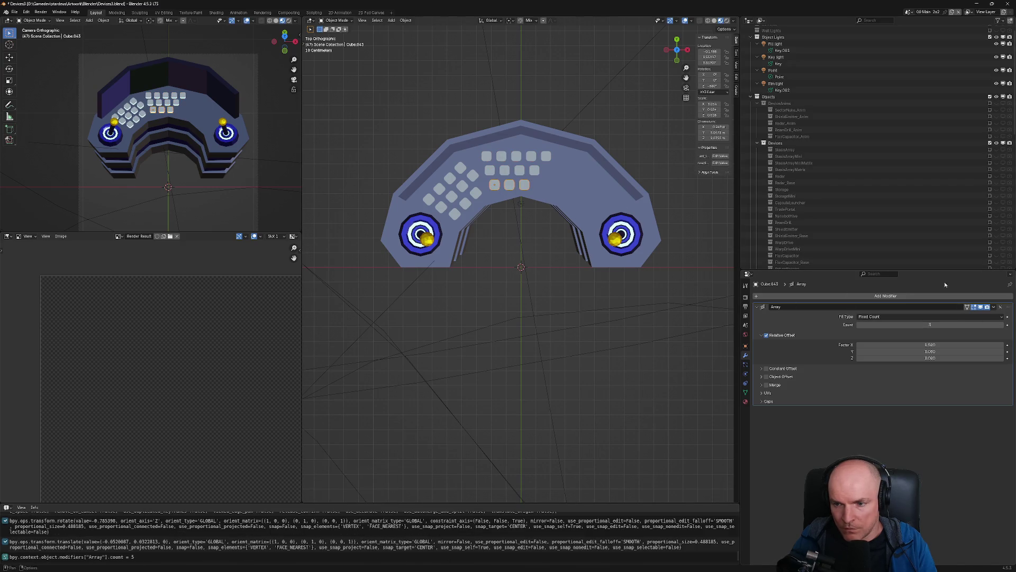
left_click(1003, 325)
left_click(504, 170)
left_click(1002, 325)
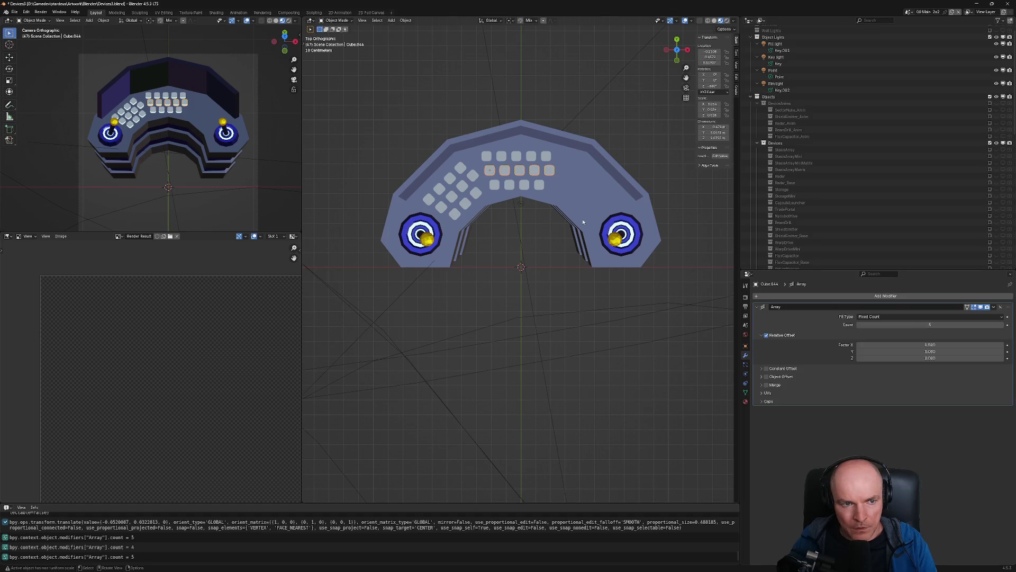
Linked-copy the diagonal key row, rotate it -90° and place it beside the right joystick
left_click(427, 201)
key("alt+d")
left_click(602, 213)
type("r")
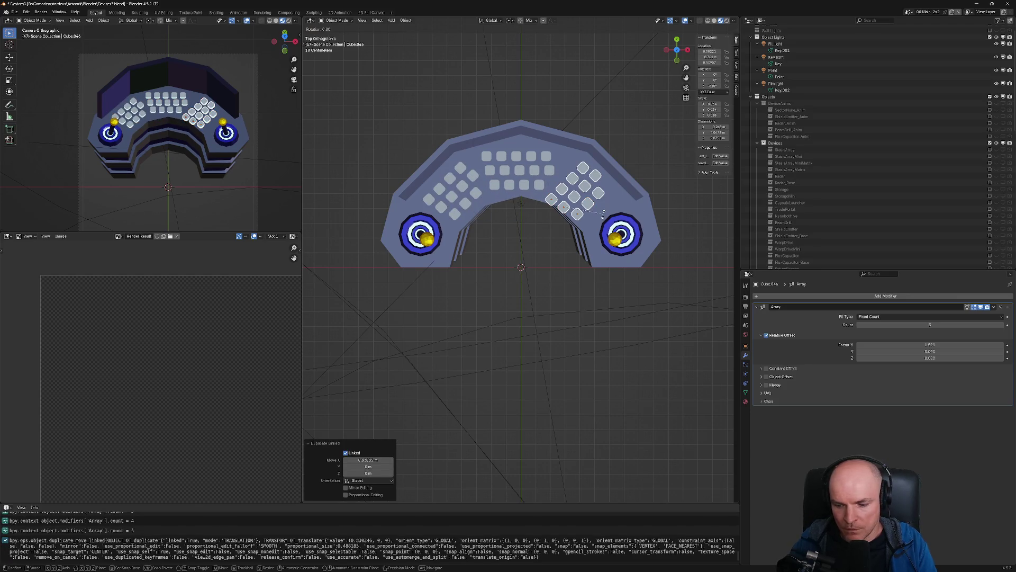
type("-90")
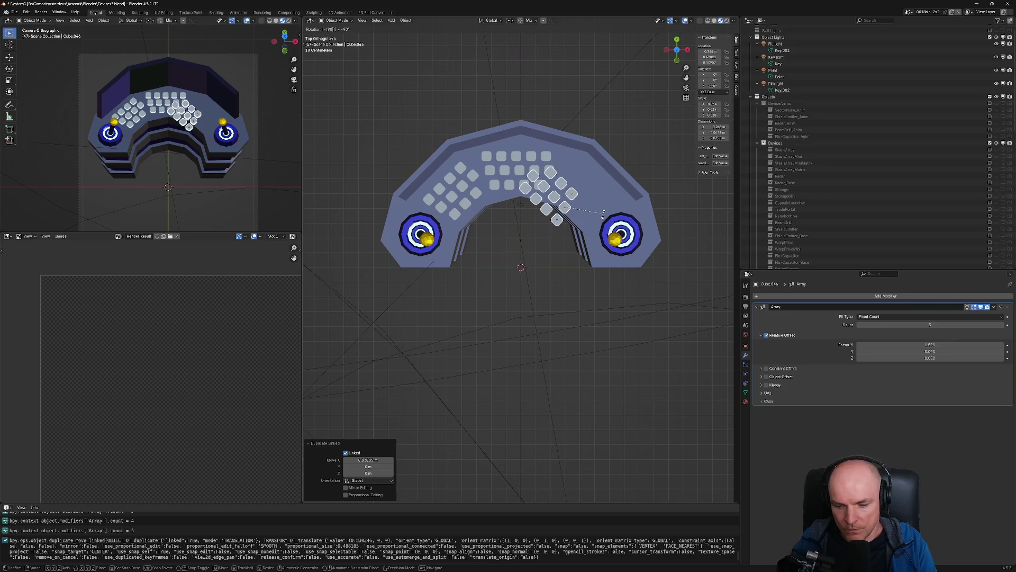
key("BackSpace")
key("BackSpace")
type("180")
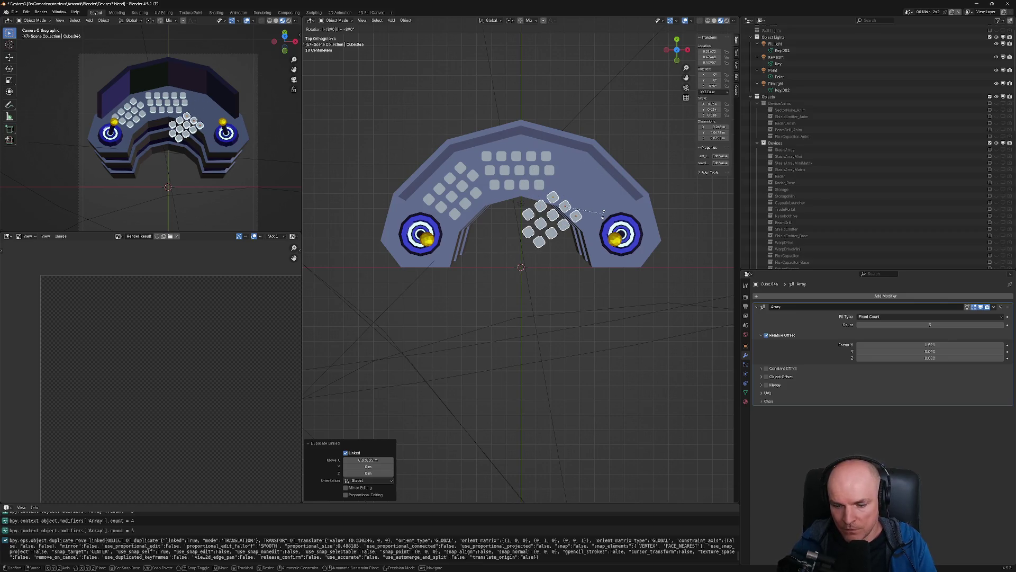
key("BackSpace")
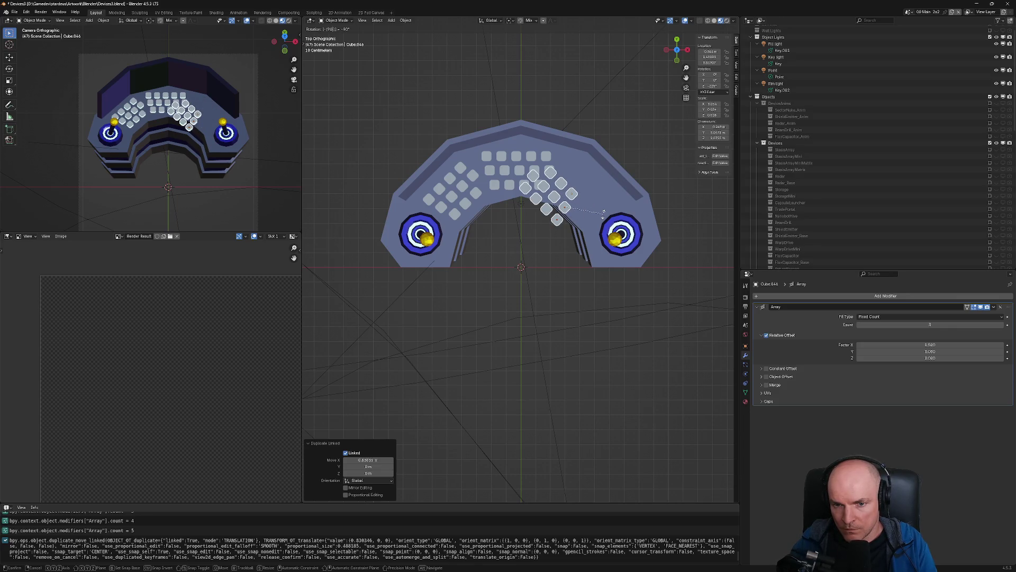
key("Return")
key("g")
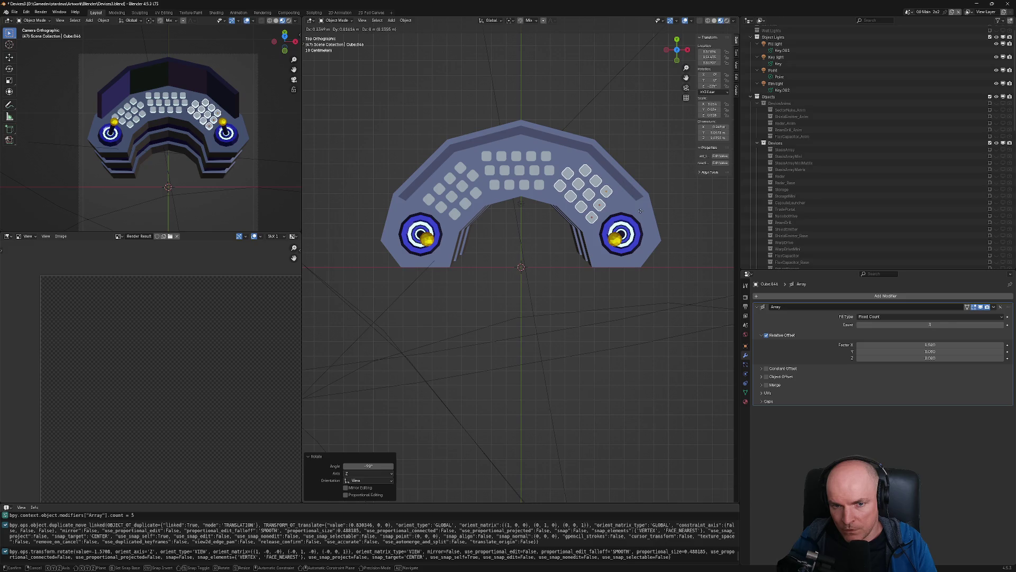
left_click(640, 210)
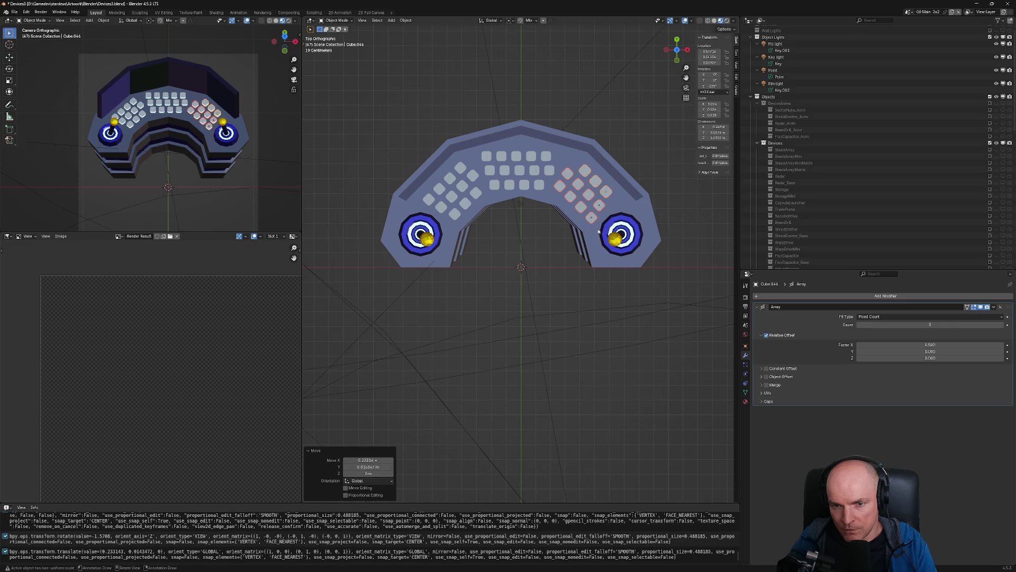
Render the scene and save Devices3.blend
key("F12")
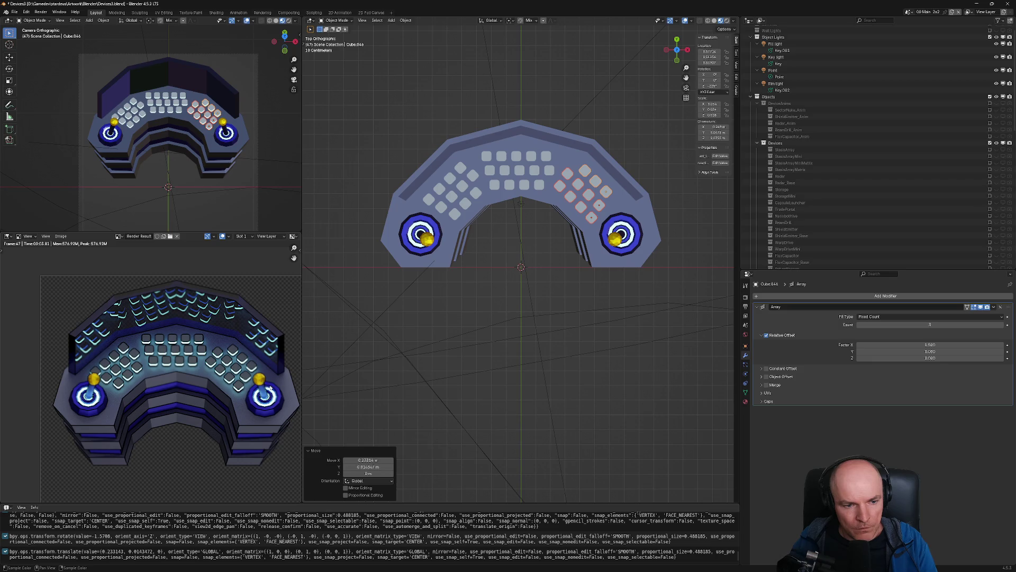
scroll(270, 388, "down", 3)
scroll(233, 397, "up", 2)
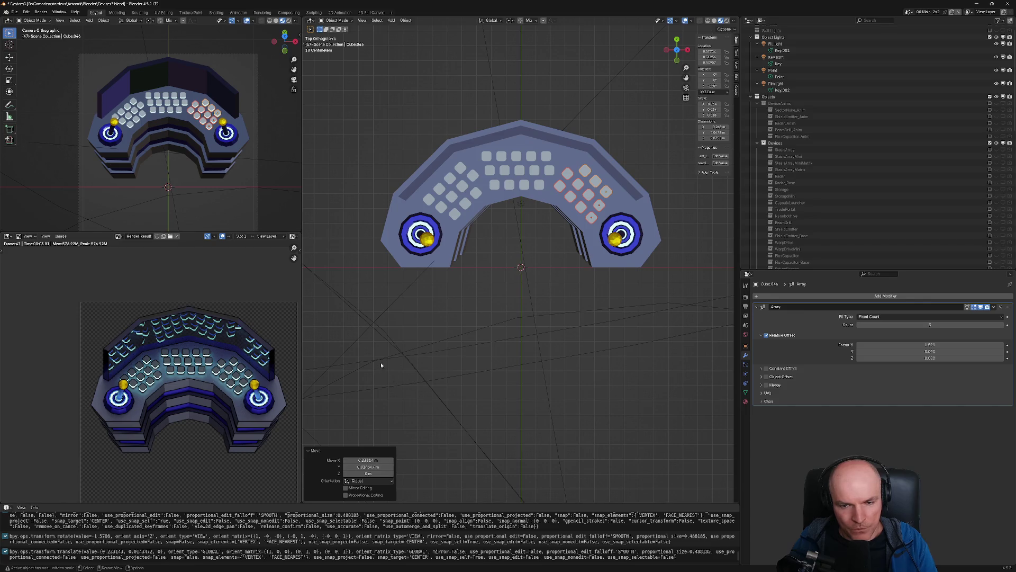
key("ctrl+s")
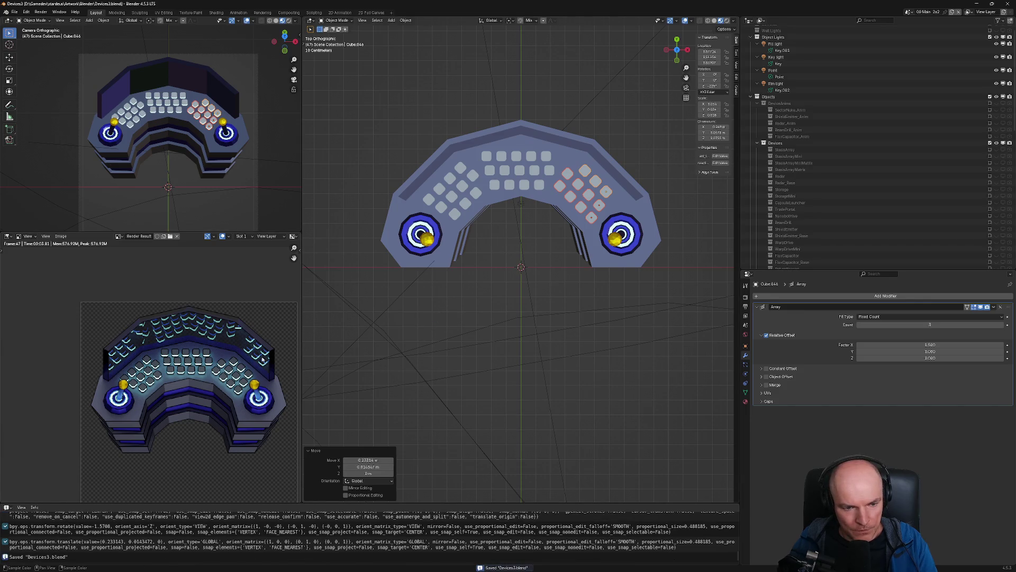
Orbit and zoom in low to face the console's keys from the front
mouse_move(530, 339)
middle_mouse_down()
mouse_move(643, 235)
mouse_move(522, 276)
mouse_move(516, 316)
middle_mouse_up()
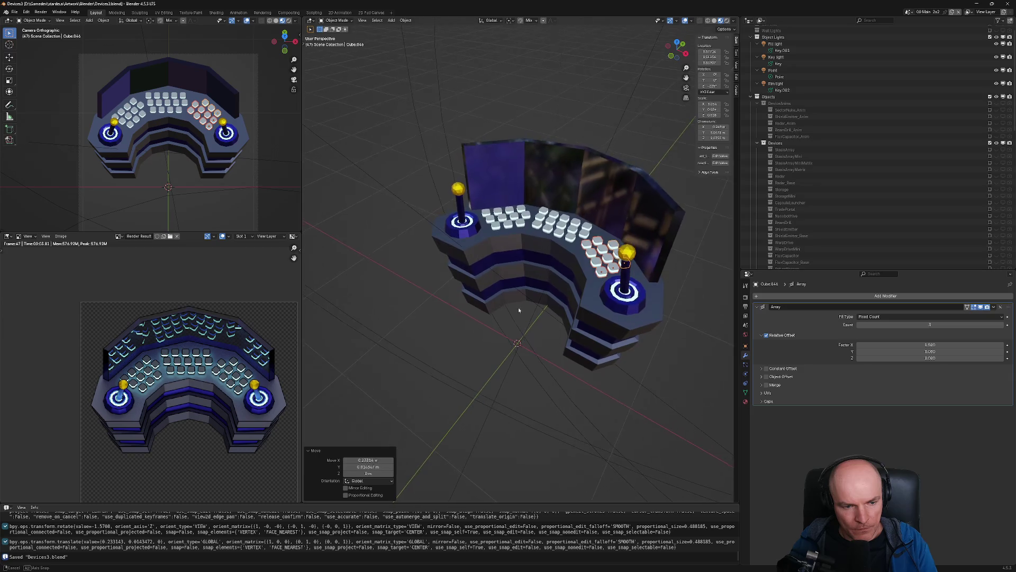
middle_click_drag(516, 313, 505, 318)
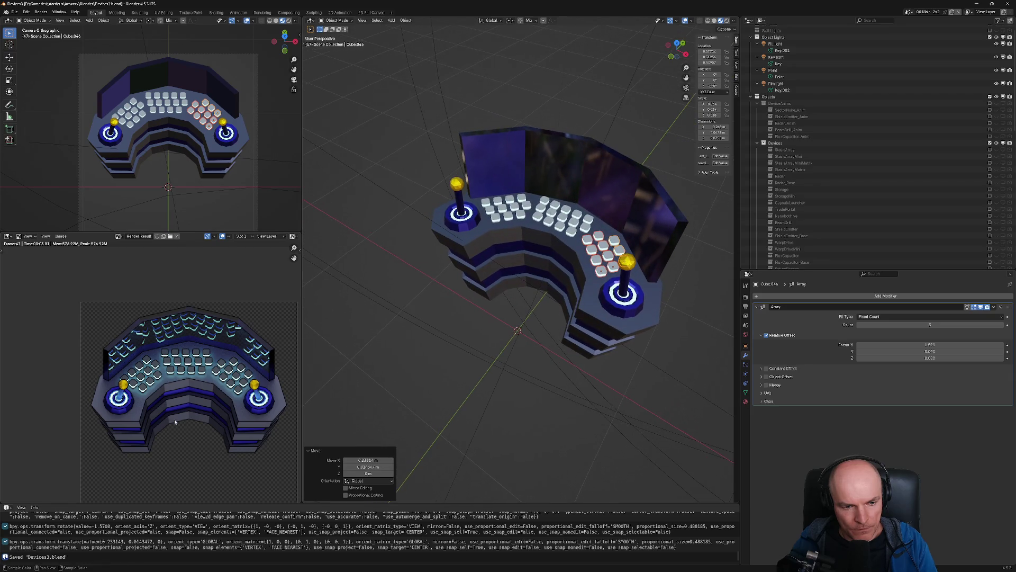
scroll(177, 414, "down", 3)
scroll(177, 414, "up", 2)
scroll(183, 396, "up", 1)
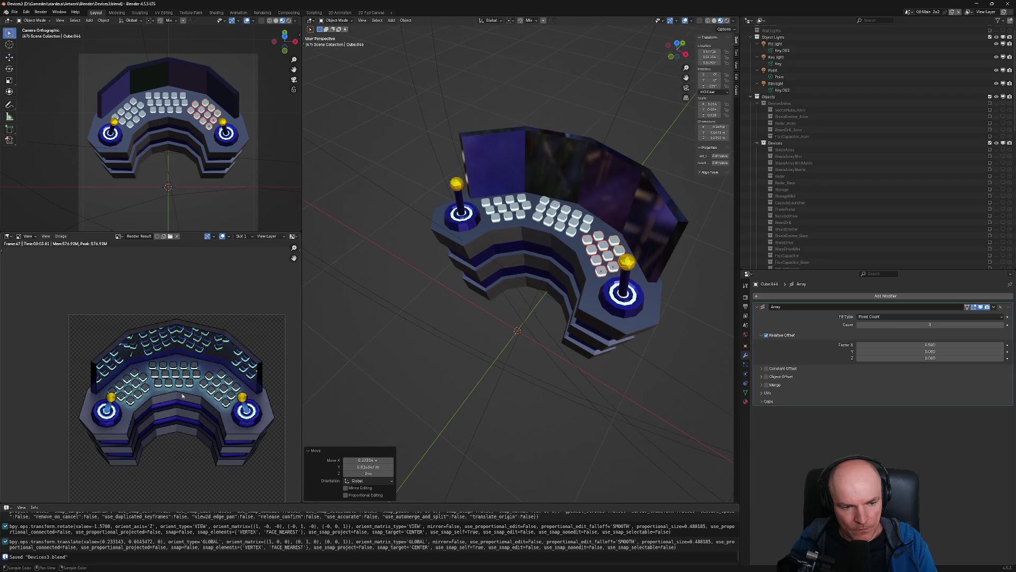
middle_click_drag(582, 249, 590, 325)
scroll(586, 288, "up", 3)
scroll(586, 288, "up", 4)
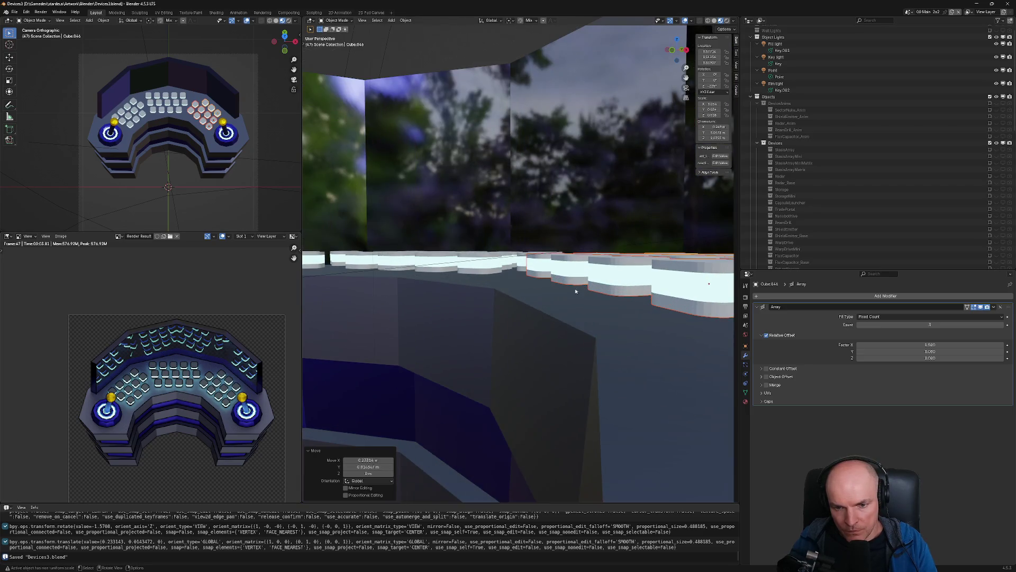
scroll(595, 210, "down", 5)
middle_click_drag(545, 221, 504, 293)
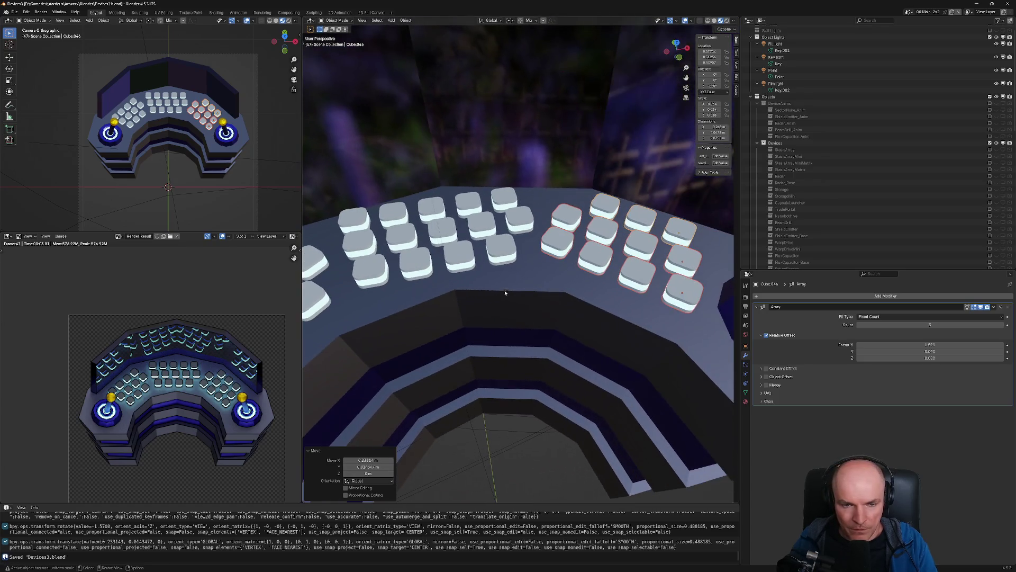
Select the top key row and display its materials, Blue Dark Detail.002 and Blue Light.004
left_click(360, 229)
middle_click_drag(391, 235, 385, 236)
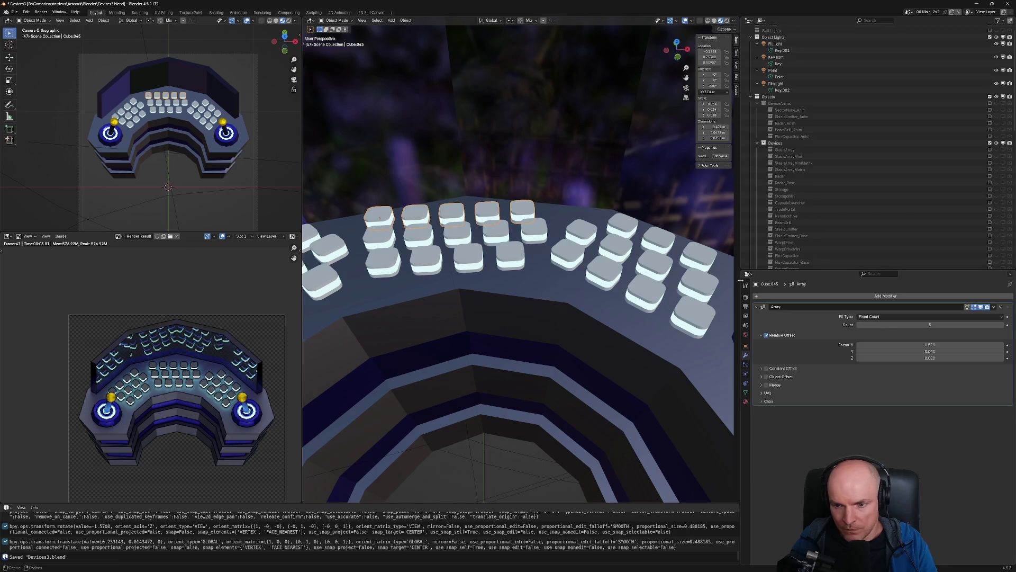
left_click(745, 402)
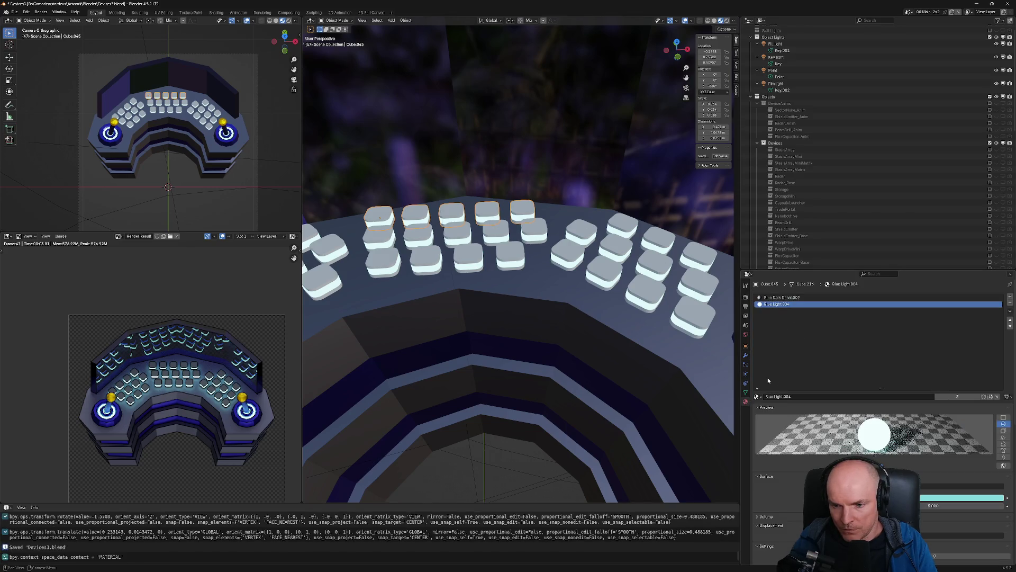
Assign the Red Light material to the keys and render a preview
left_click(757, 396)
type("red")
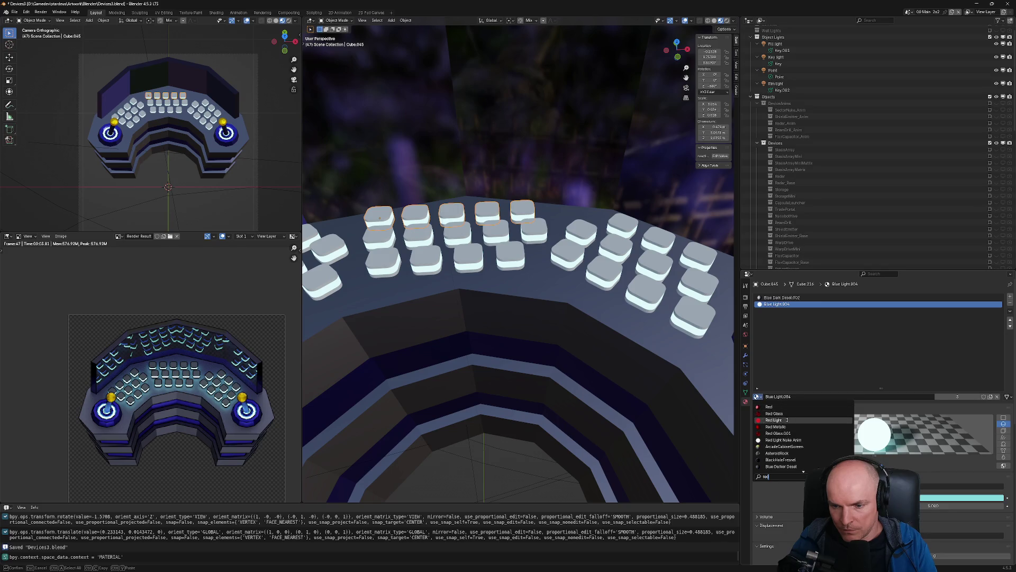
left_click(774, 420)
key("F12")
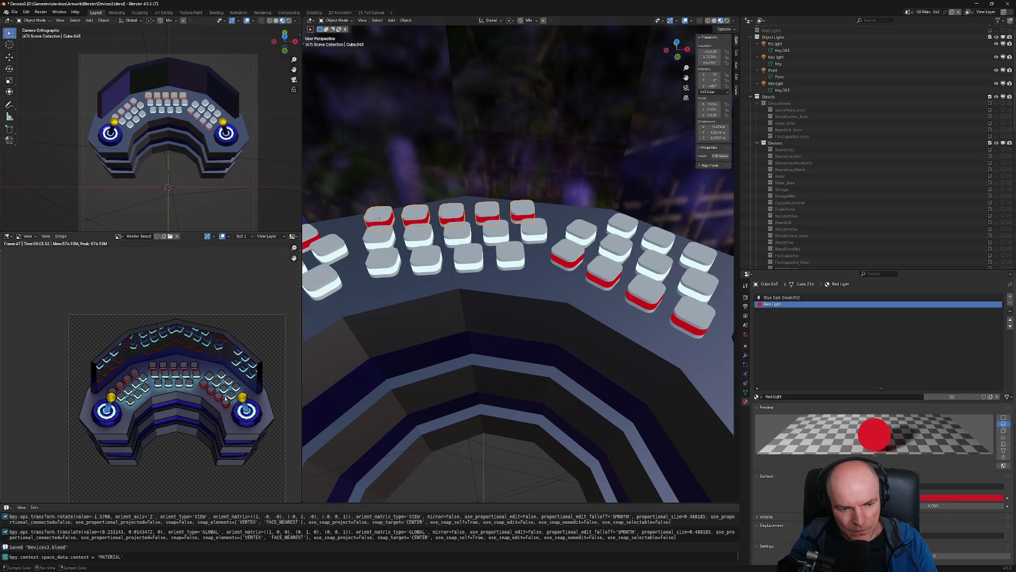
Select the three lower red keys and make their materials single-user, creating Red Light.001
left_click(587, 231)
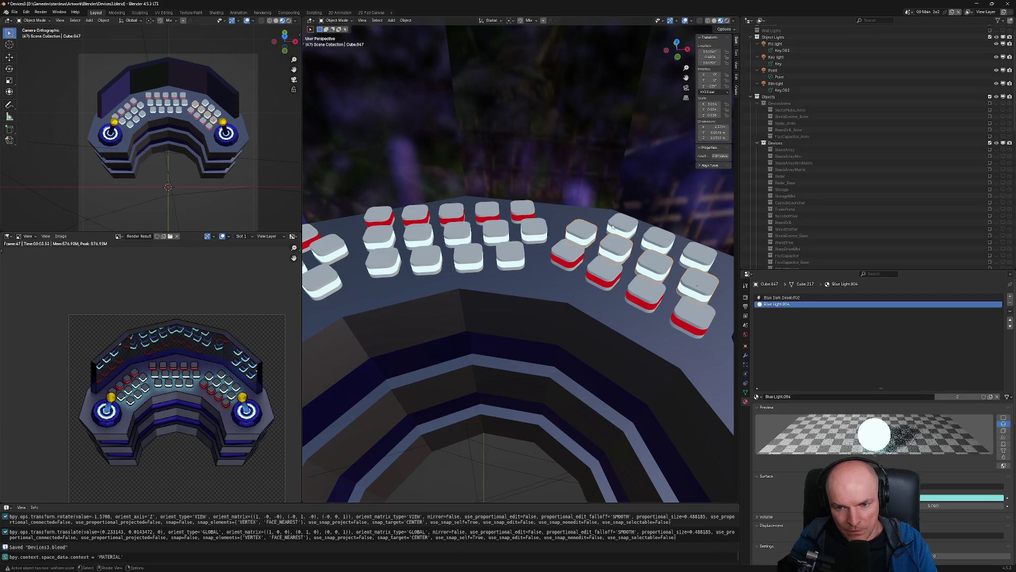
left_click(619, 227)
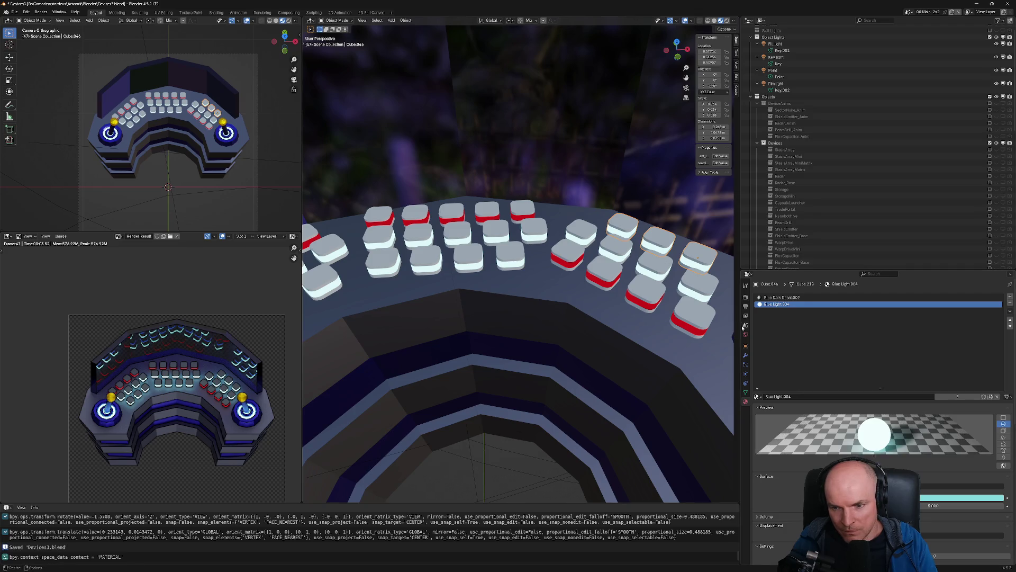
key("ctrl+z")
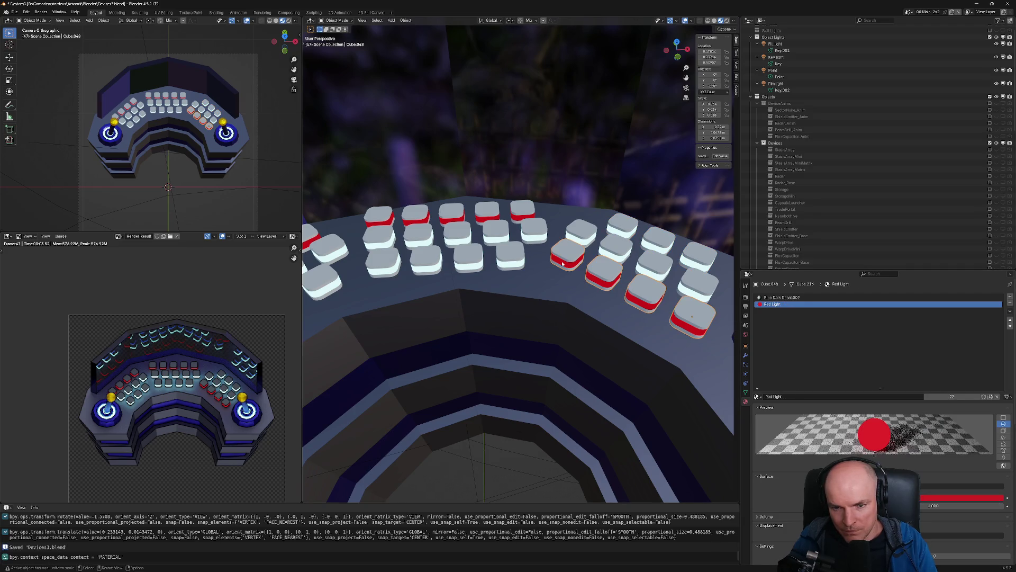
key("F3")
type("make sing")
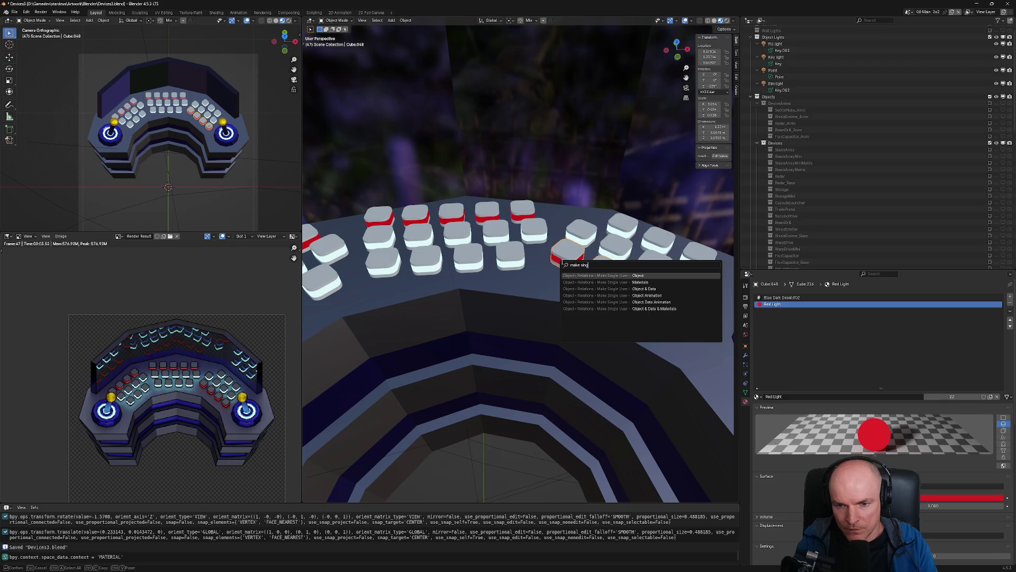
key("Down")
key("Return")
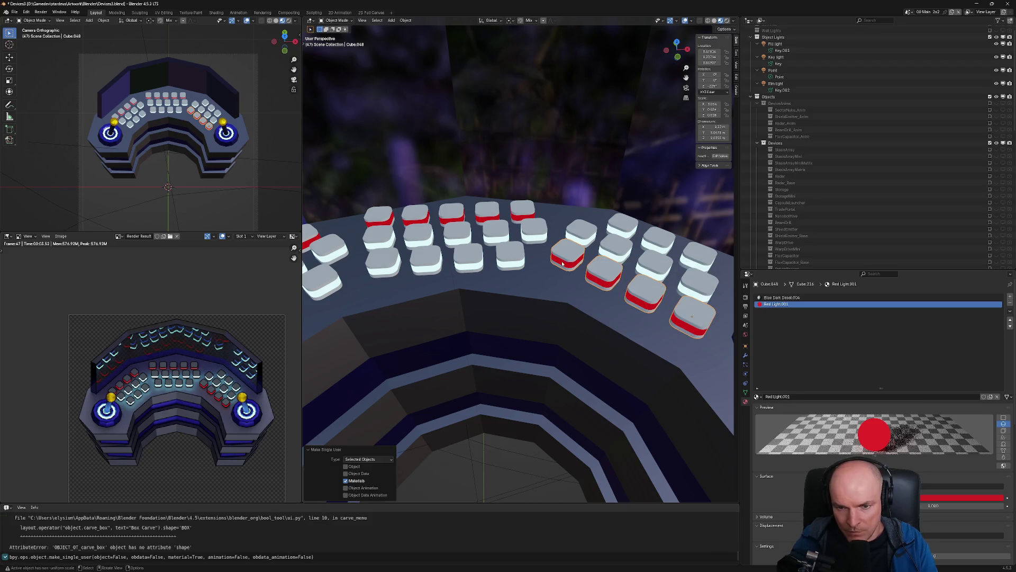
Try Green Light on the keys, then undo back to Red Light.001
left_click(758, 397)
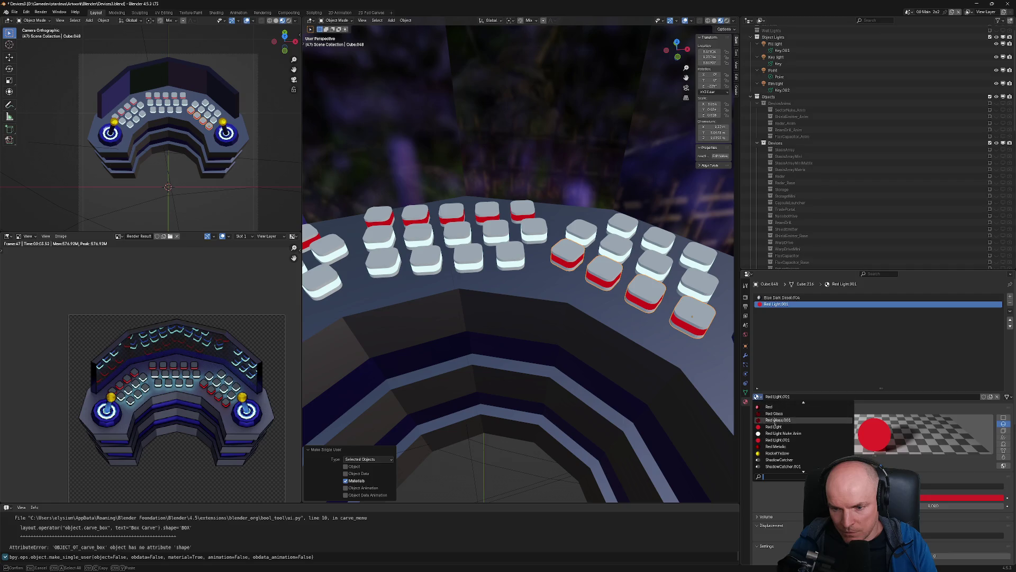
type("ye")
key("Down")
key("Down")
key("BackSpace")
key("BackSpace")
type("light")
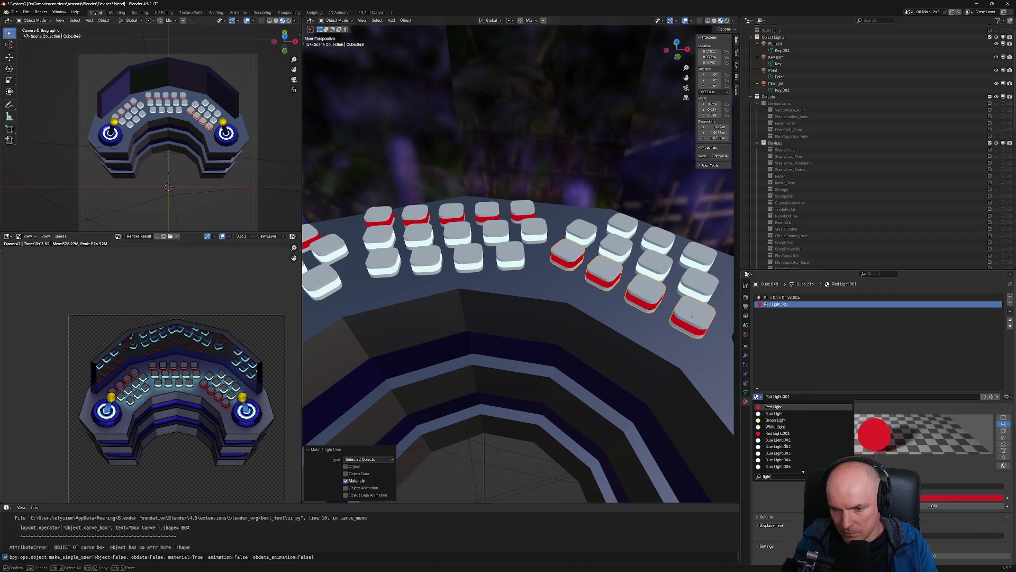
key("Down")
key("Down")
key("Return")
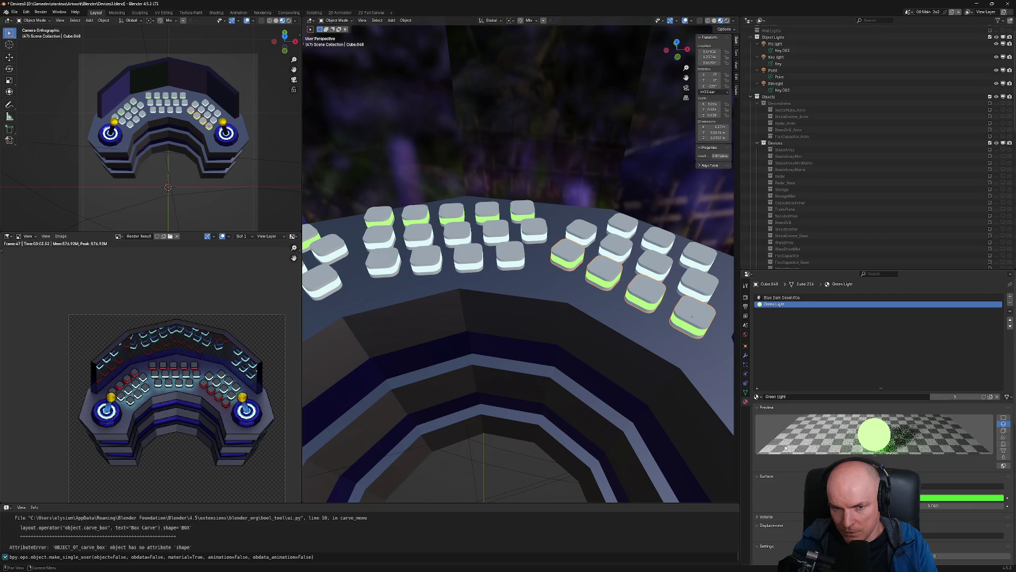
key("ctrl+z")
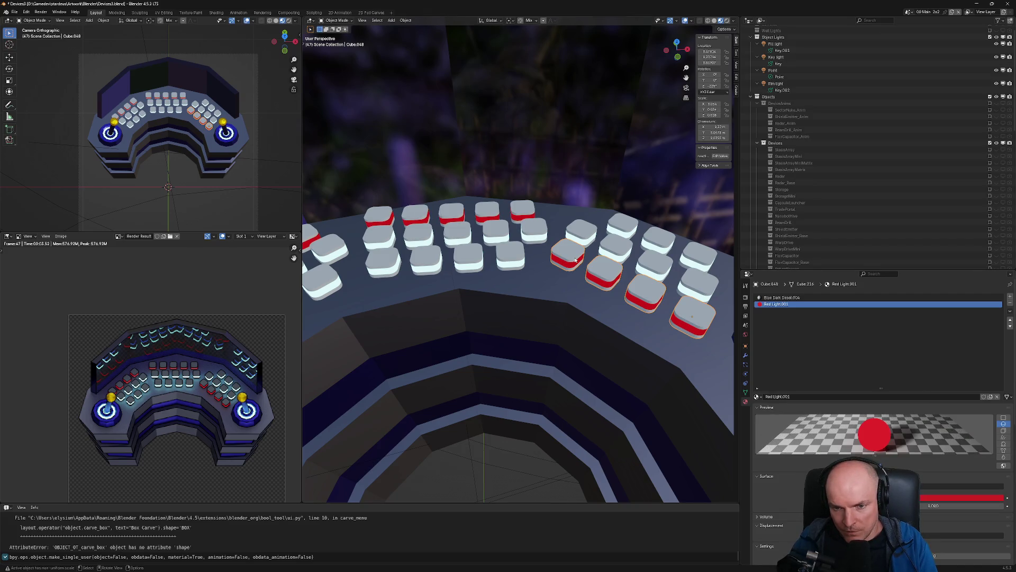
key("F3")
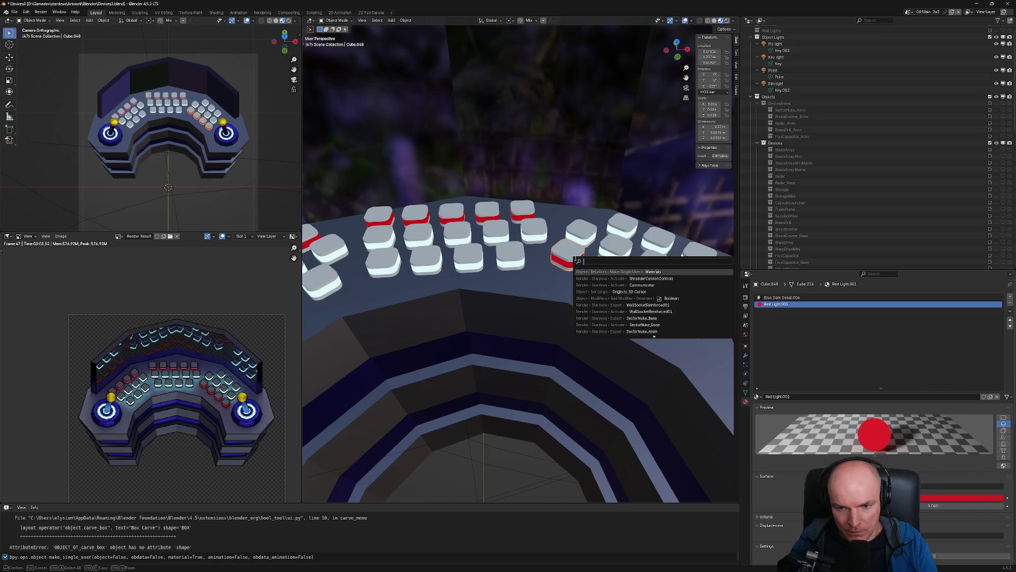
key("Return")
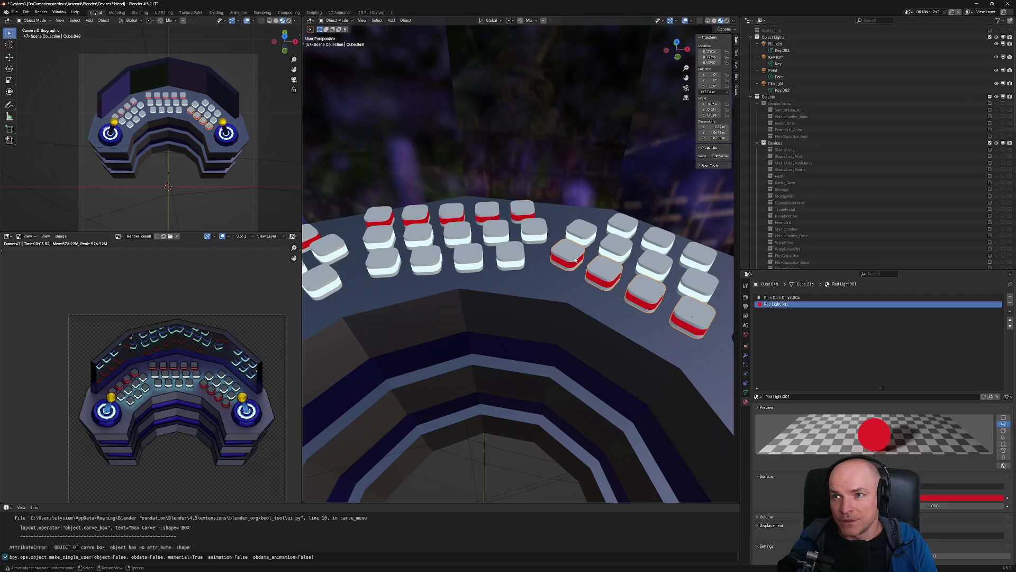
Make the lower right keys single-user for object, data and materials
key("ctrl+shift+b")
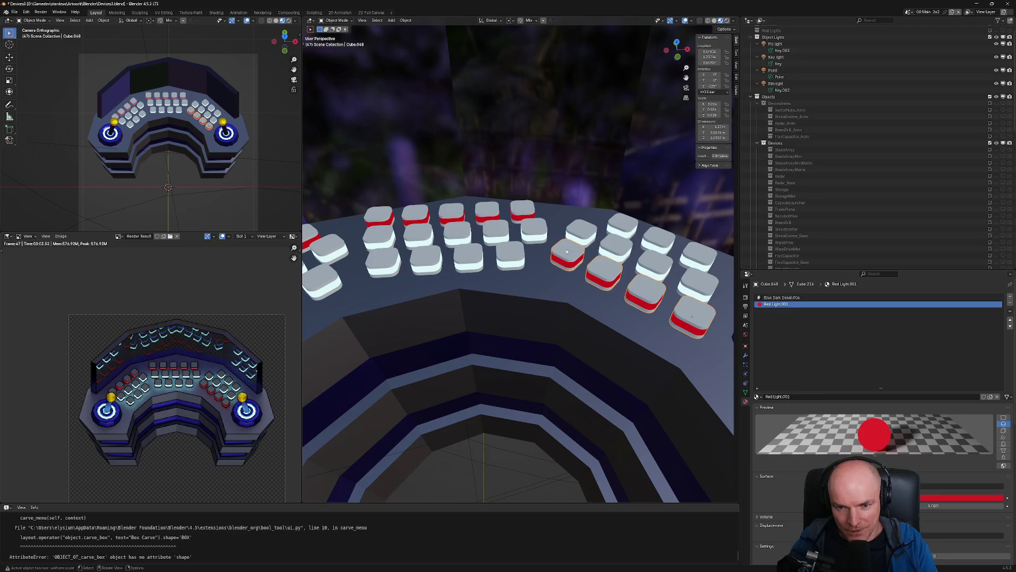
key("F3")
type("maske s")
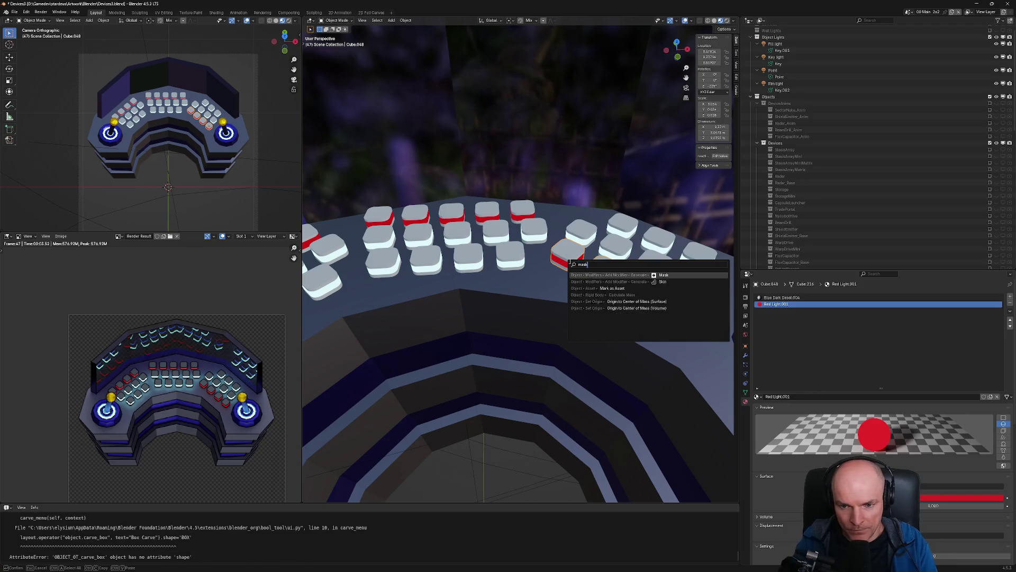
key("BackSpace")
key("BackSpace")
key("BackSpace")
type("ke sing")
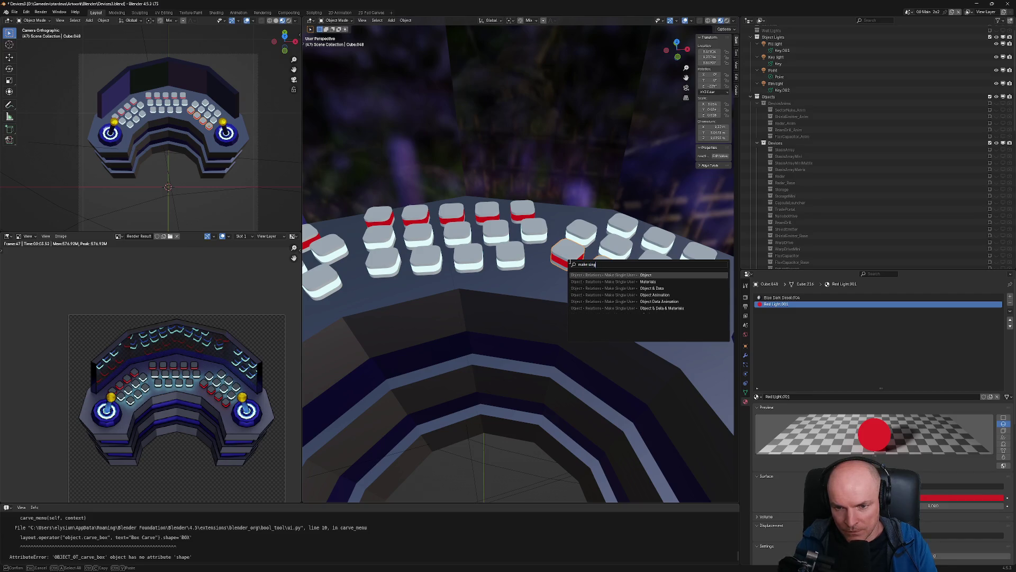
key("Up")
key("Down")
key("Down")
key("Down")
key("Down")
key("Down")
key("Return")
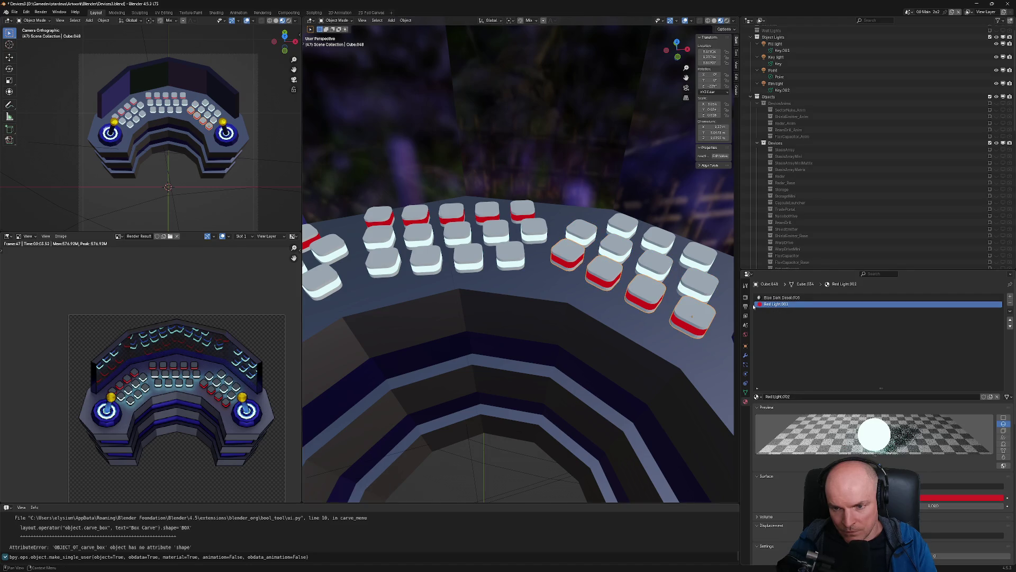
Assign the Green Light material to the lower right keys
left_click(757, 397)
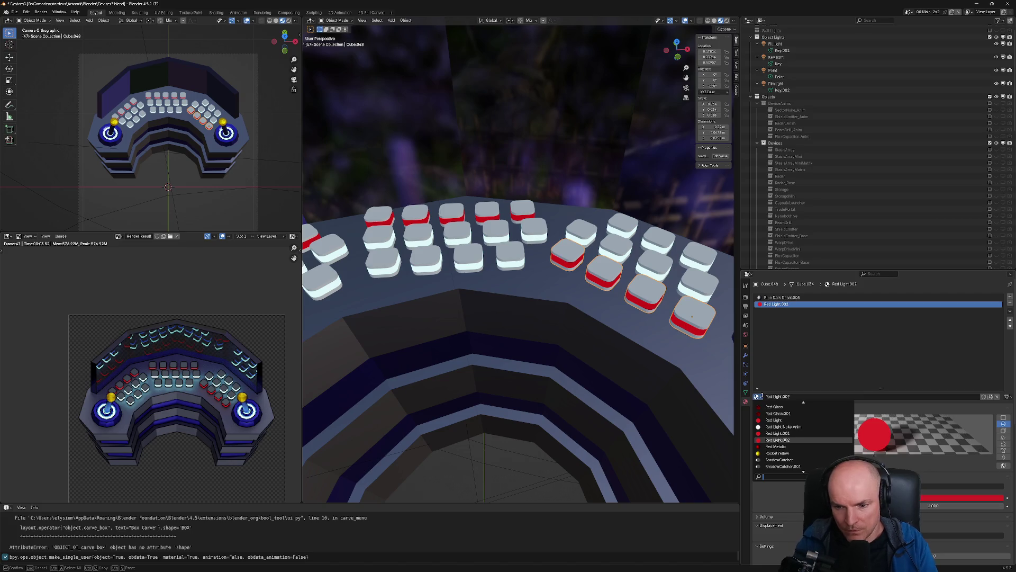
type("l")
key("Down")
key("Down")
key("Return")
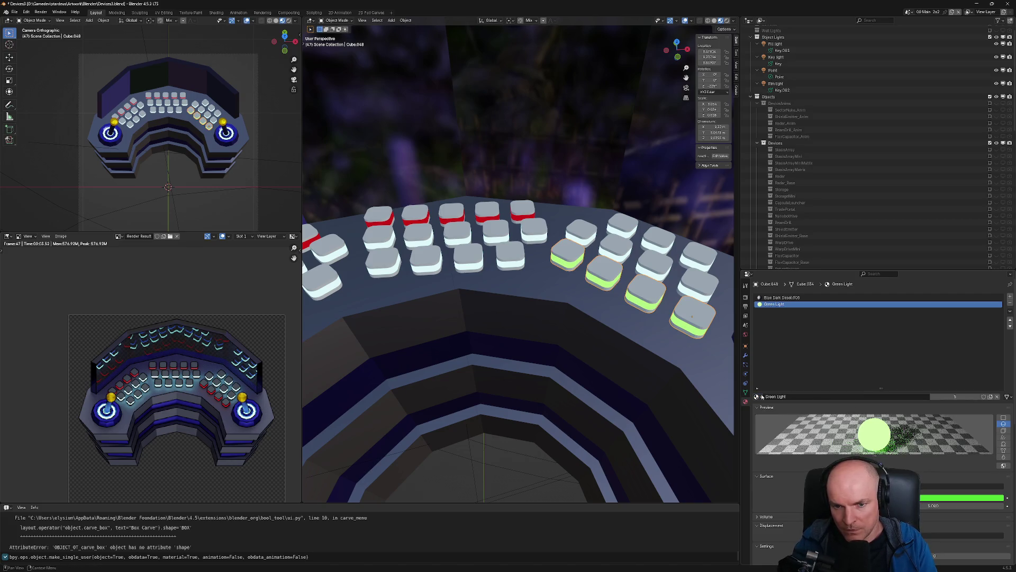
mouse_move(548, 259)
middle_mouse_down()
mouse_move(566, 295)
mouse_move(568, 271)
mouse_move(593, 243)
middle_mouse_up()
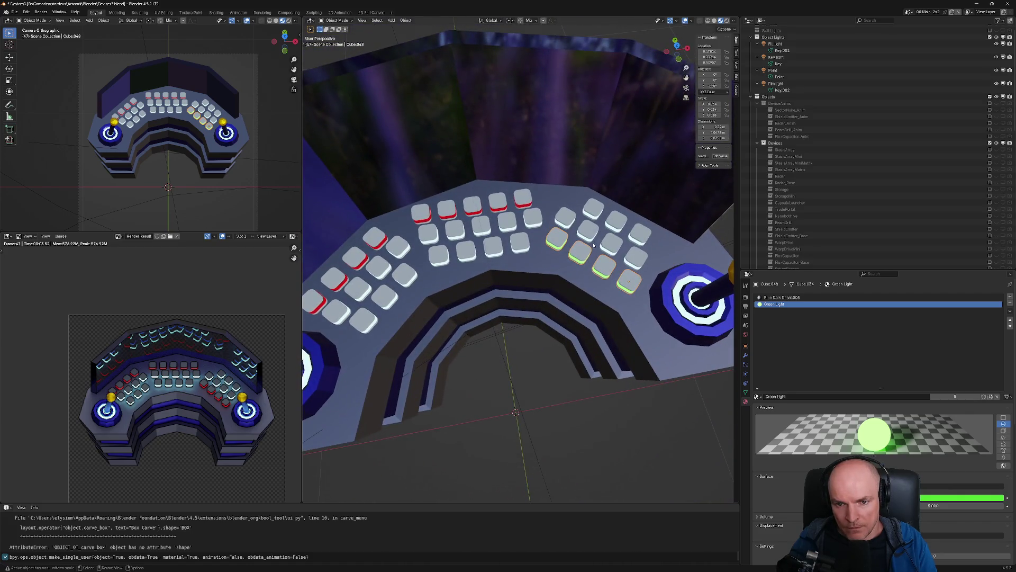
Render the console from a low frontal view to check the green keys
left_click(594, 216)
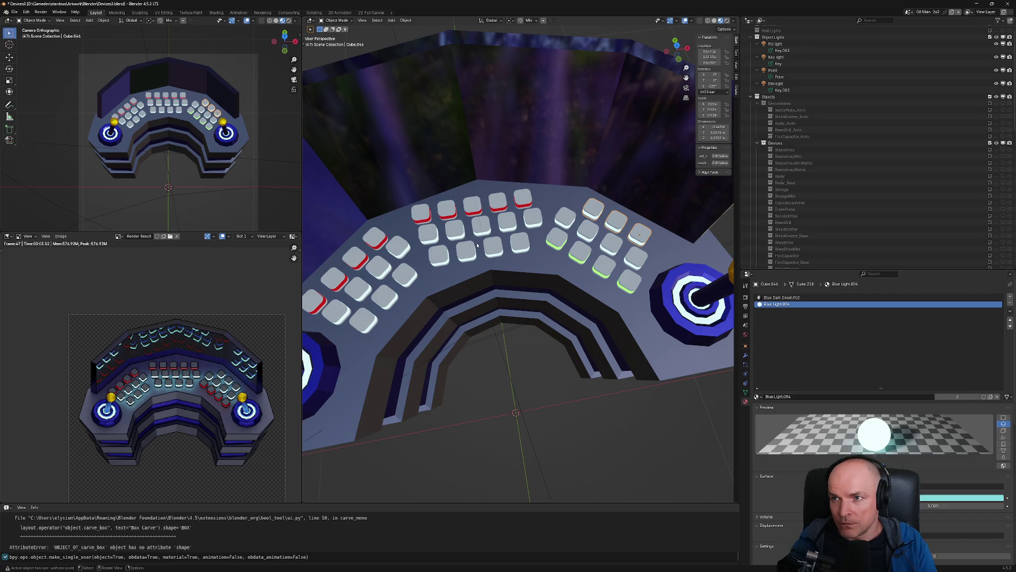
mouse_move(496, 249)
middle_mouse_down()
mouse_move(519, 226)
mouse_move(566, 258)
middle_mouse_up()
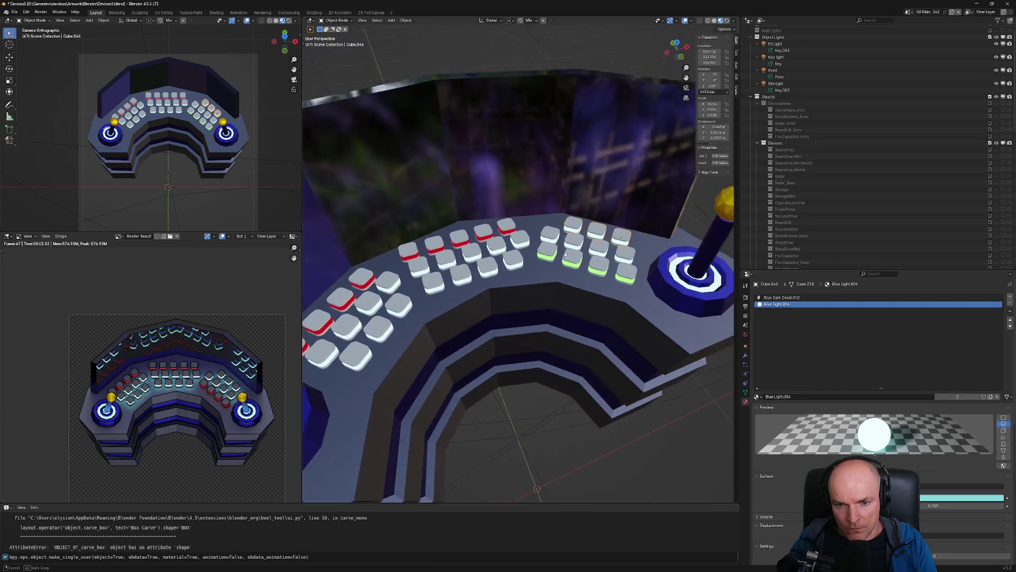
mouse_move(565, 257)
middle_mouse_down()
mouse_move(614, 272)
mouse_move(566, 253)
mouse_move(459, 246)
middle_mouse_up()
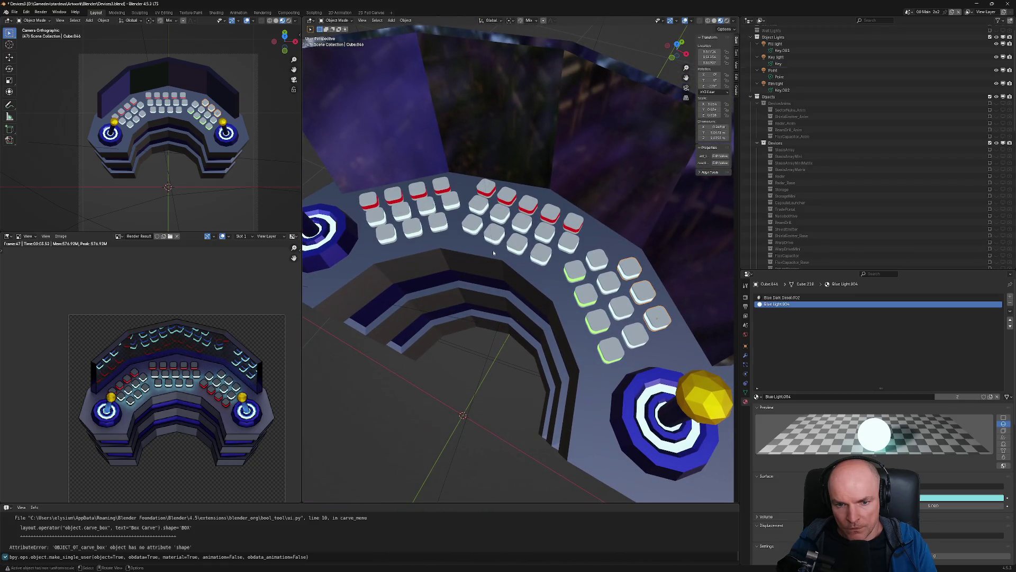
left_click(591, 276)
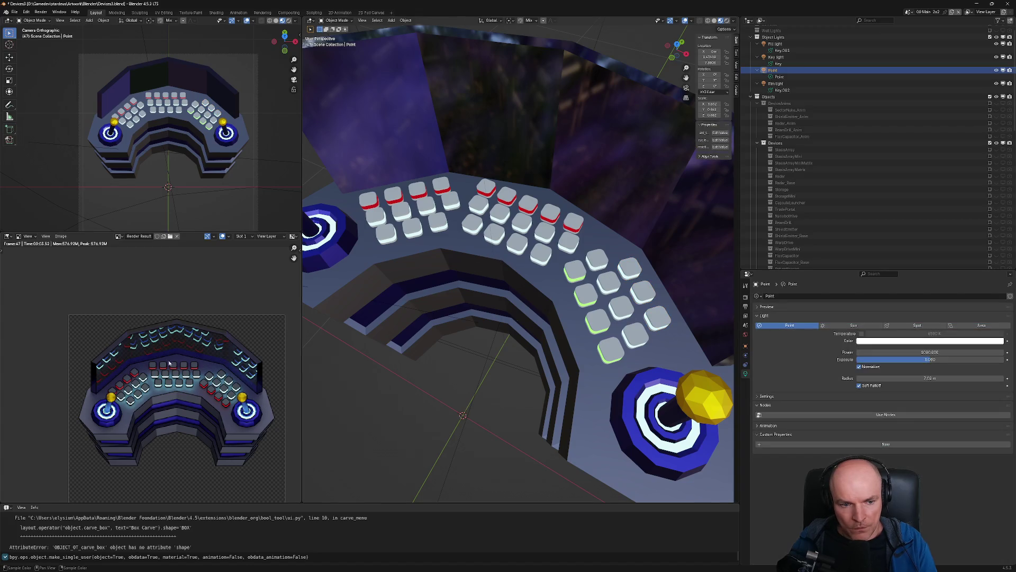
key("F12")
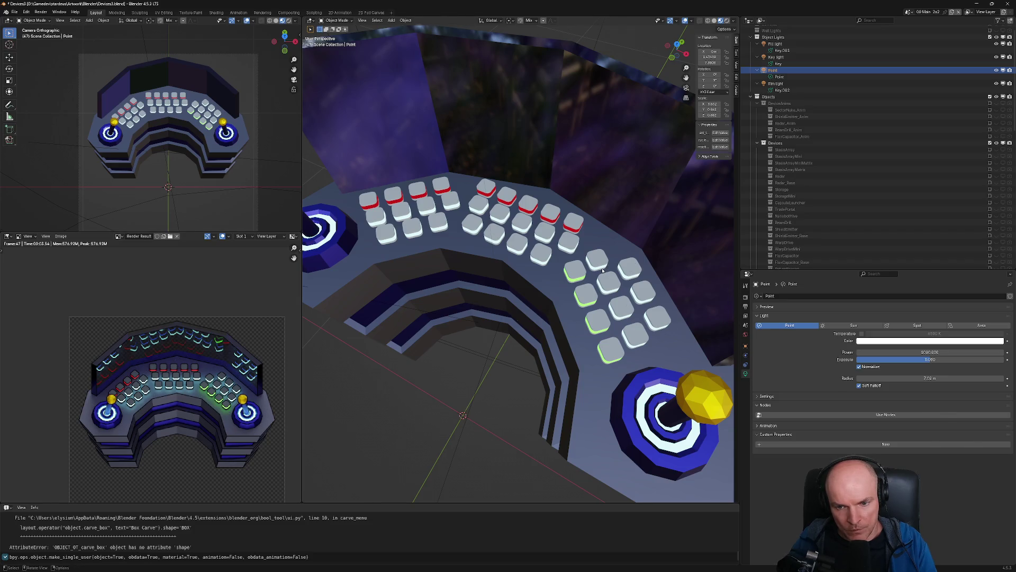
Make Cube.046's object, mesh and materials single-user, giving its keys a separate Blue Light.007 material
left_click(603, 270)
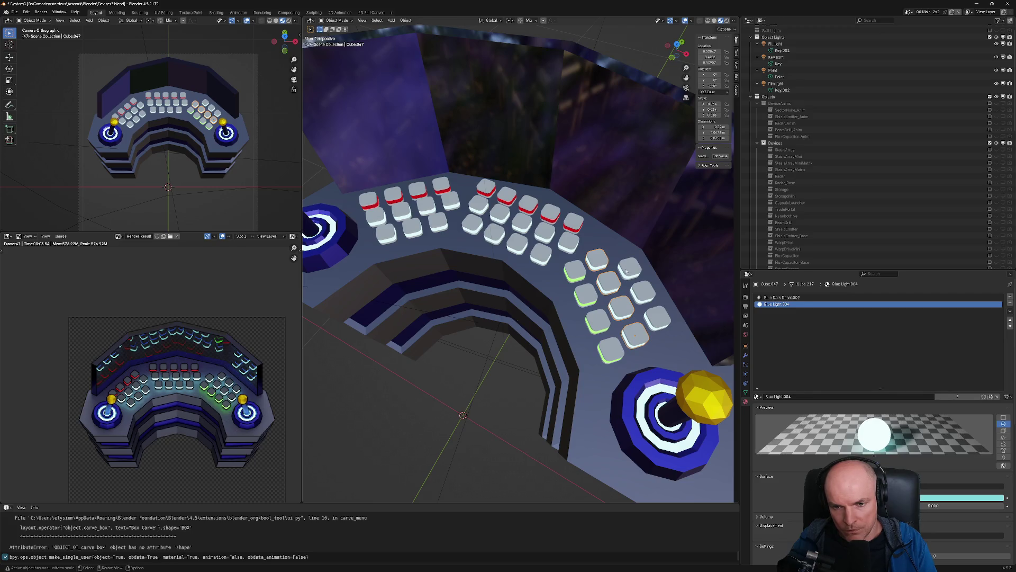
left_click(626, 271, "alt")
left_click(627, 270)
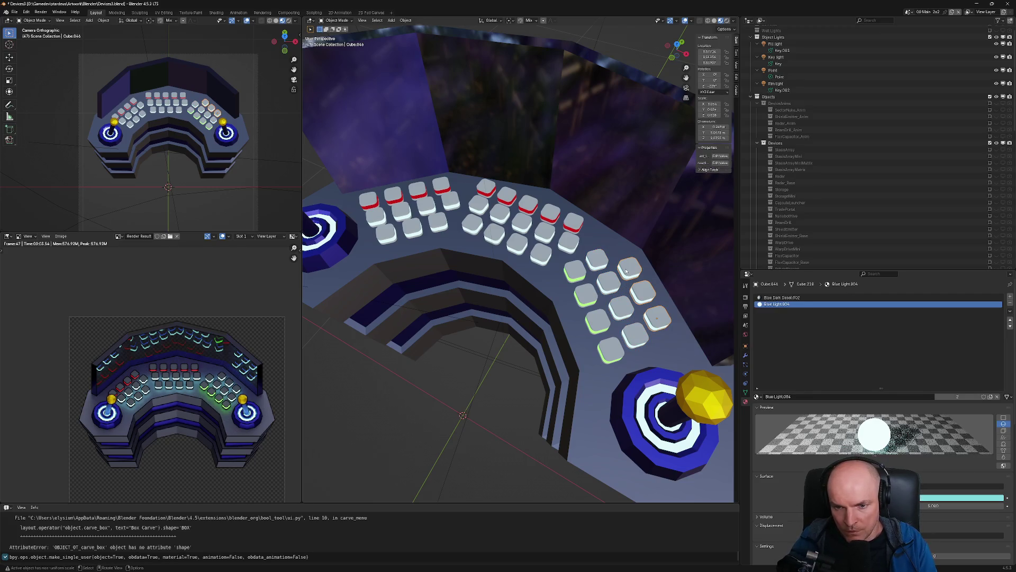
key("u")
left_click(626, 271)
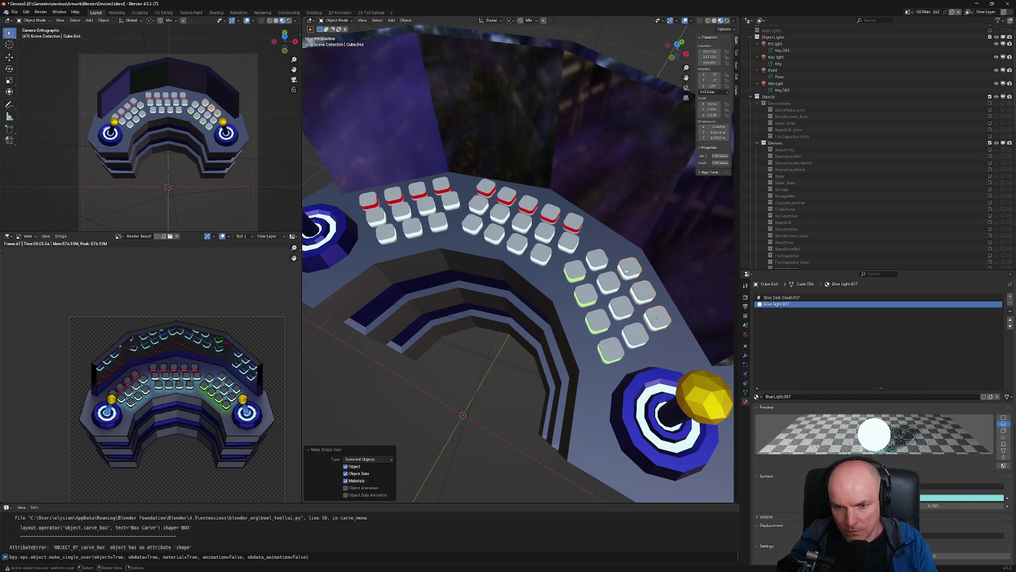
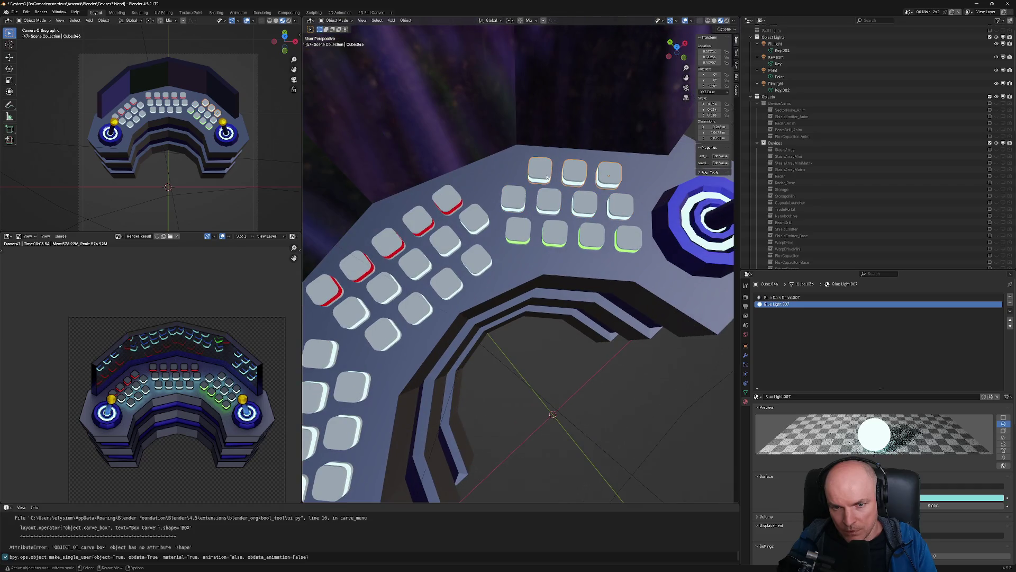
Assign the Blue Light Weak material to the right-hand key row
left_click(758, 397)
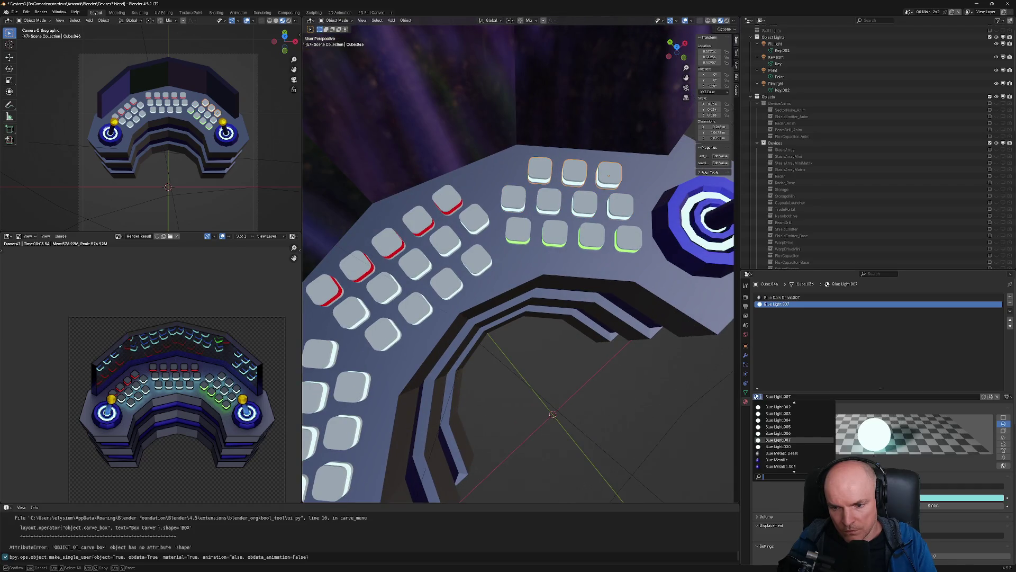
type("ligh")
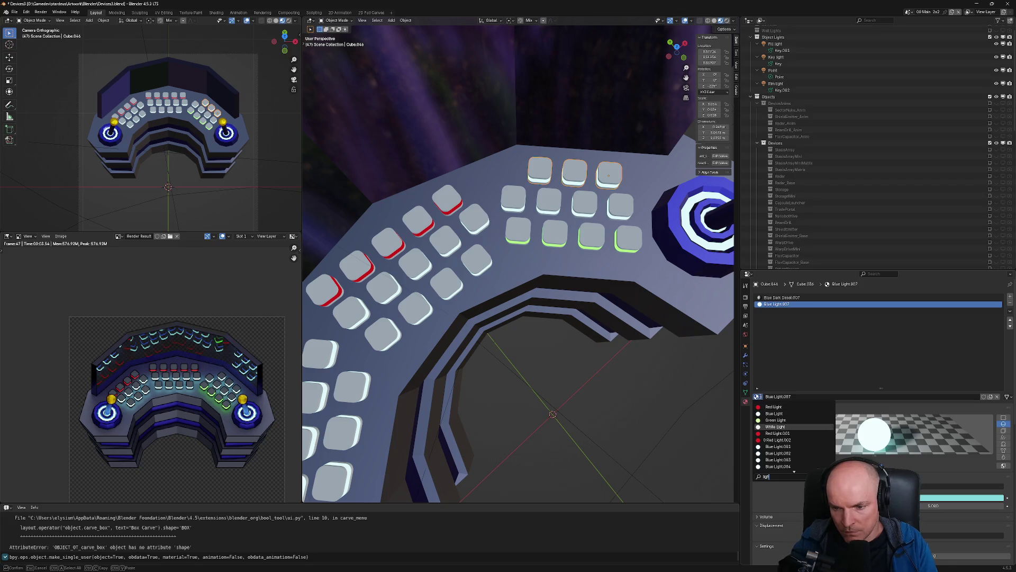
scroll(761, 450, "down", 10)
left_click(775, 446)
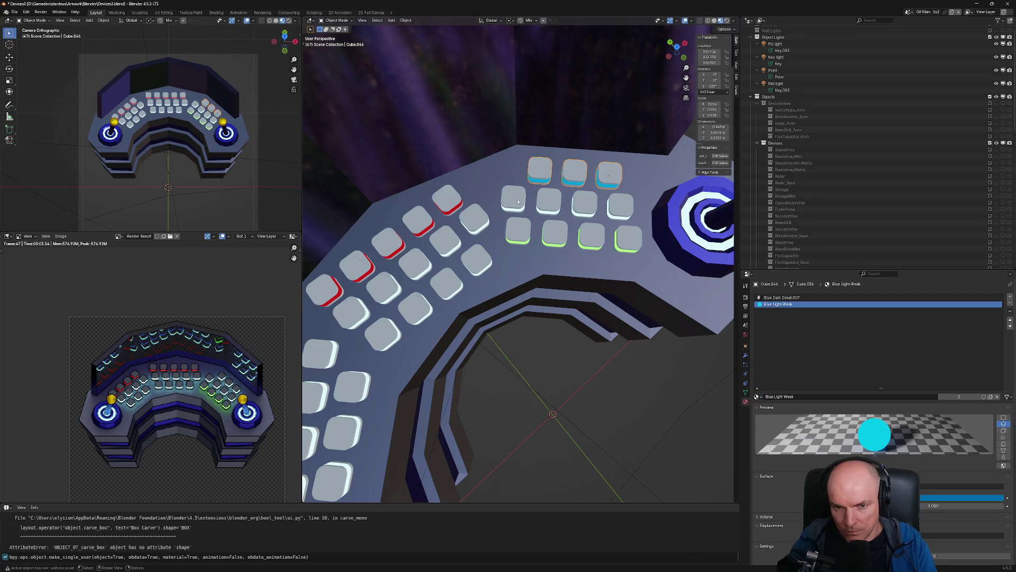
Give the upper diagonal key row (Cube.047) the ShieldEmitter_Light material
left_click(620, 206)
left_click(757, 397)
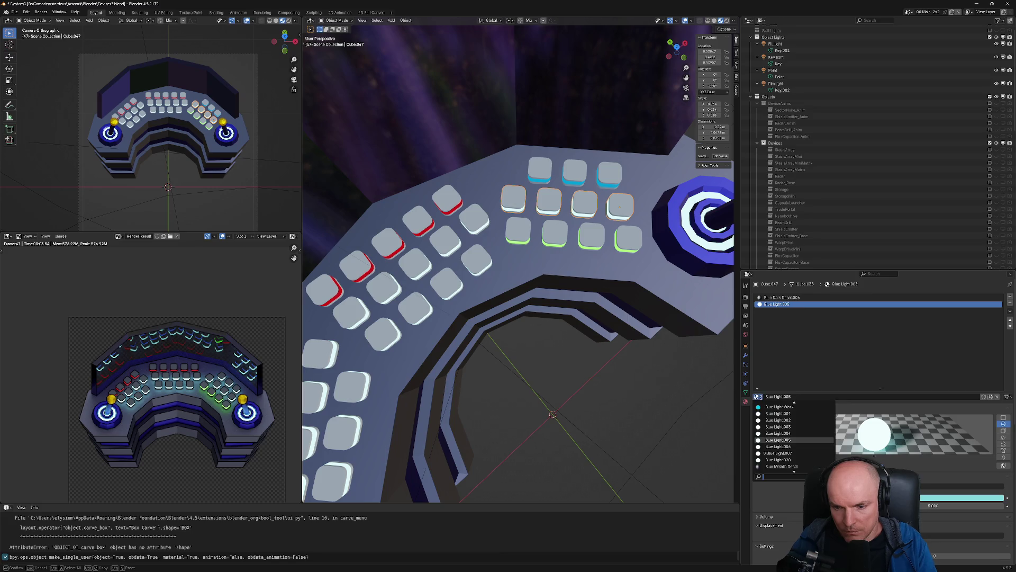
type("ye")
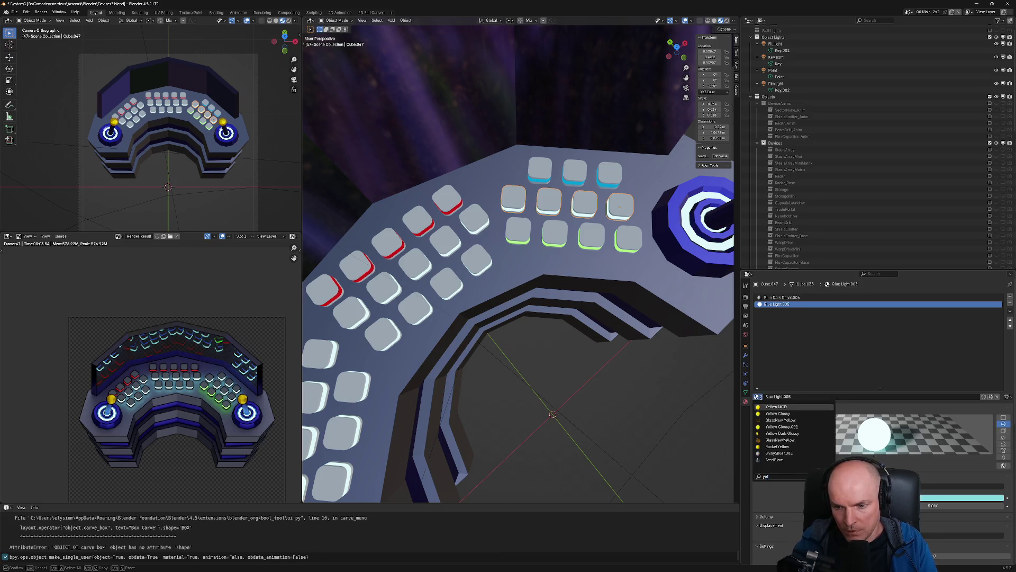
key("BackSpace")
key("BackSpace")
type("l")
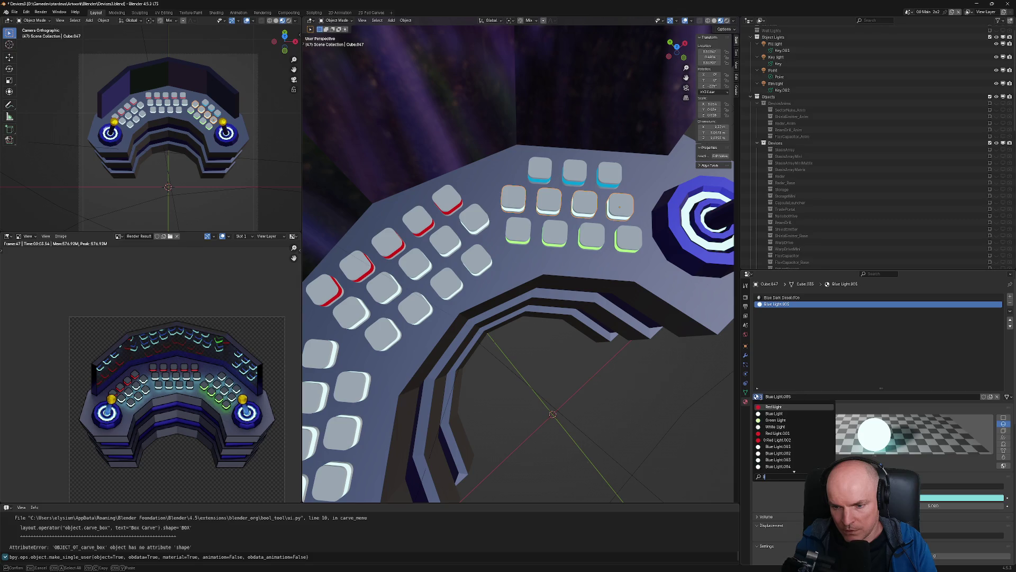
key("Down")
key("Down")
key("Down")
key("Down")
key("Down")
key("Down")
key("Down")
key("Down")
key("Down")
key("Down")
key("Down")
key("Down")
key("Down")
key("Down")
key("Up")
key("Return")
Re-render the console, then frame the selected keys in top-down view
mouse_move(598, 391)
middle_mouse_down()
mouse_move(617, 388)
mouse_move(606, 382)
middle_mouse_up()
key("F12")
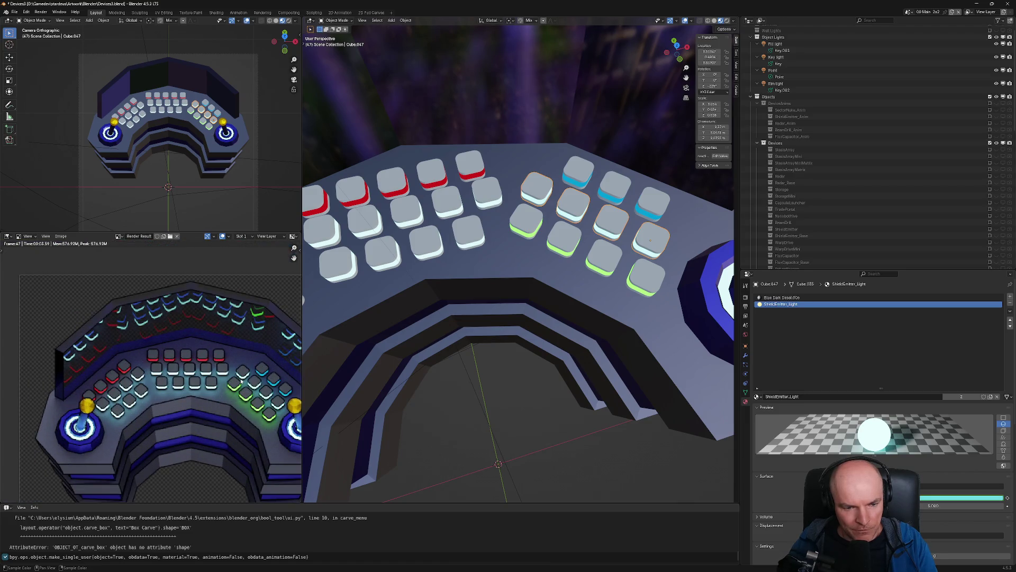
scroll(242, 382, "down", 2)
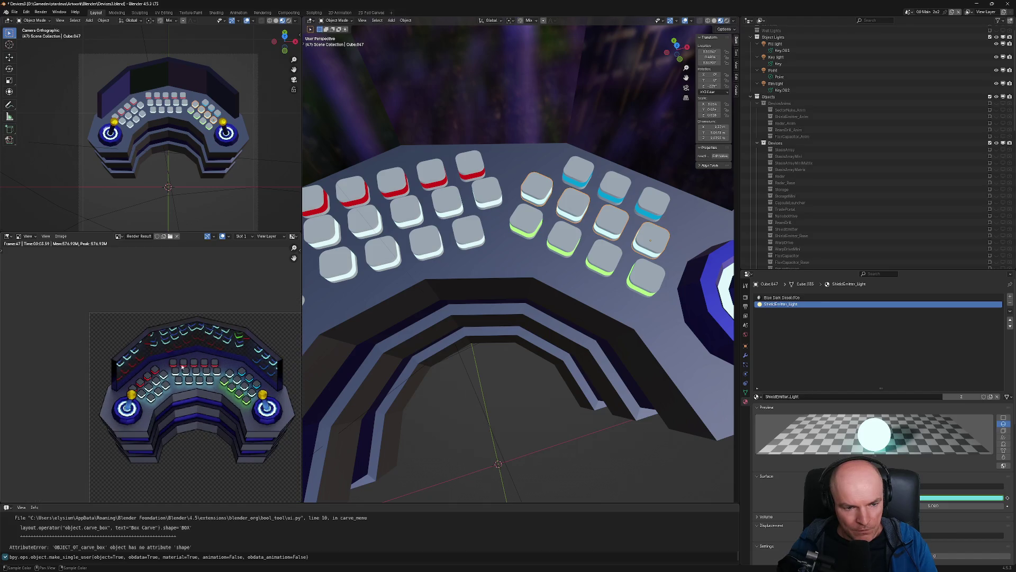
middle_click_drag(566, 185, 577, 210)
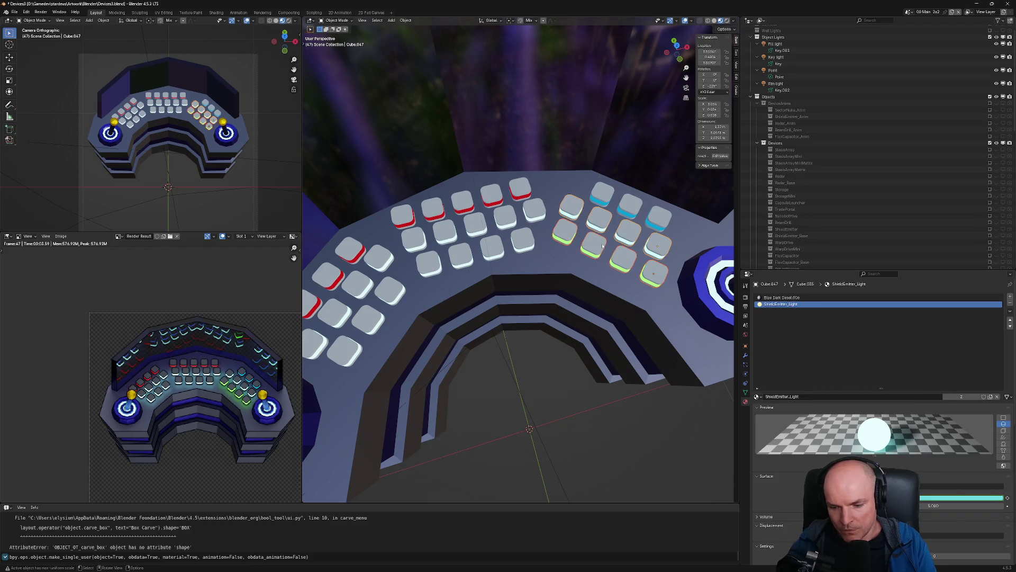
key("KP_7")
key("KP_Decimal")
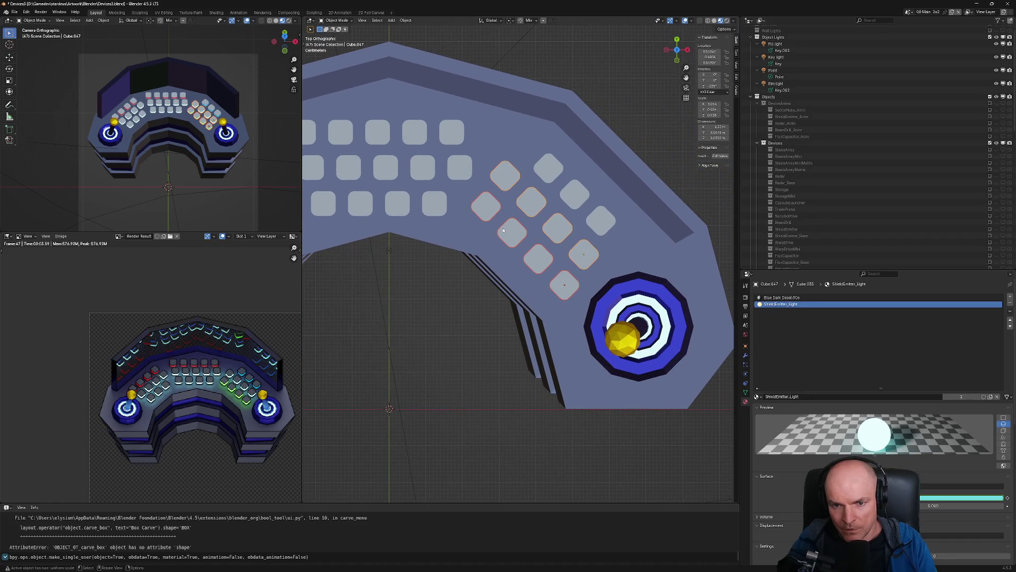
Apply the Array modifier on the upper diagonal row (Cube.047) and delete one of its keys
left_click(496, 206)
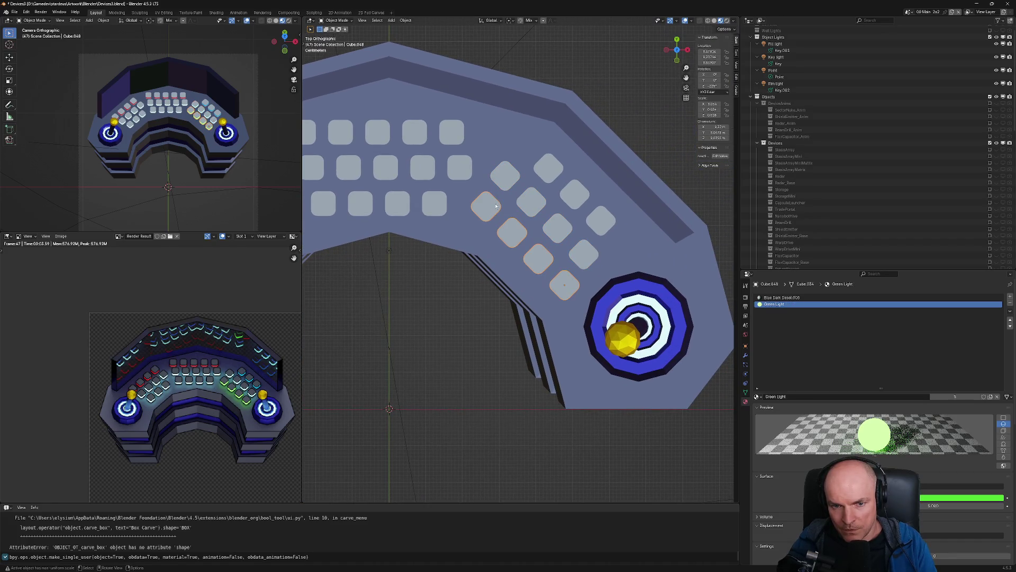
left_click(505, 179)
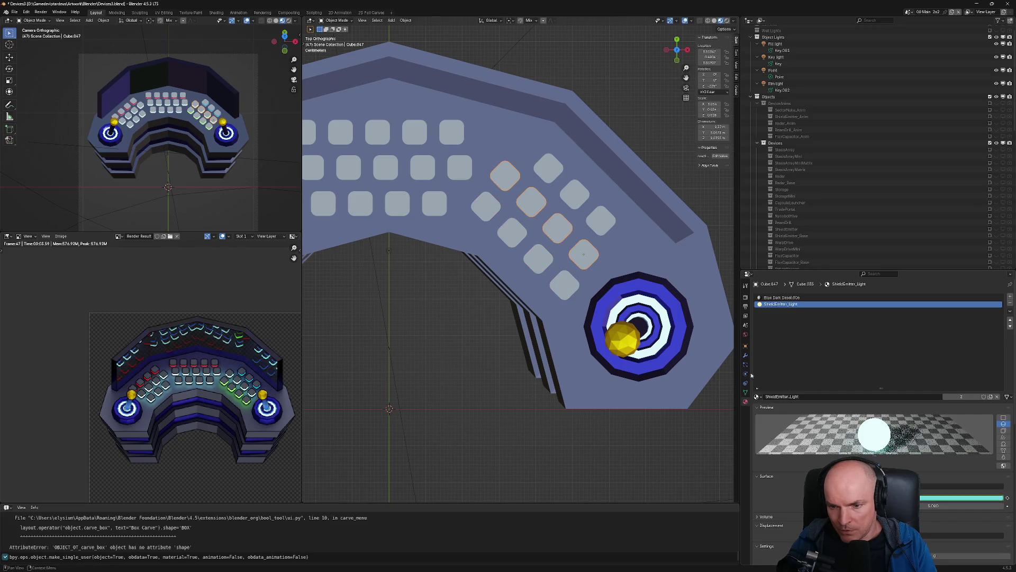
left_click(746, 355)
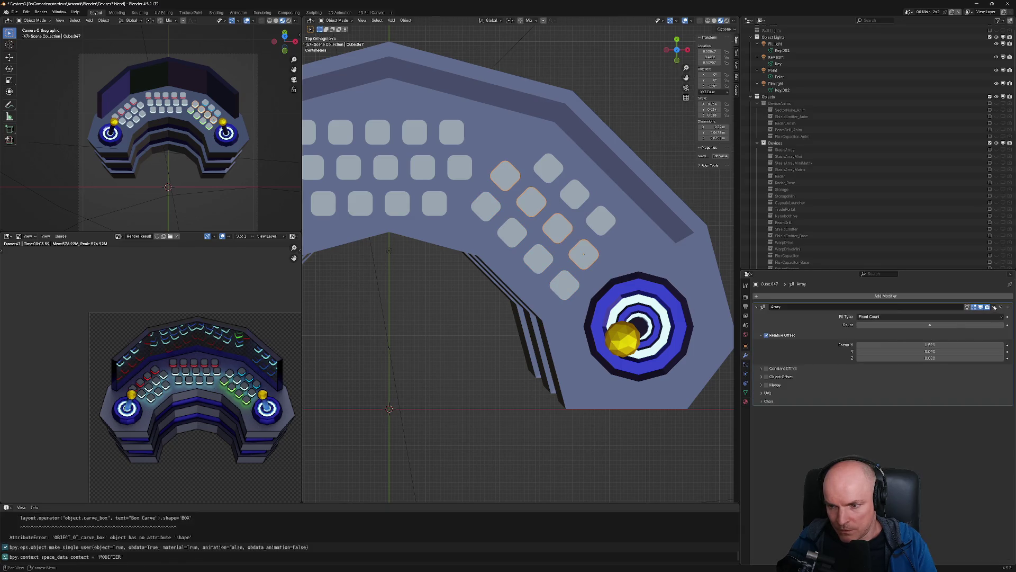
left_click(995, 308)
left_click(968, 317)
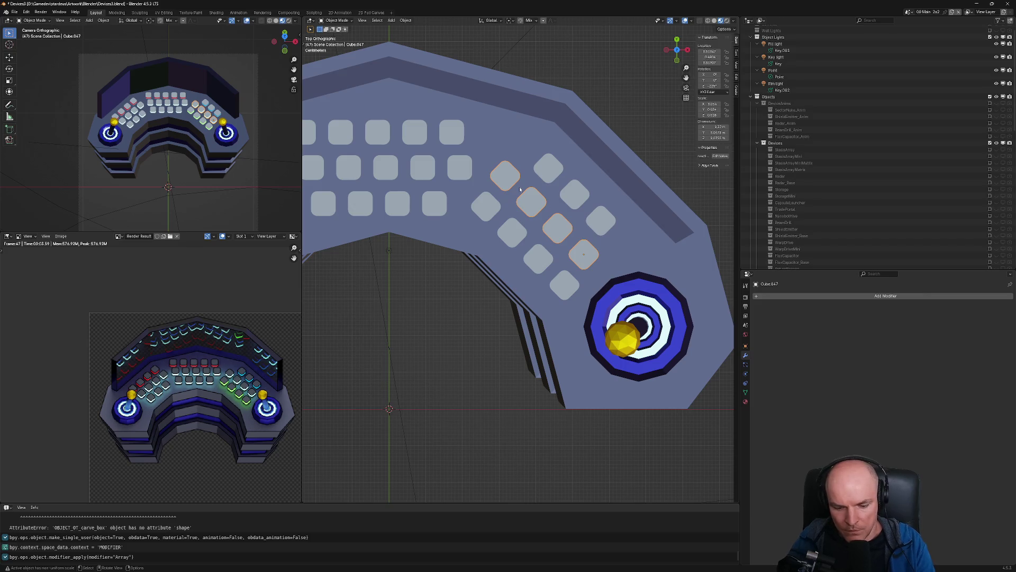
key("Tab")
left_click(513, 174)
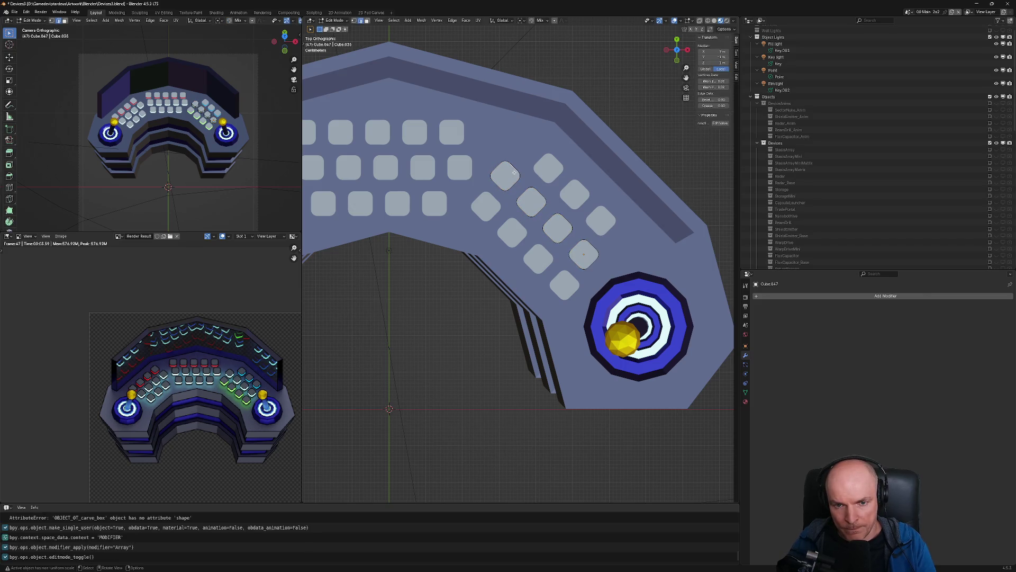
middle_click_drag(504, 185, 507, 183)
key("l")
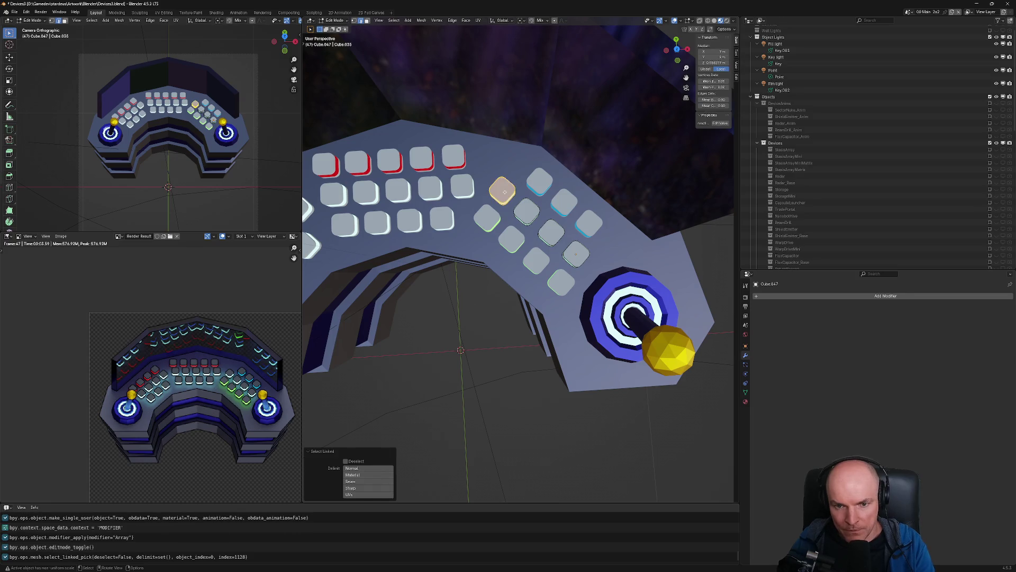
key("x")
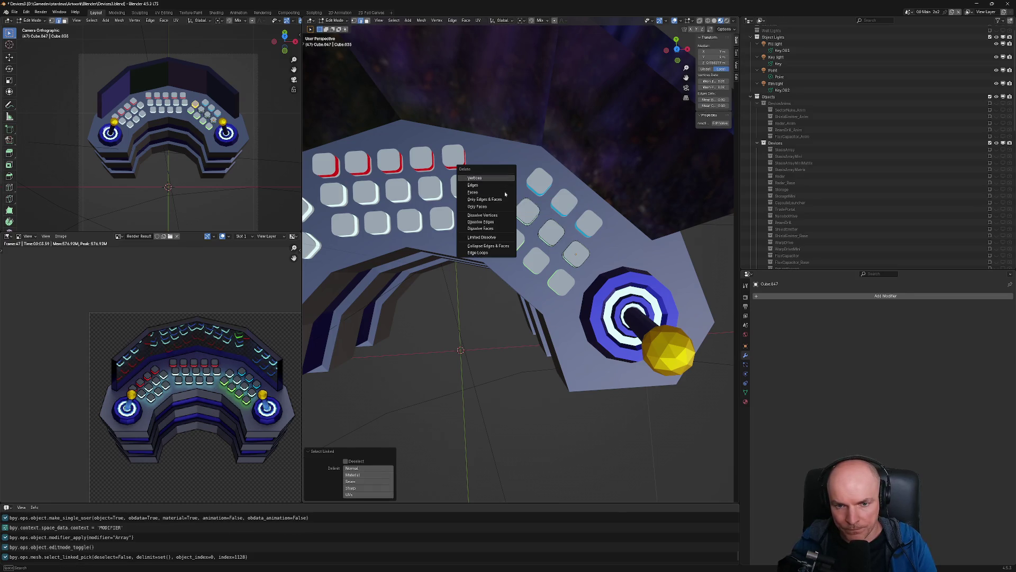
key("Return")
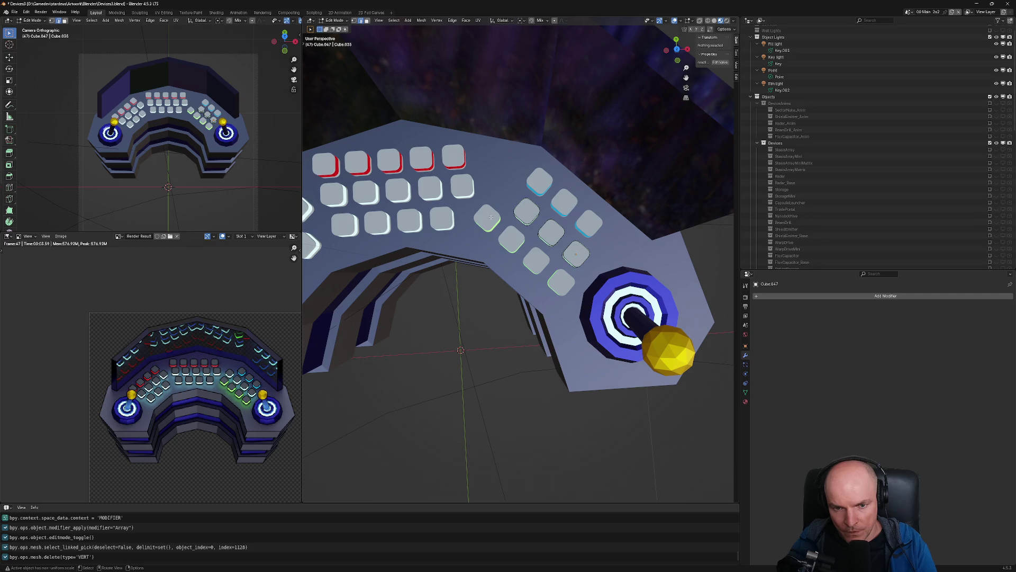
key("Tab")
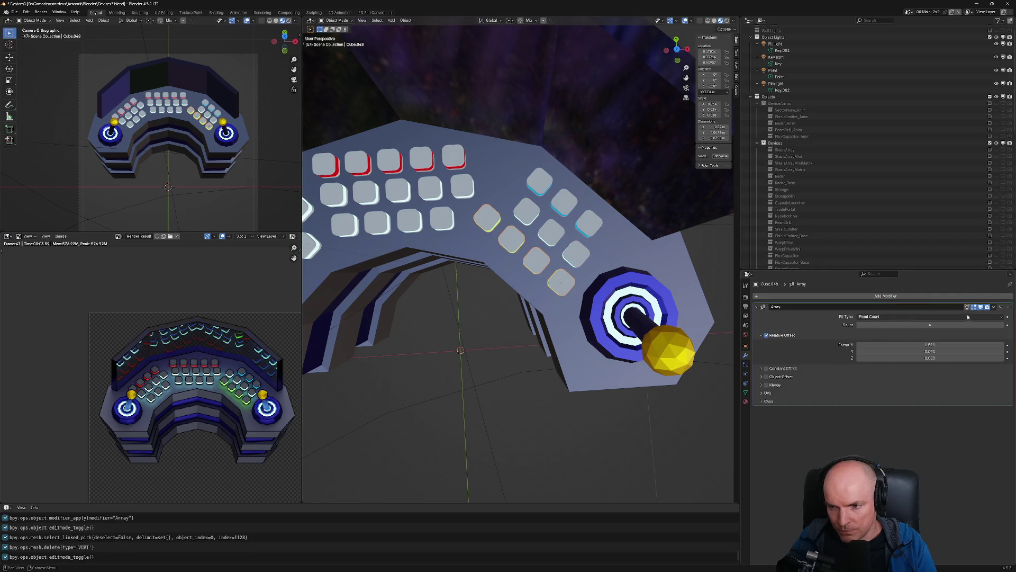
Apply the lower diagonal row's Array modifier and delete one of its keys
left_click(994, 307)
left_click(969, 317)
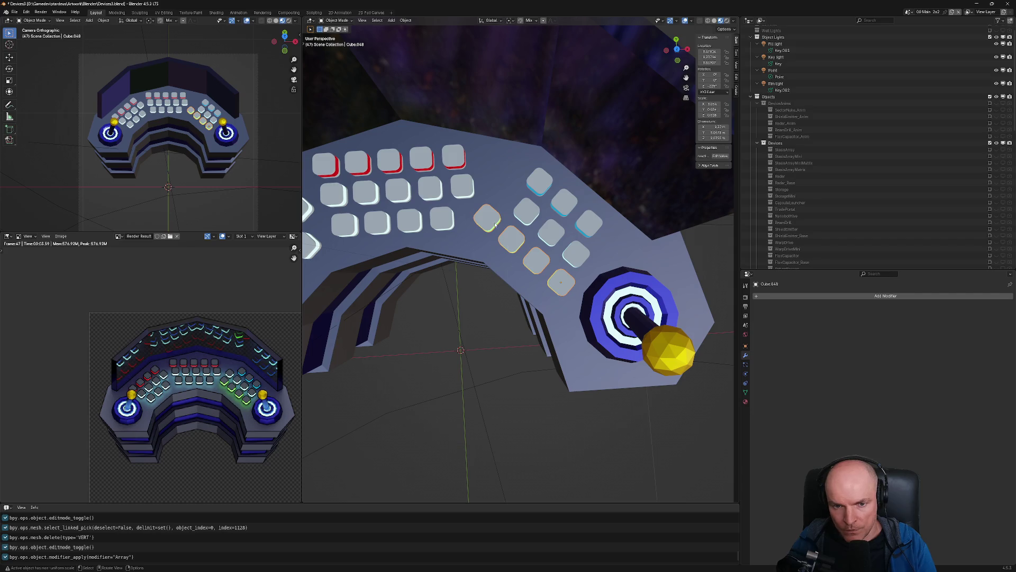
key("Tab")
key("l")
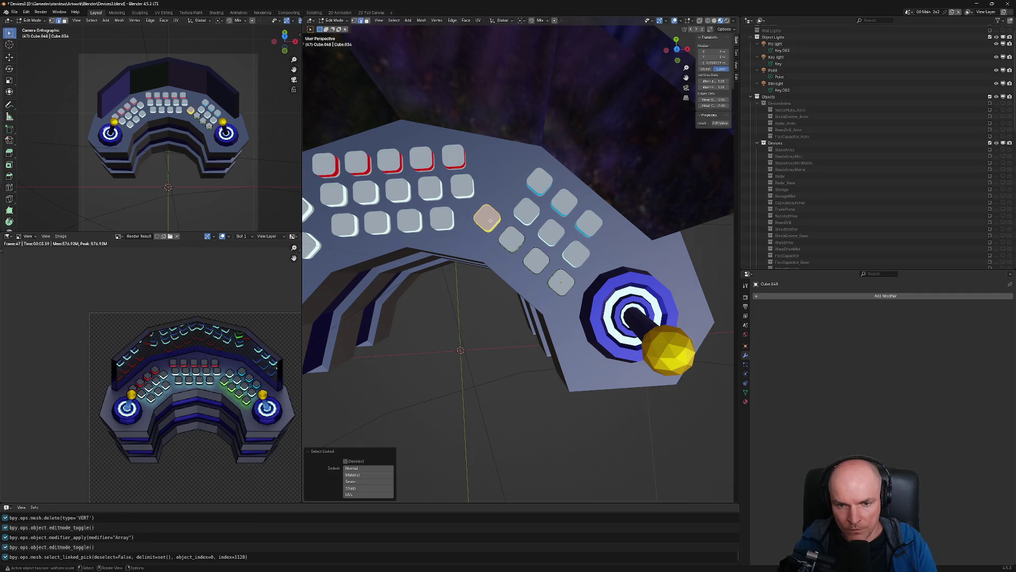
key("x")
left_click(491, 223)
middle_click_drag(490, 223, 460, 276)
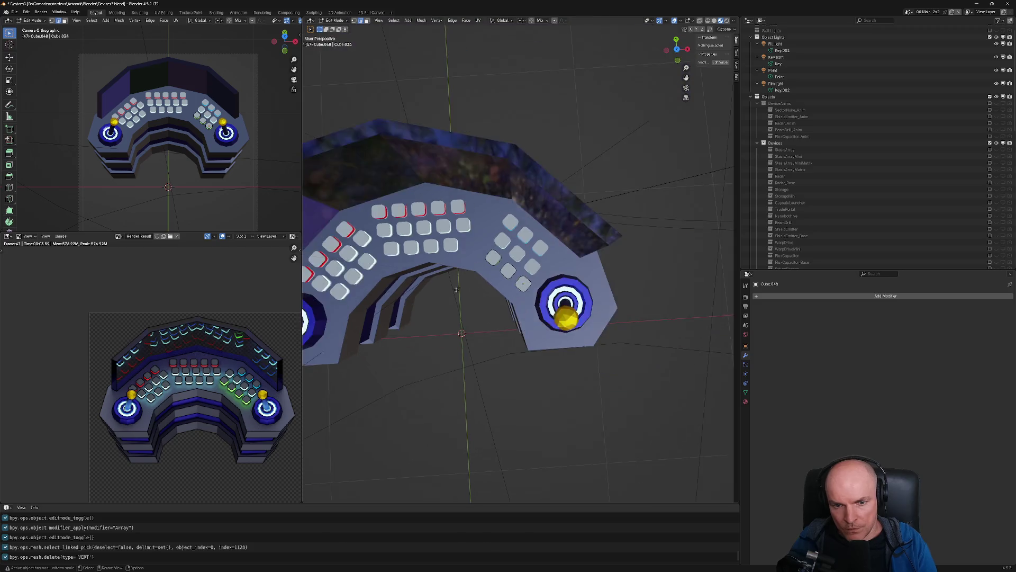
Cut the middle key row's array count from 5 to 4 and the bottom row's from 4 to 3
scroll(455, 289, "down", 3)
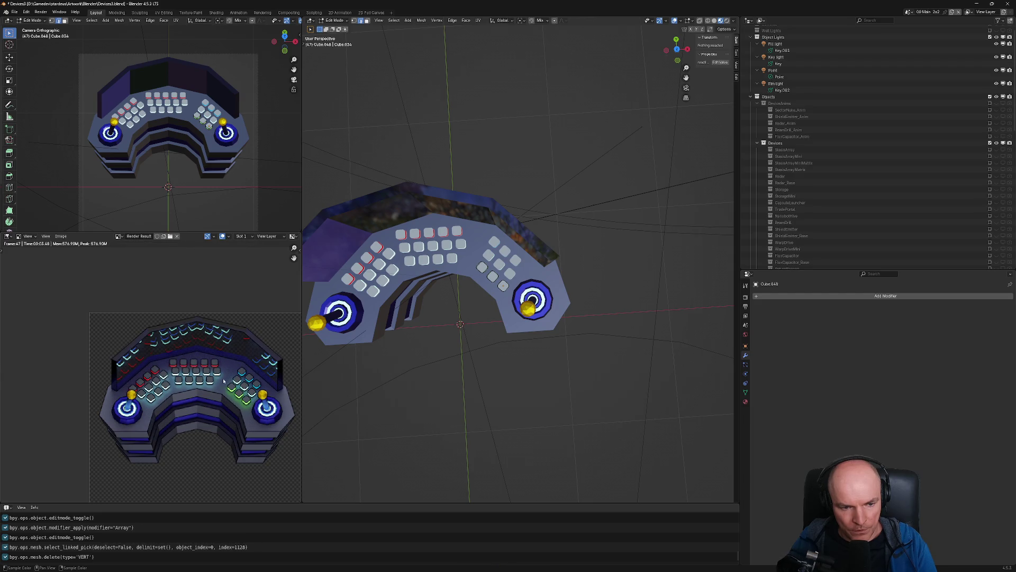
scroll(223, 381, "up", 4)
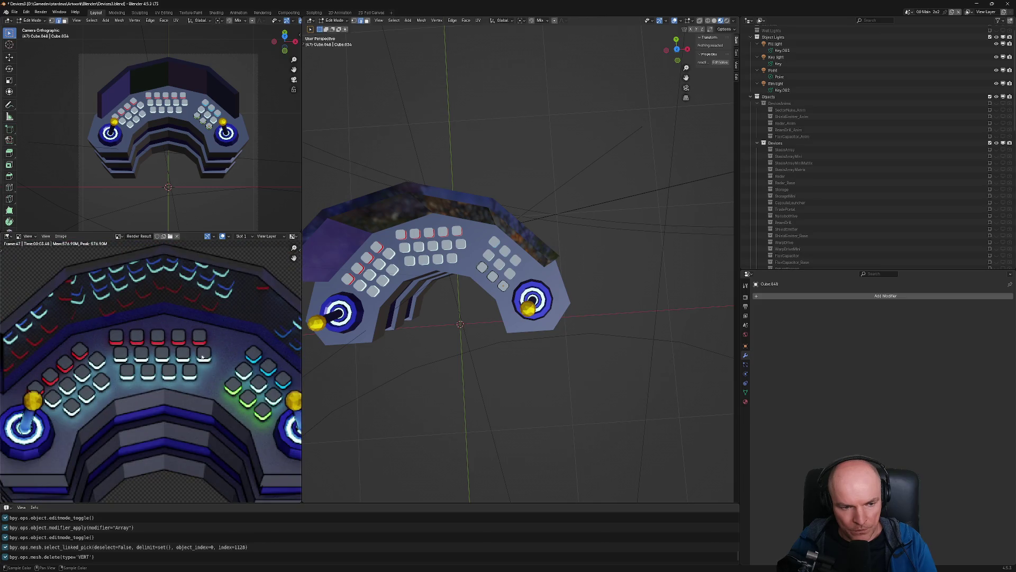
key("Tab")
left_click(405, 247)
left_click(860, 325)
left_click(411, 261)
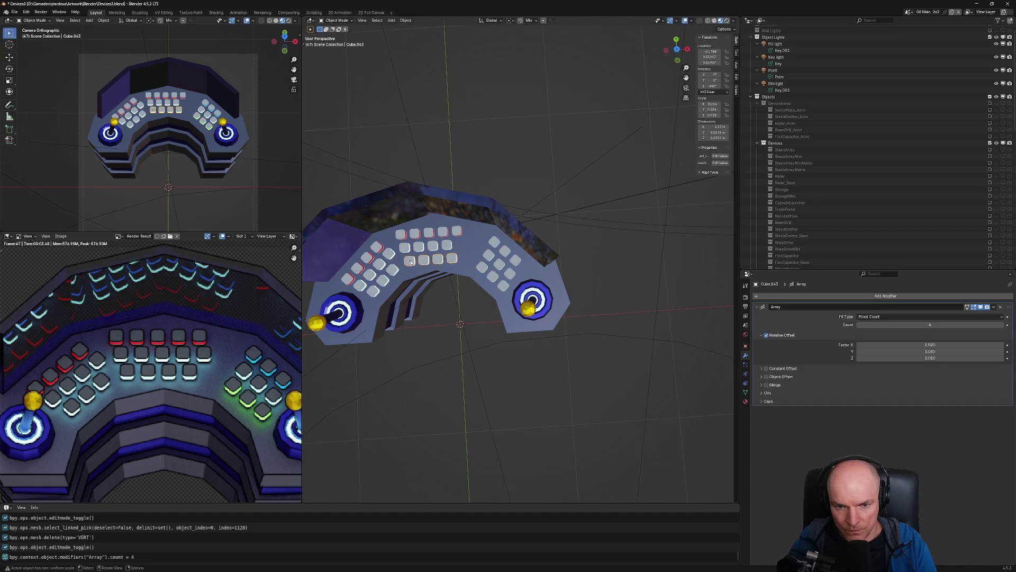
left_click(860, 325)
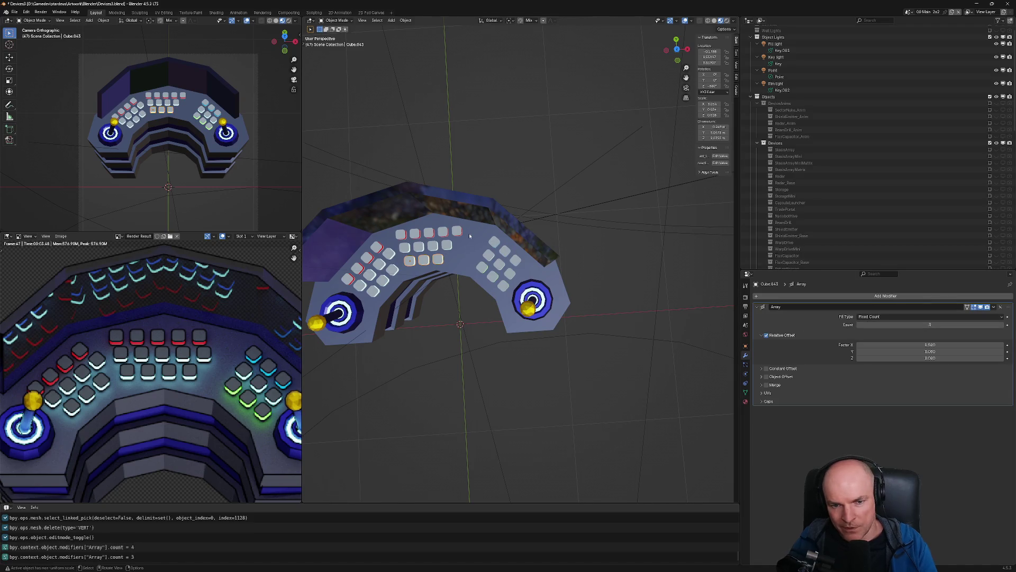
scroll(464, 253, "up", 3)
mouse_move(464, 254)
middle_mouse_down()
mouse_move(489, 288)
mouse_move(465, 312)
middle_mouse_up()
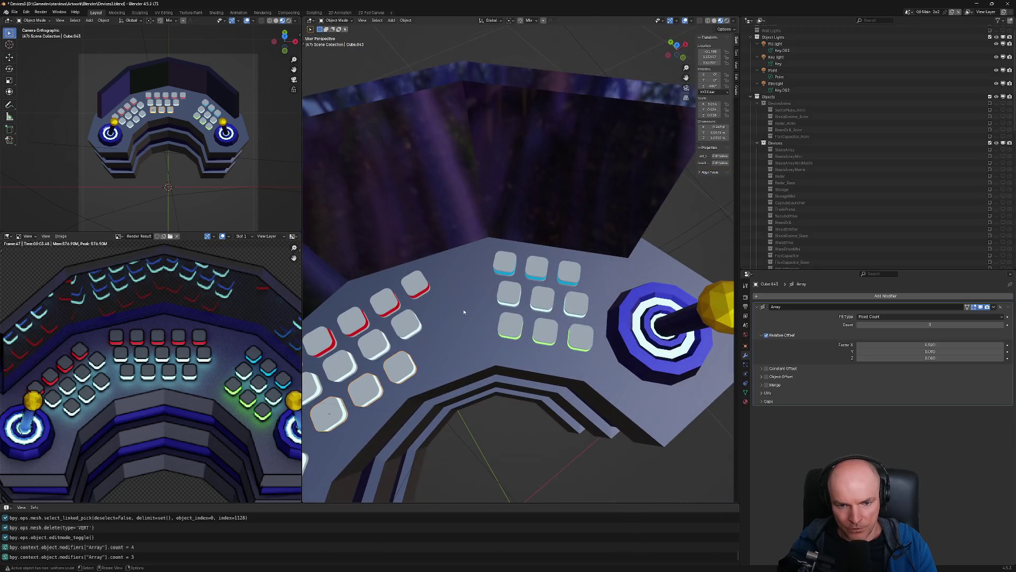
scroll(457, 311, "down", 2)
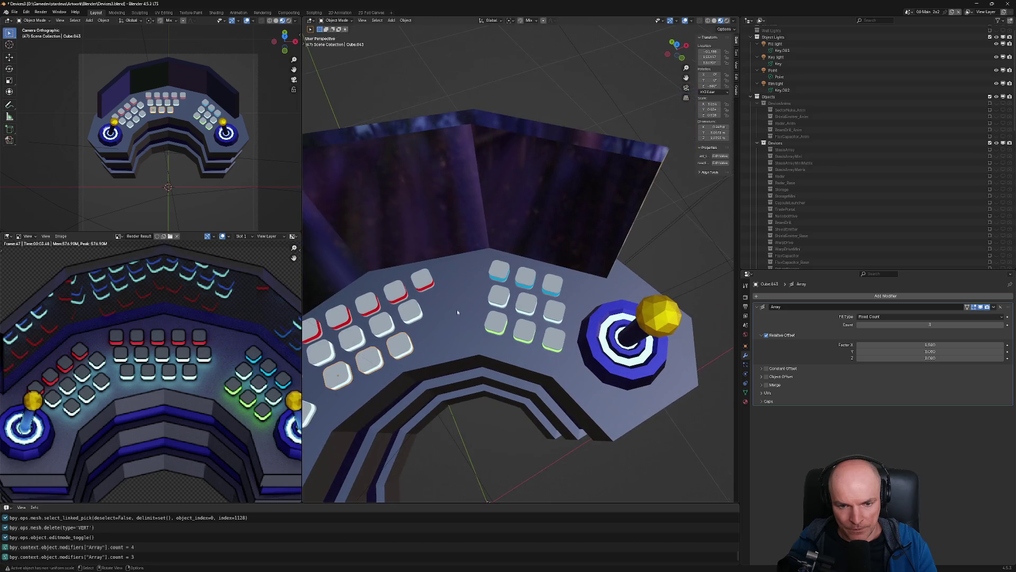
left_click(505, 301)
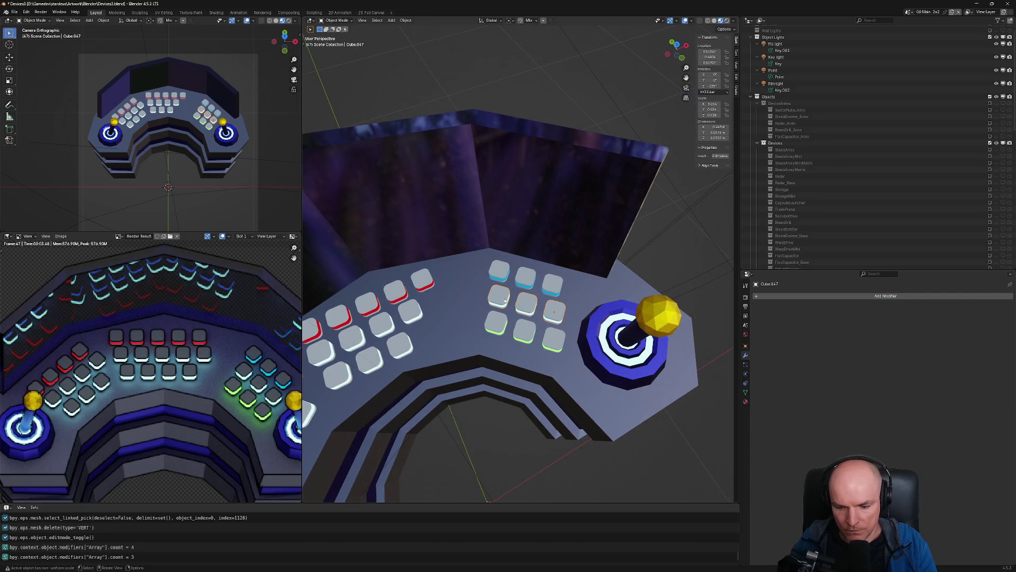
Separate one keycap from the lower diagonal row into its own object
left_click(499, 329)
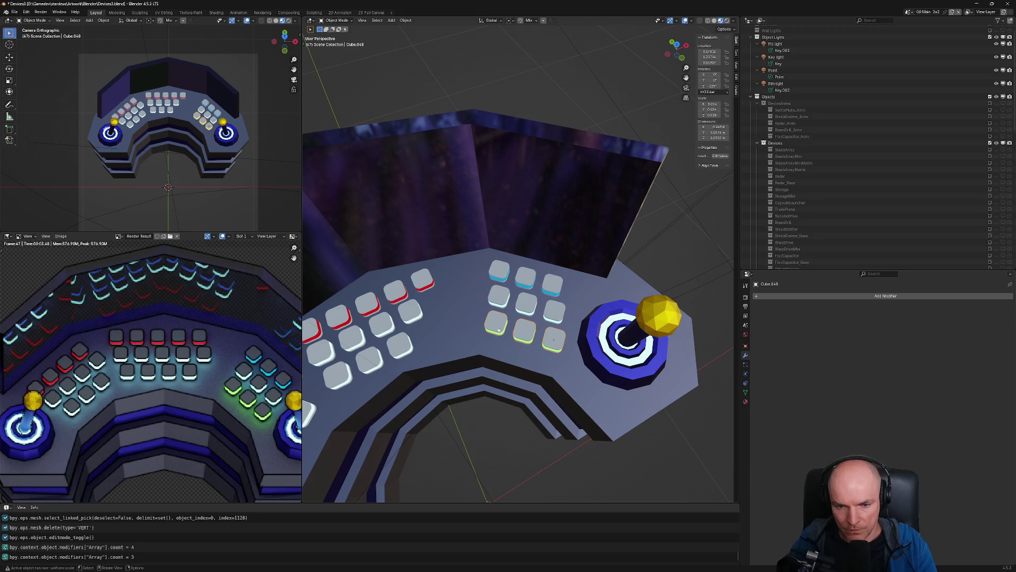
key("Tab")
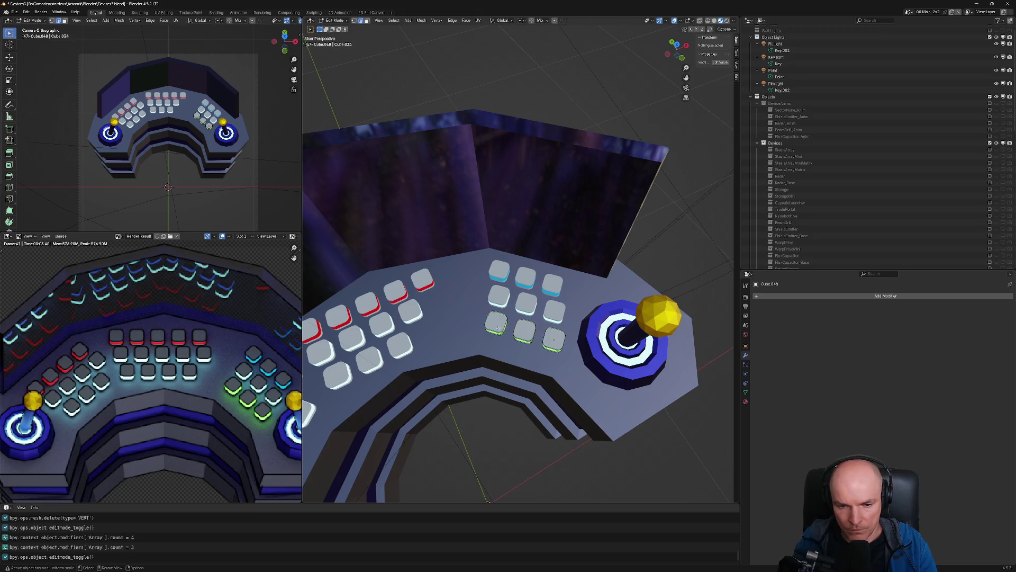
key("a")
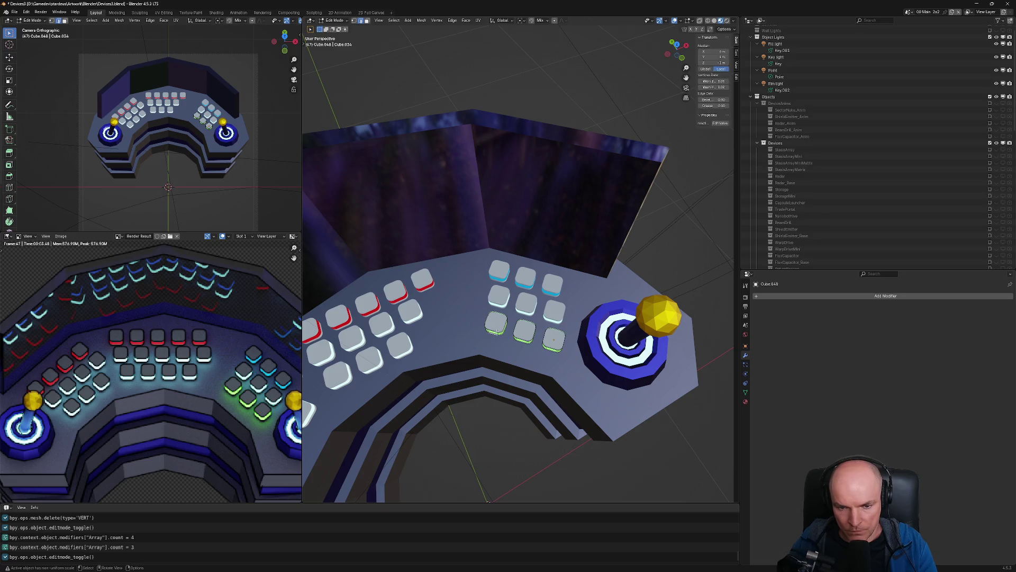
key("l")
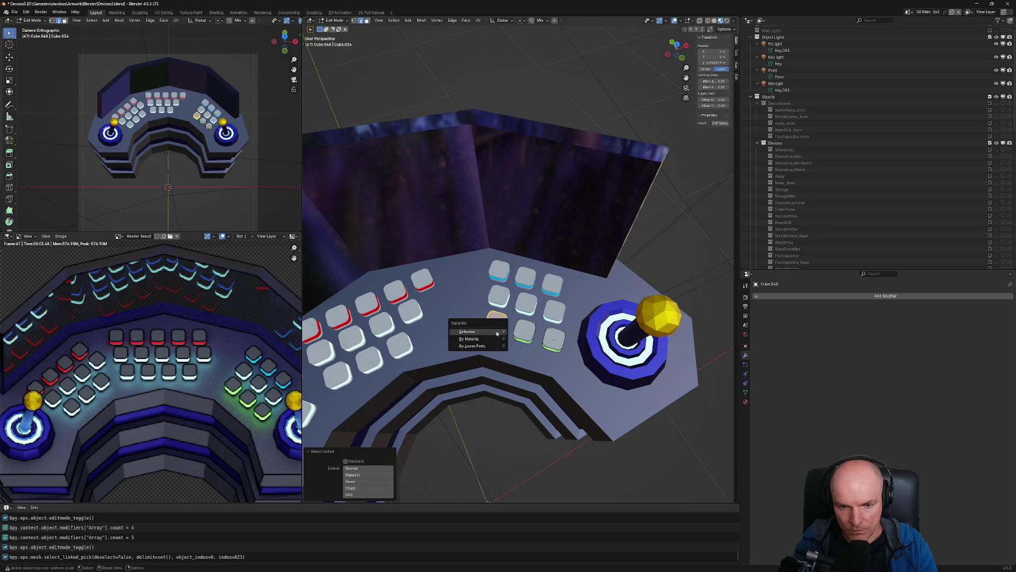
key("Tab")
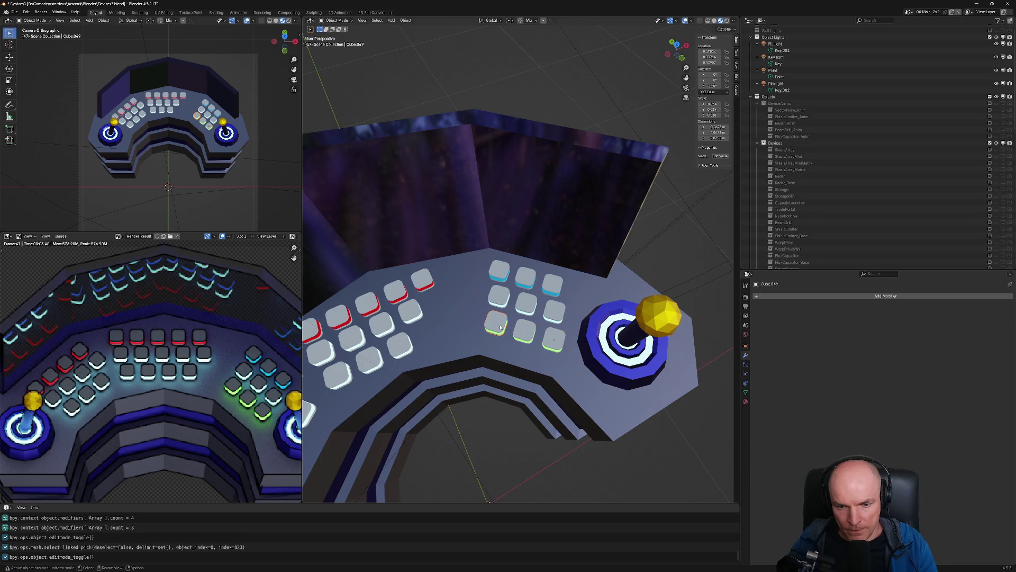
Duplicate the keycap and place the copy between the left key grid and the right keypad
key("shift+d")
right_click(474, 323)
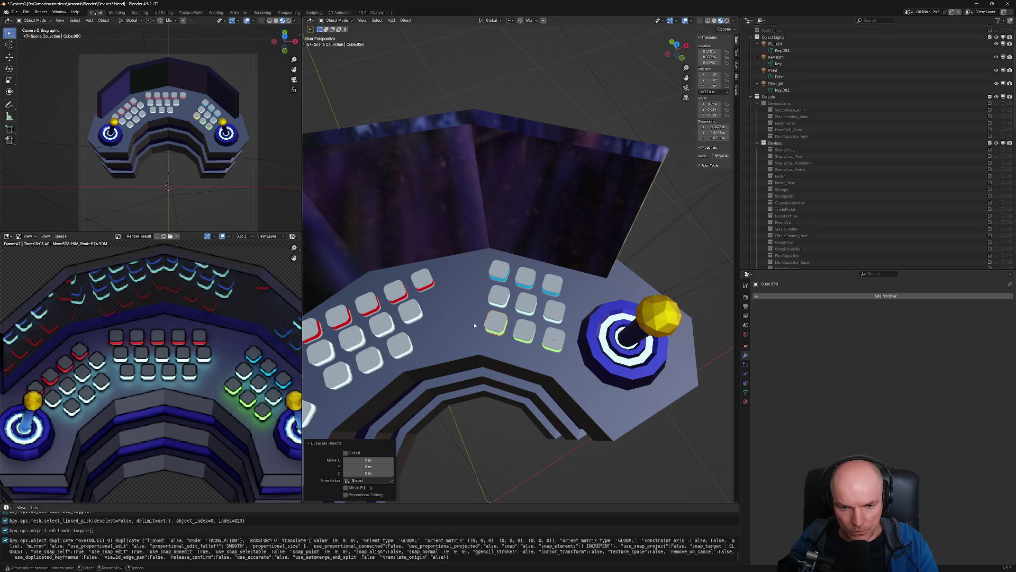
key("ctrl+z")
key("KP_7")
key("g")
left_click(457, 300)
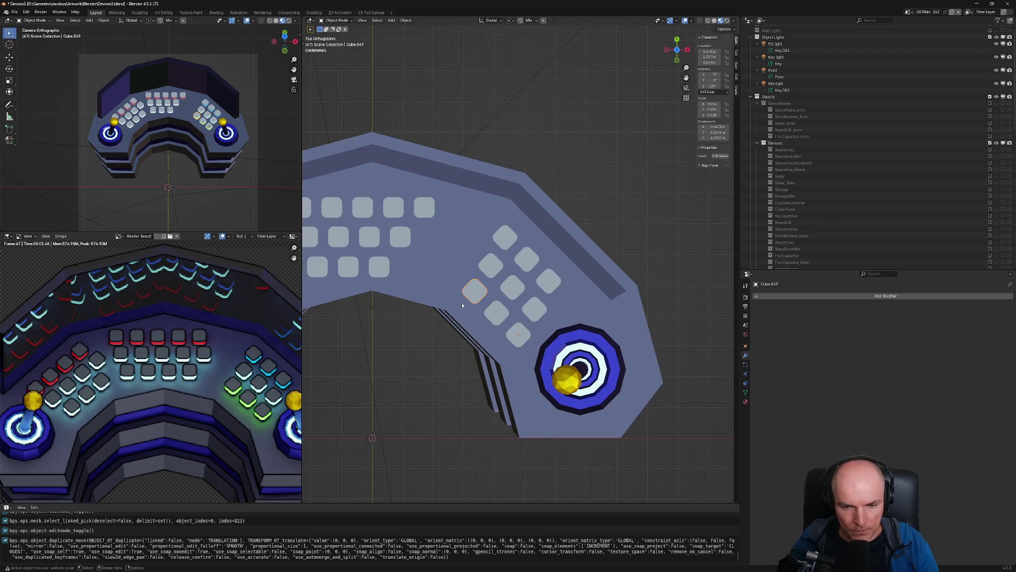
key("shift+d")
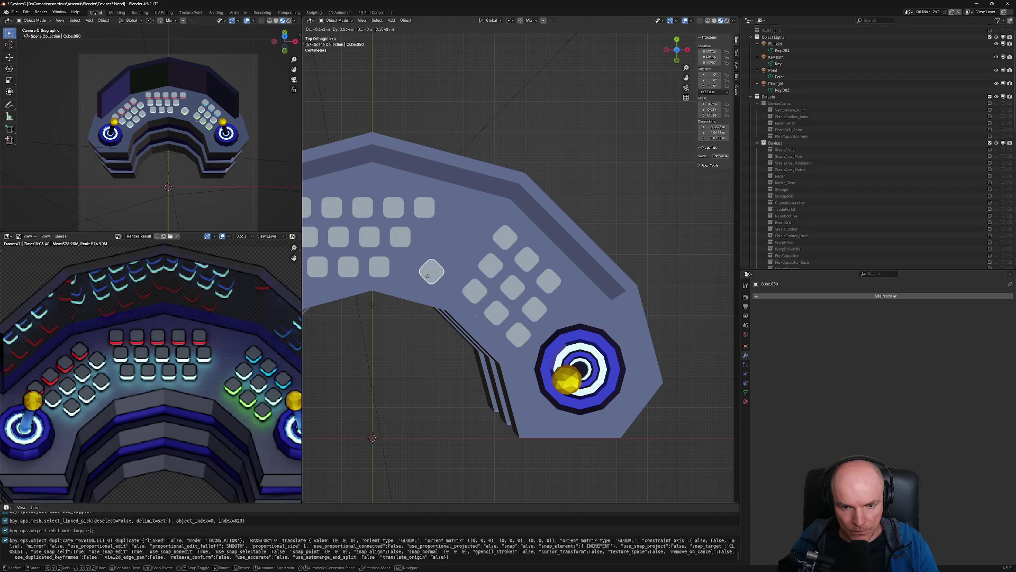
left_click(434, 280)
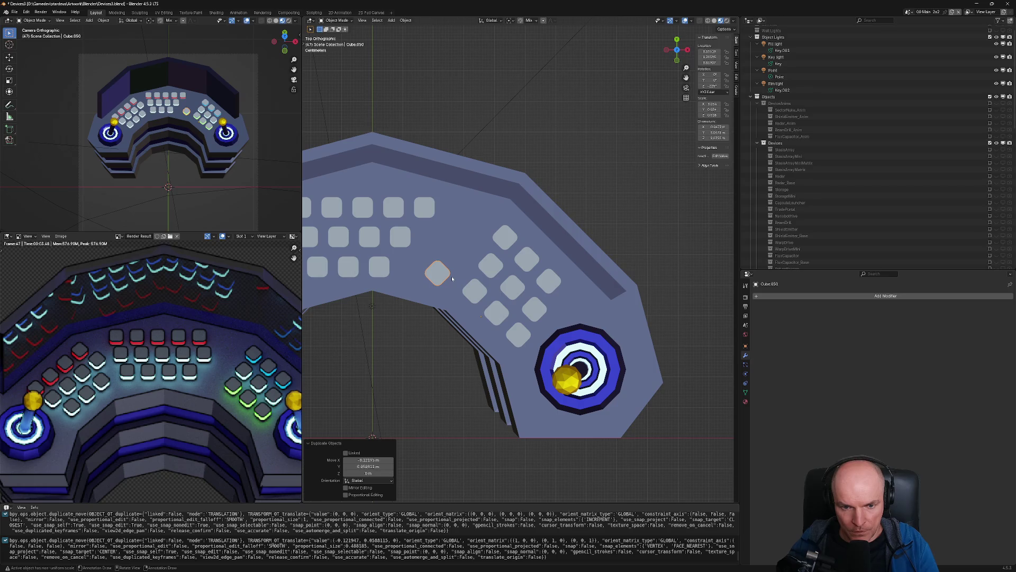
Isolate the copied keycap in local view and enter Edit Mode from the top
key("KP_Divide")
scroll(452, 278, "down", 4)
middle_click_drag(530, 286, 559, 251)
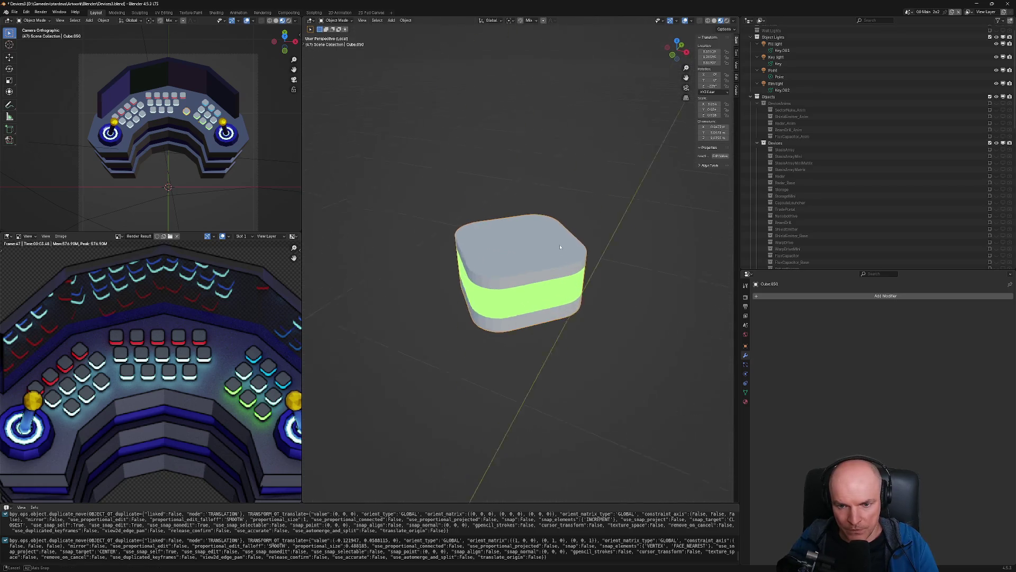
key("alt+z")
key("Tab")
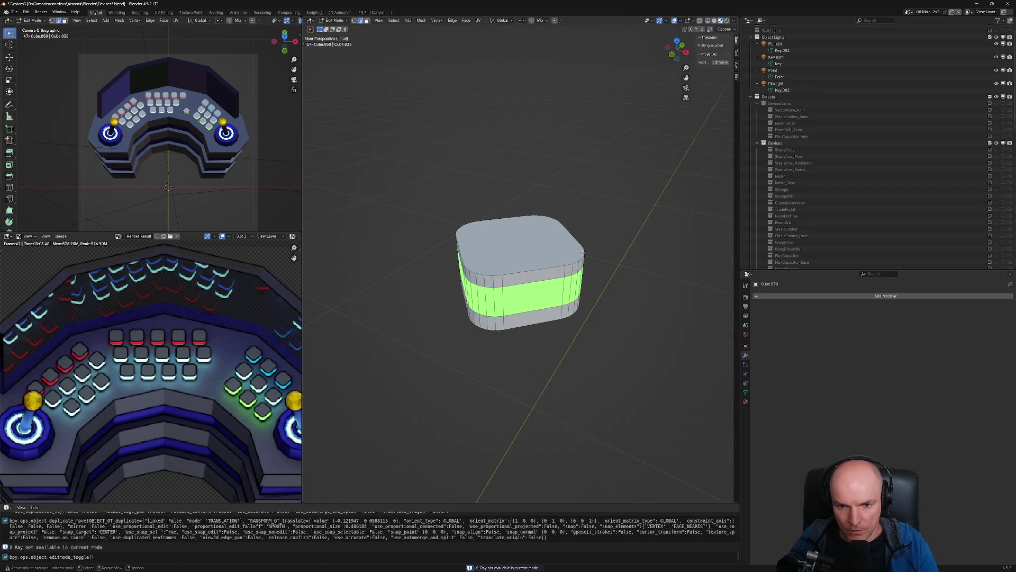
key("KP_7")
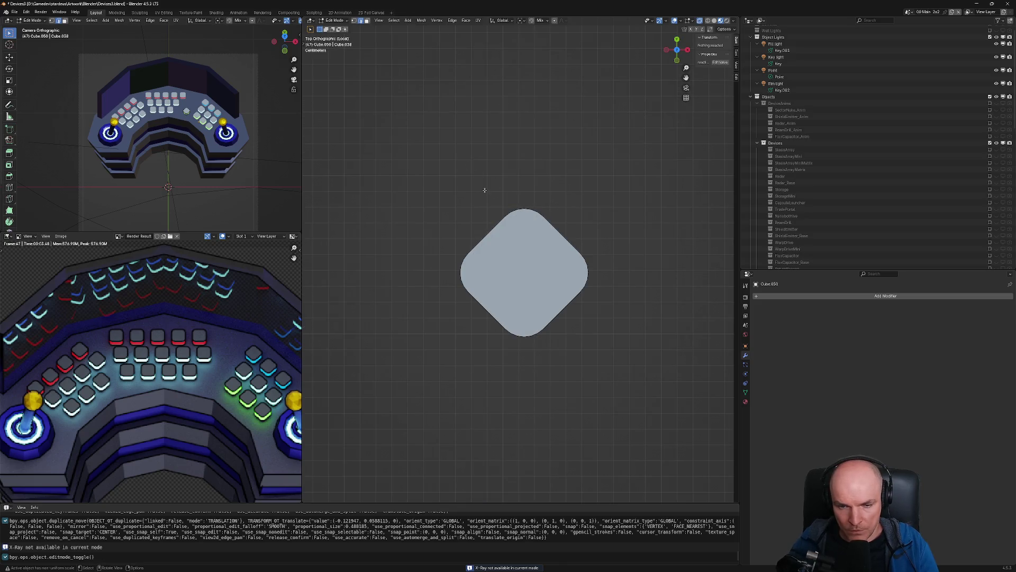
Box-select the vertices on one half of the copied keycap in top view
key("1")
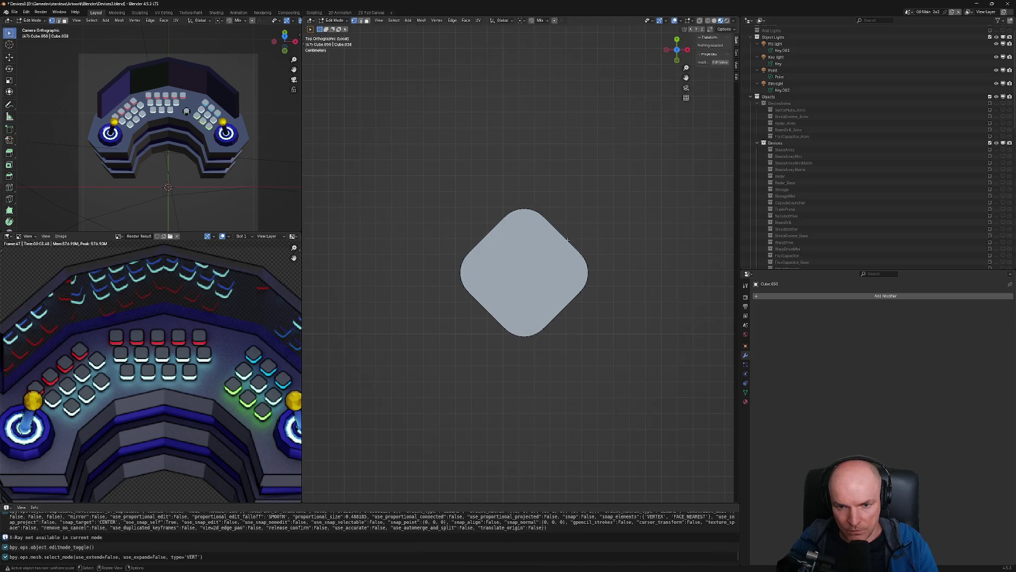
middle_click_drag(600, 277, 586, 262)
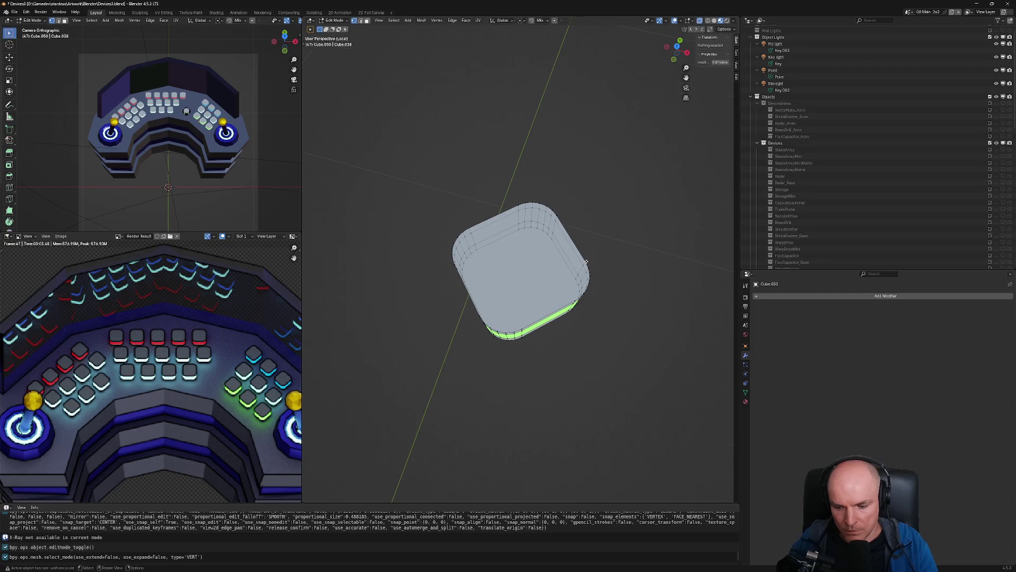
key("KP_7")
left_click_drag(487, 199, 642, 313)
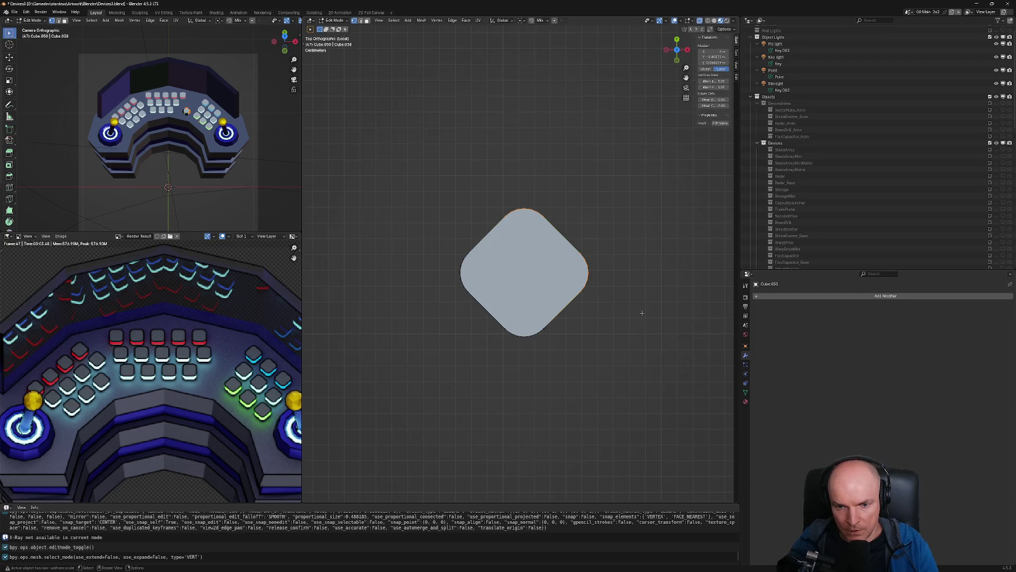
key("g")
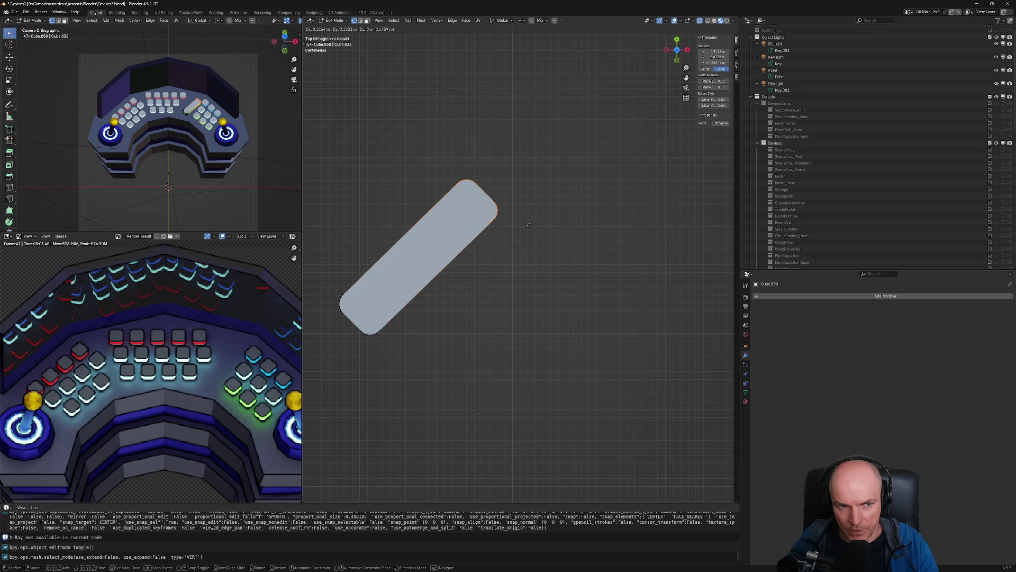
key("Escape")
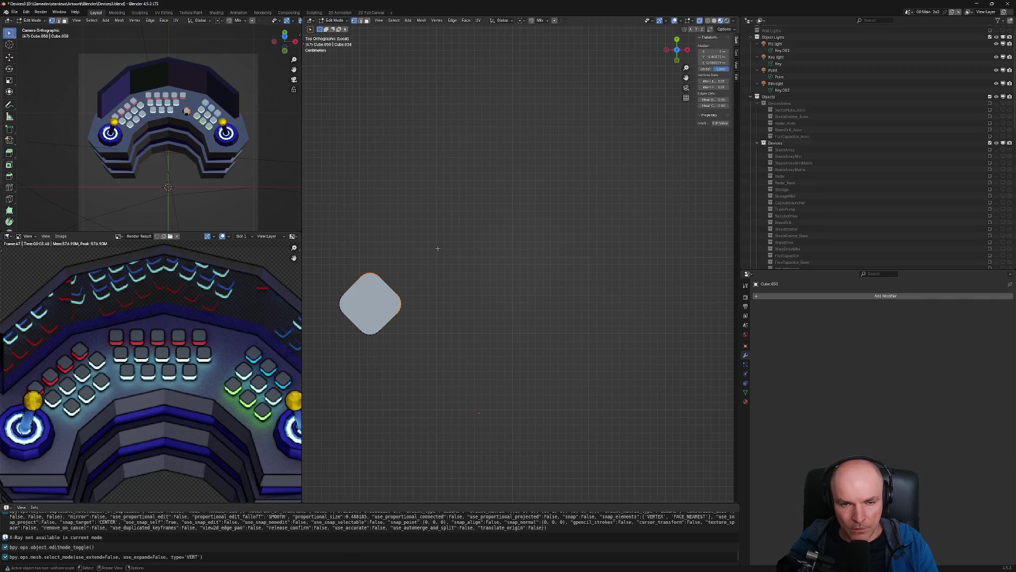
Switch to Local orientation and stretch that half along local Y into a long bar
left_click(509, 21)
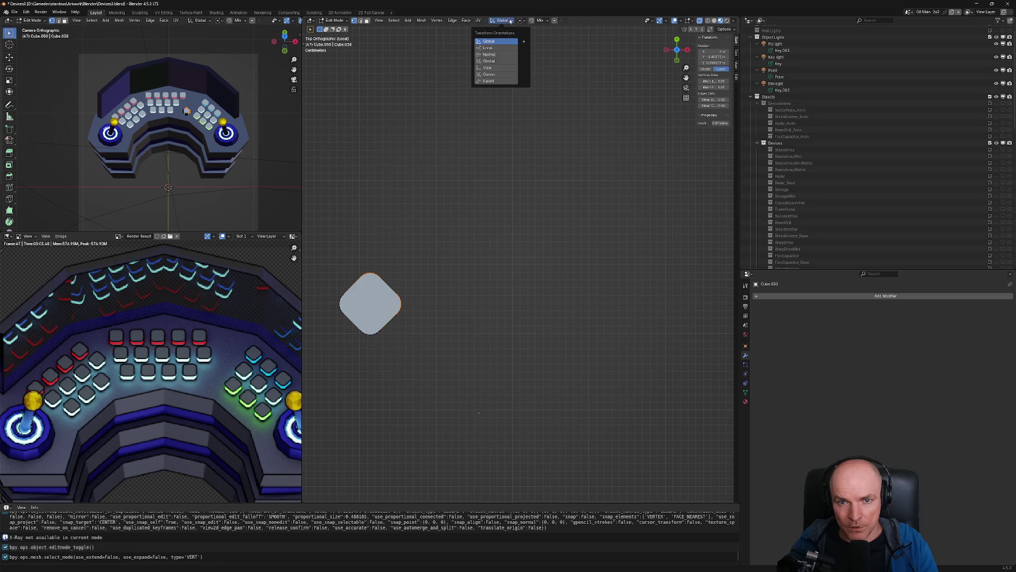
left_click(488, 48)
key("g")
key("x")
key("Escape")
key("g")
key("y")
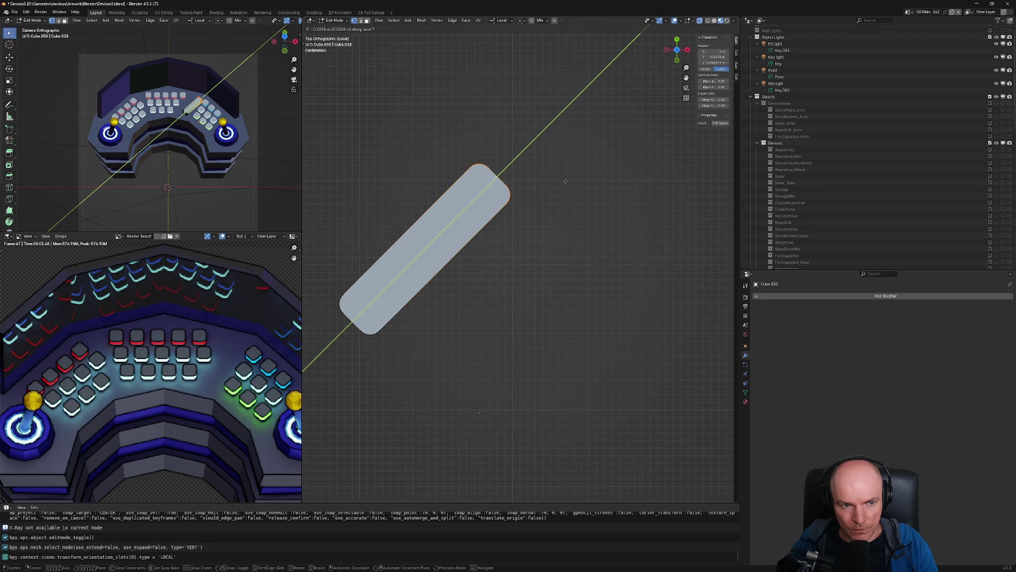
left_click(564, 182)
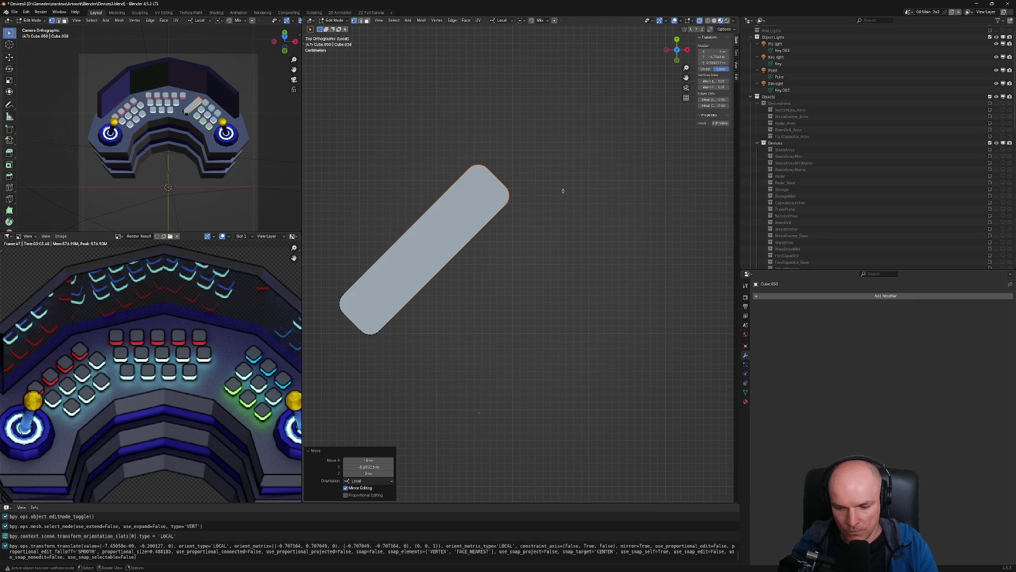
key("KP_Divide")
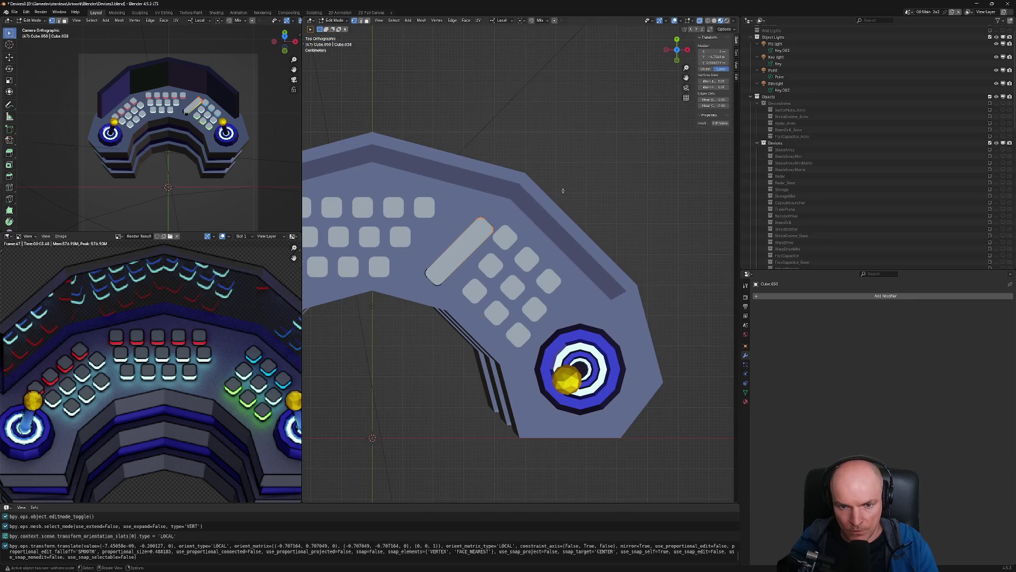
Set the bar key's origin to its geometry with Origin to Geometry
key("Tab")
key("r")
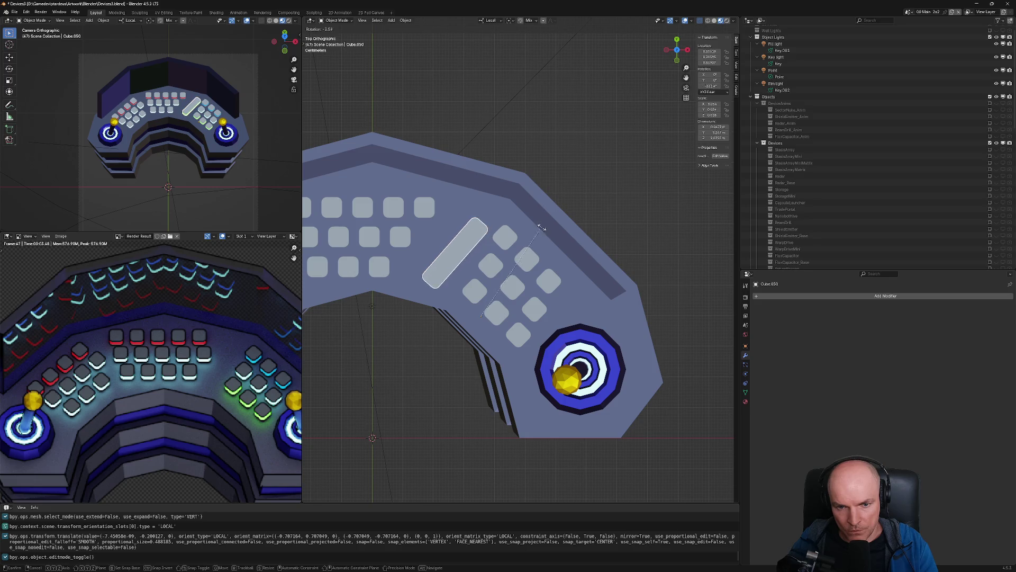
key("Escape")
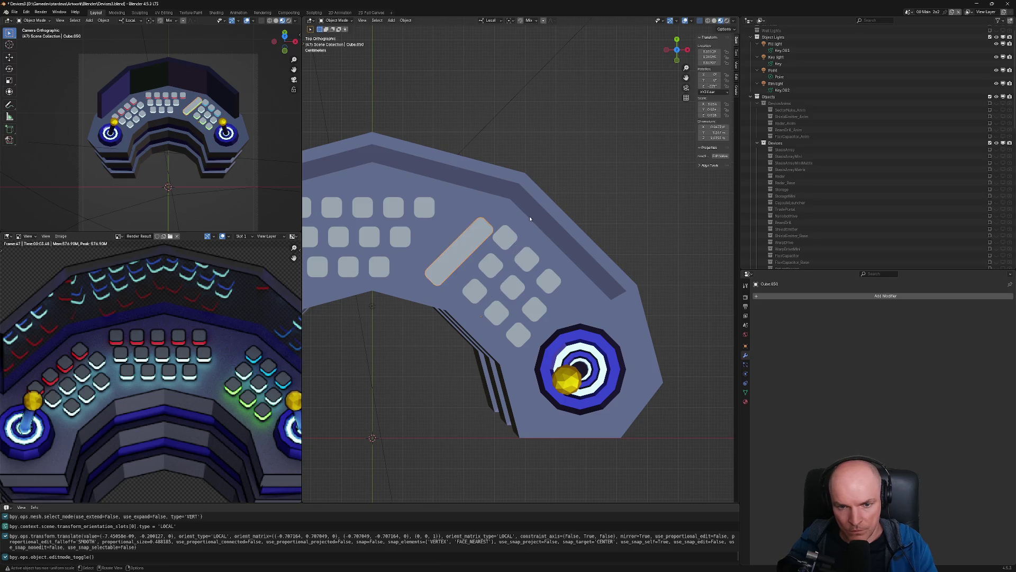
key("Tab")
key("F3")
type("geom")
key("BackSpace")
key("BackSpace")
key("BackSpace")
type("origin to")
key("BackSpace")
key("BackSpace")
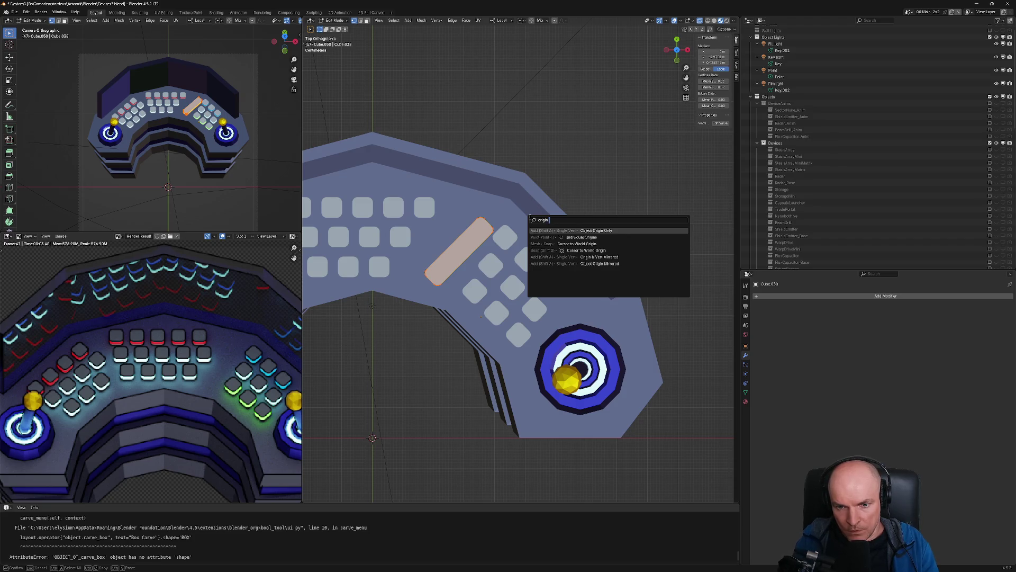
key("Escape")
key("Tab")
key("F3")
type("origni to ge")
key("Return")
Rotate the bar about -15.2°, reposition it beside the keypad, and scale it up 1.126
key("Tab")
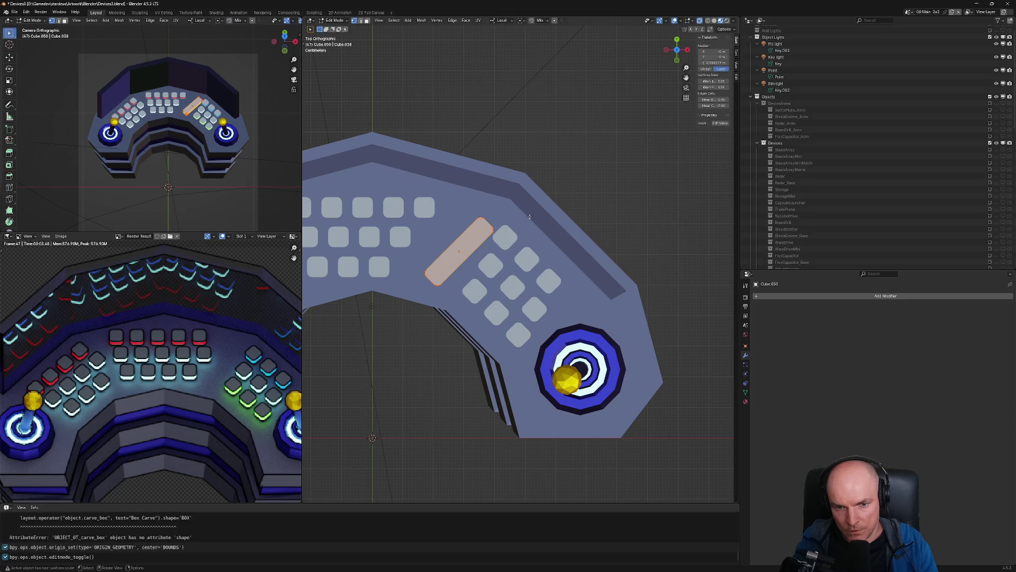
key("r")
left_click(516, 205)
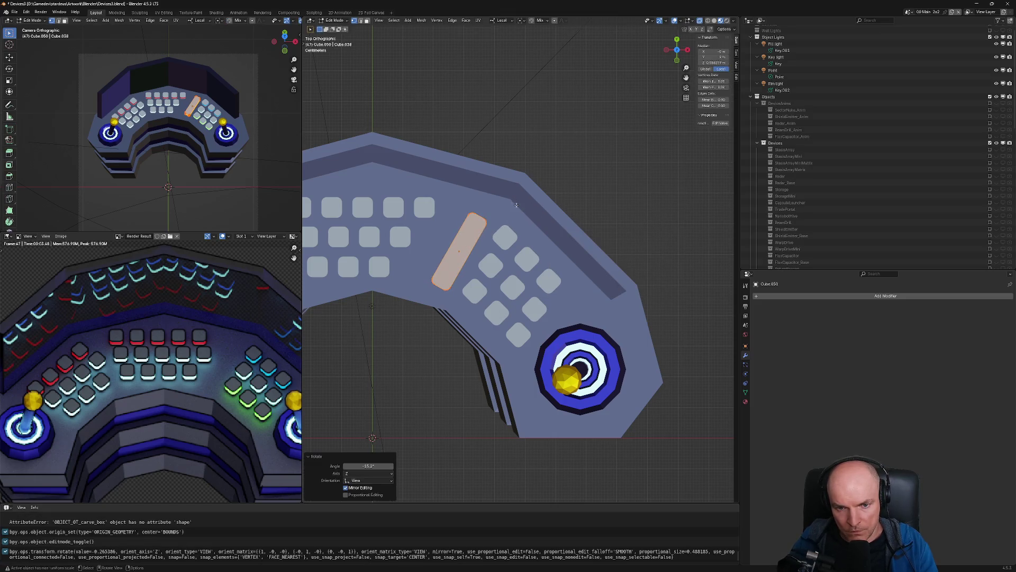
key("g")
left_click(506, 201)
key("r")
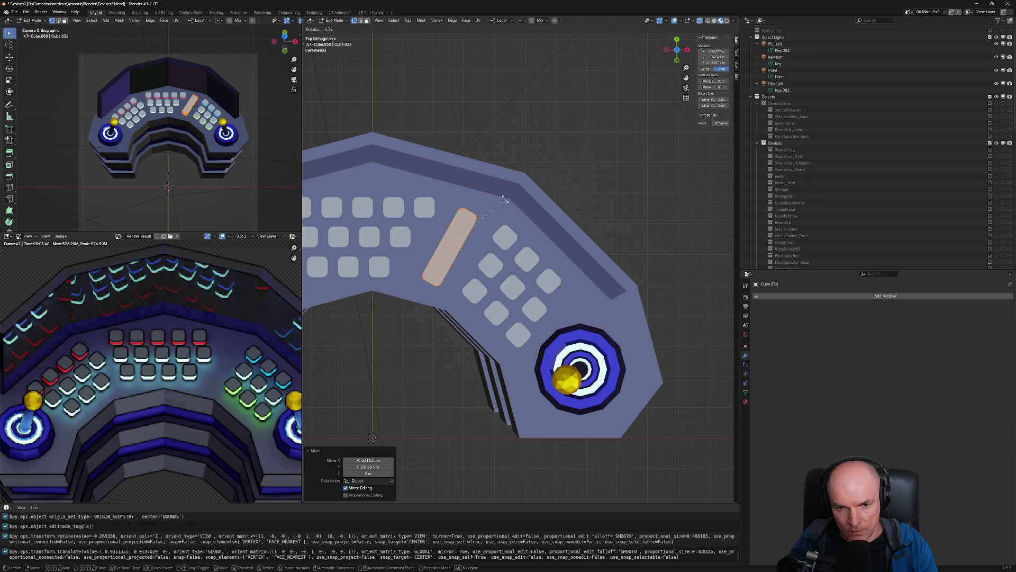
left_click(503, 198)
key("g")
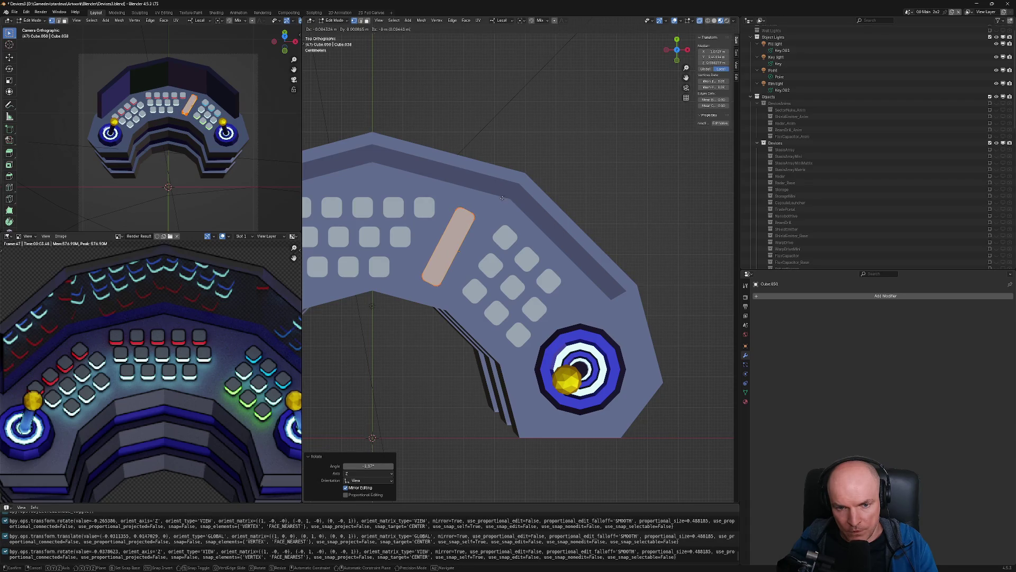
left_click(505, 196)
key("s")
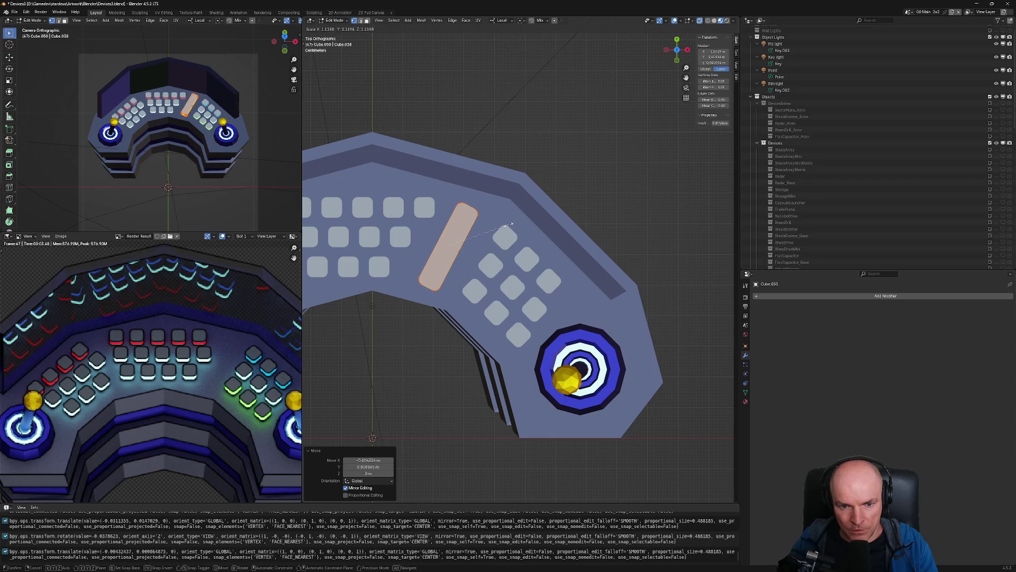
left_click(506, 224)
scroll(506, 224, "up", 2)
middle_click_drag(530, 212, 551, 351)
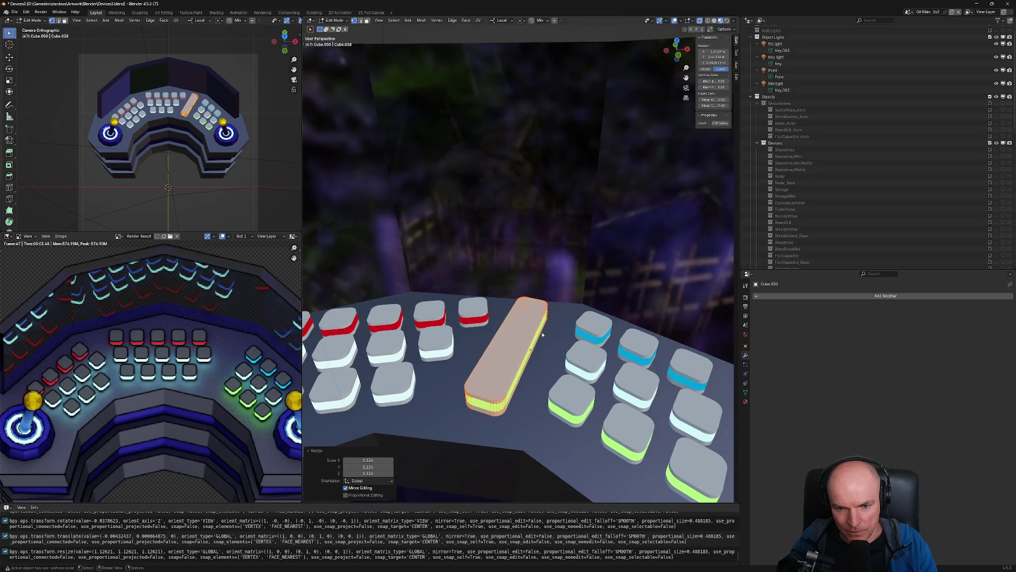
Inset the bar's top face and sink the inner face inward to form a channel
key("Tab")
key("Tab")
key("3")
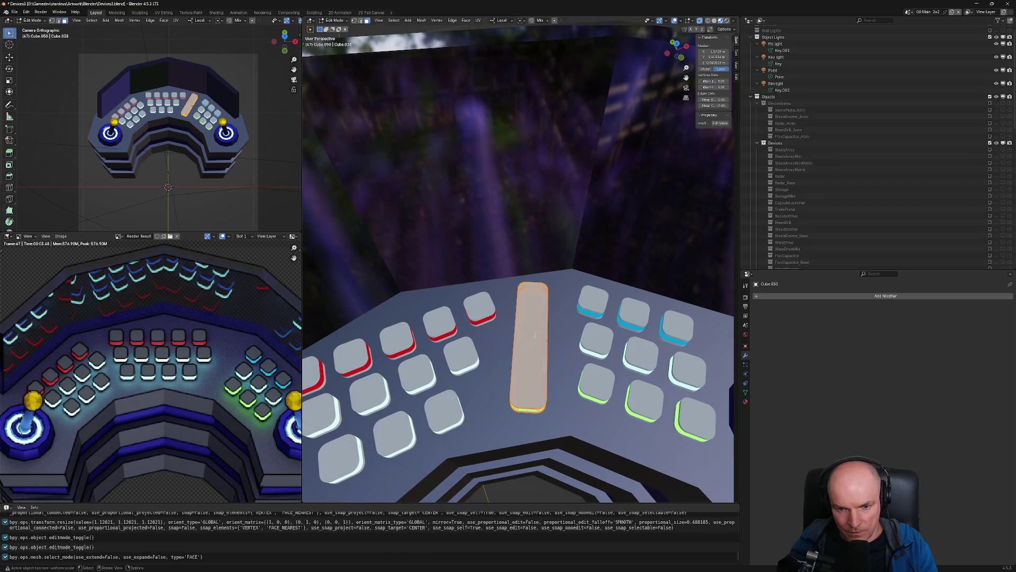
key("Tab")
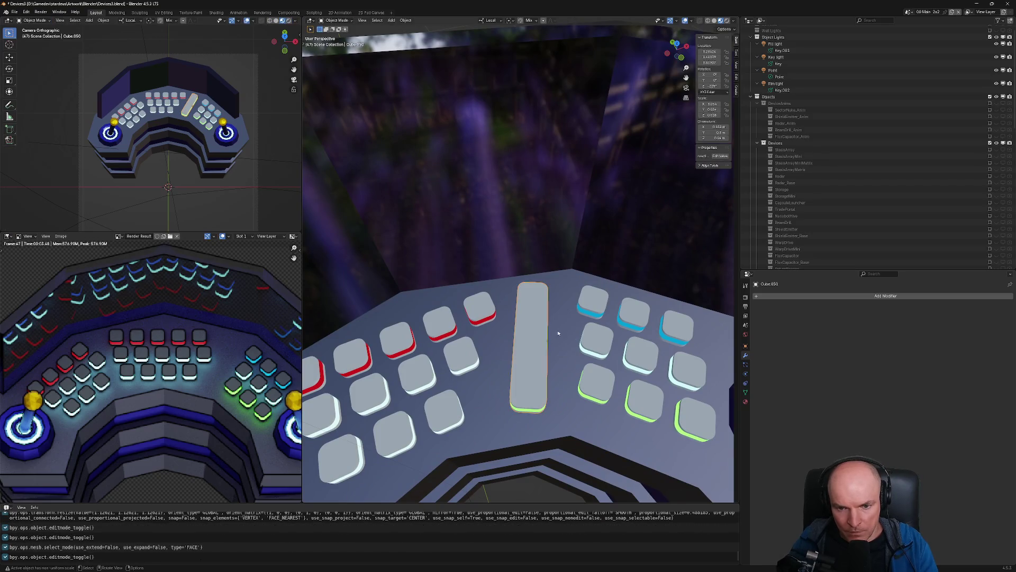
key("Tab")
key("i")
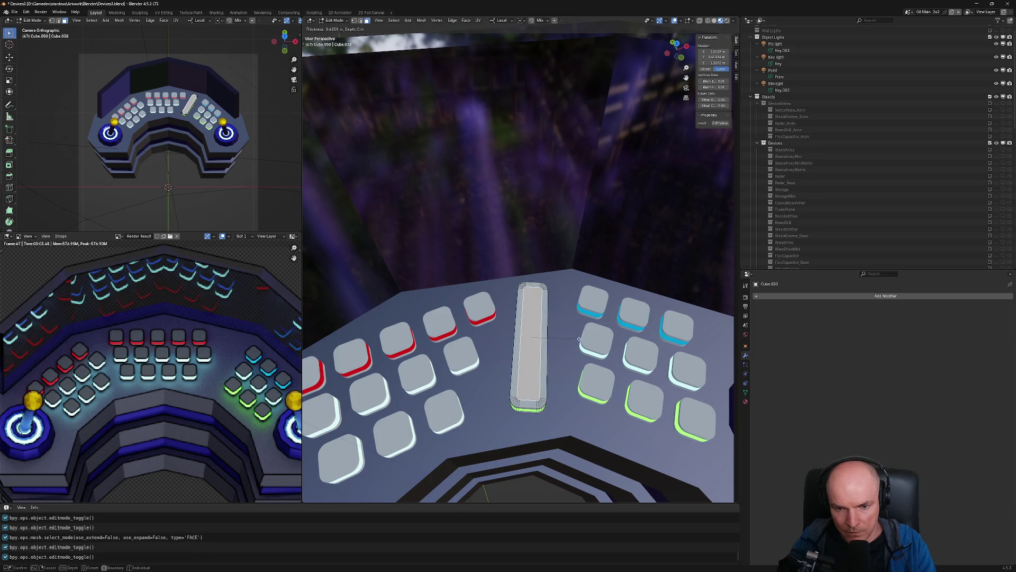
left_click(578, 337)
key("alt+s")
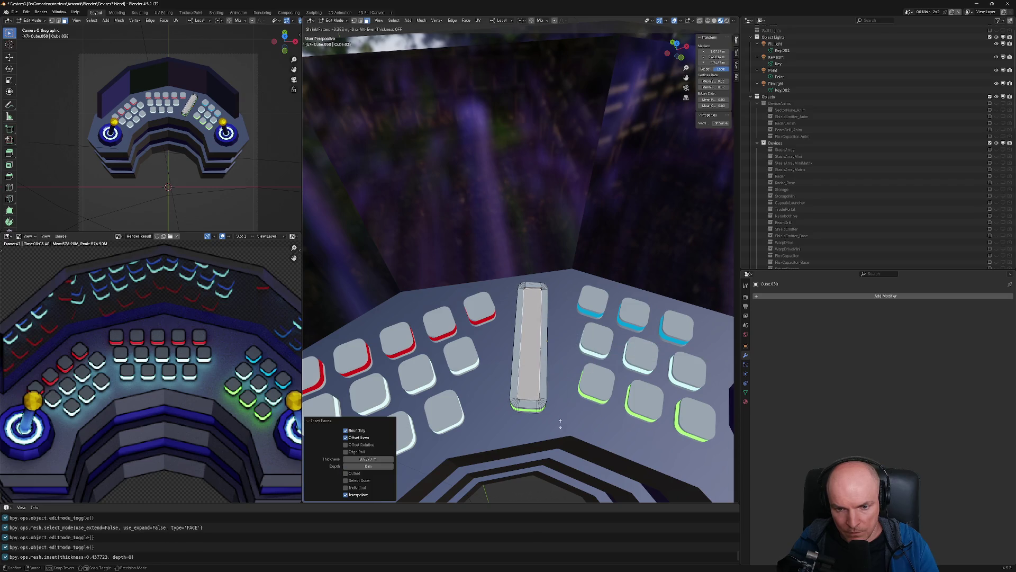
left_click(543, 34)
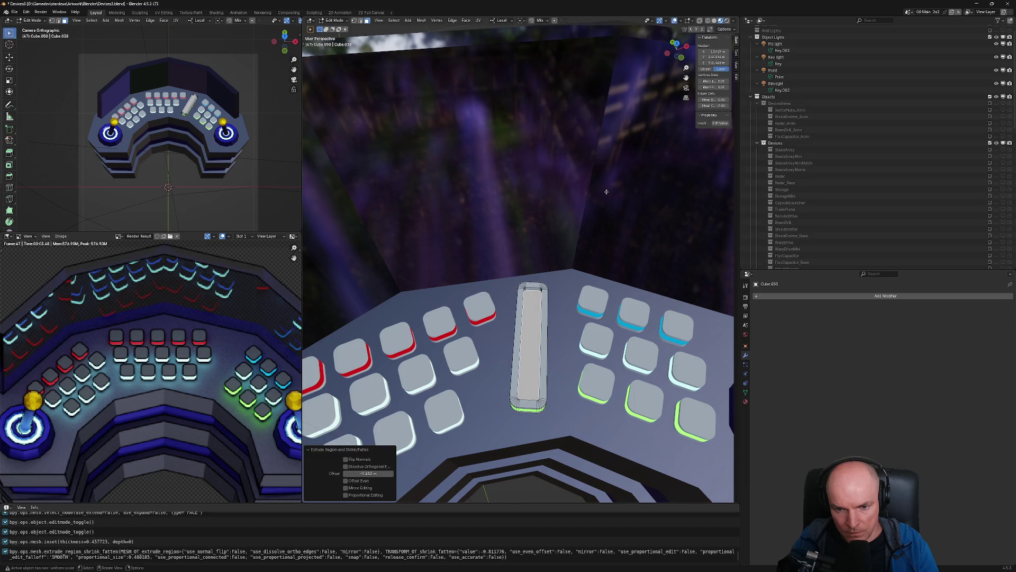
key("s")
key("Escape")
mouse_move(617, 382)
middle_mouse_down()
mouse_move(535, 330)
mouse_move(552, 317)
middle_mouse_up()
Select the bar key and apply its scale
key("Tab")
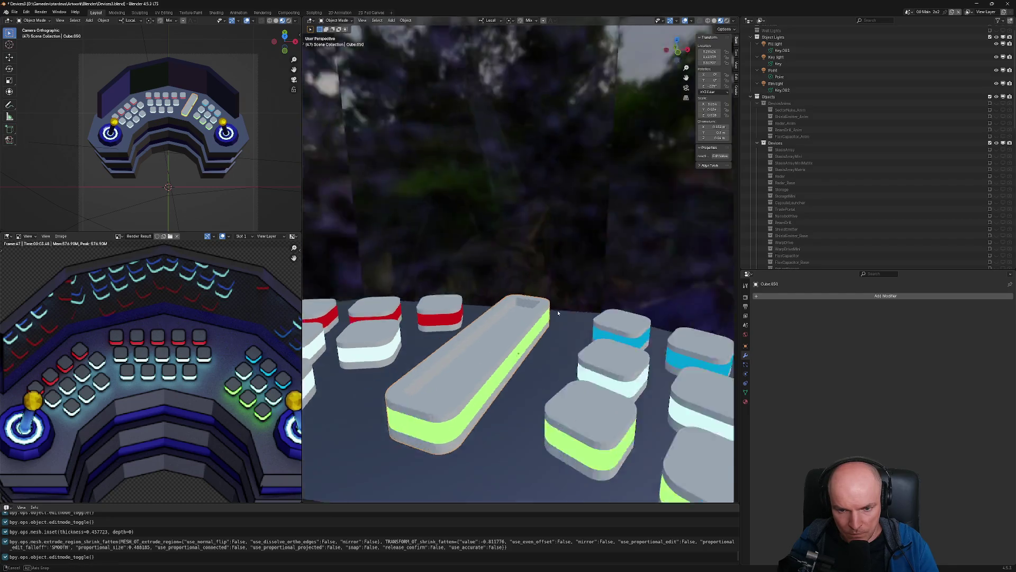
key("Tab")
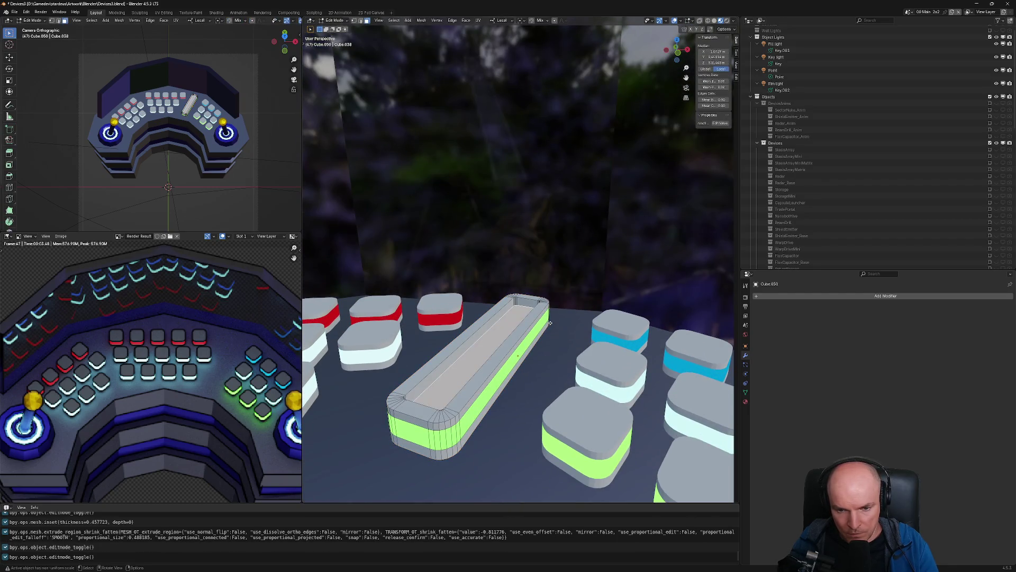
key("Tab")
key("alt+a")
key("alt+z")
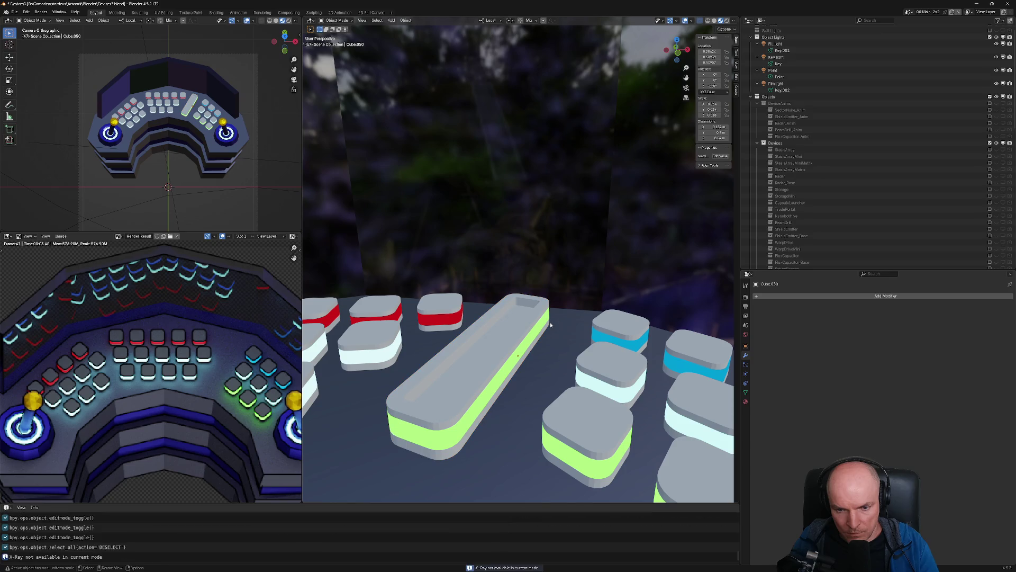
left_click(530, 326)
key("alt+a")
left_click(530, 326, "alt")
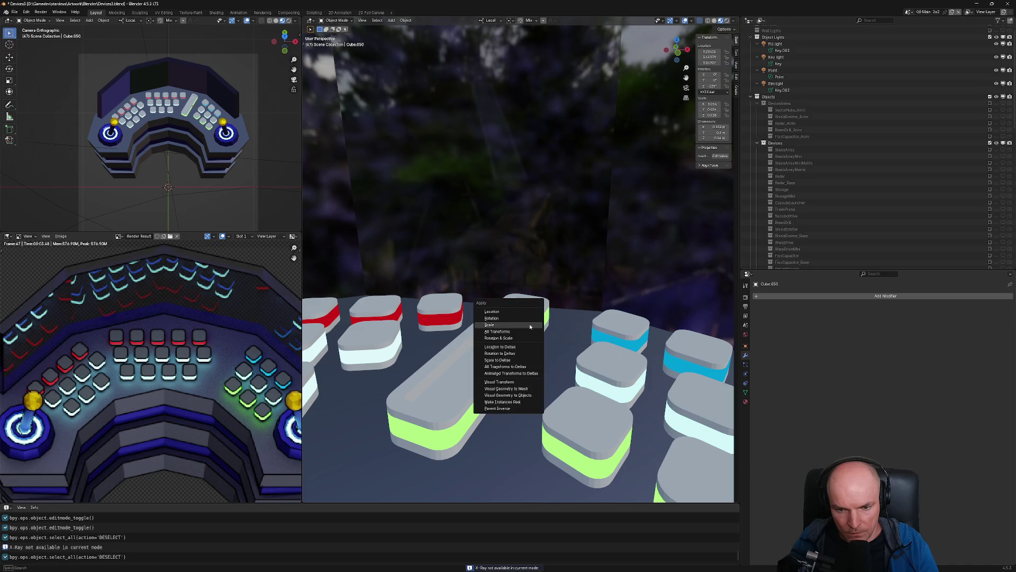
left_click(529, 339)
Scale the bar's inner geometry to 0.944 and display its material slots
key("Tab")
middle_click_drag(519, 326, 540, 334)
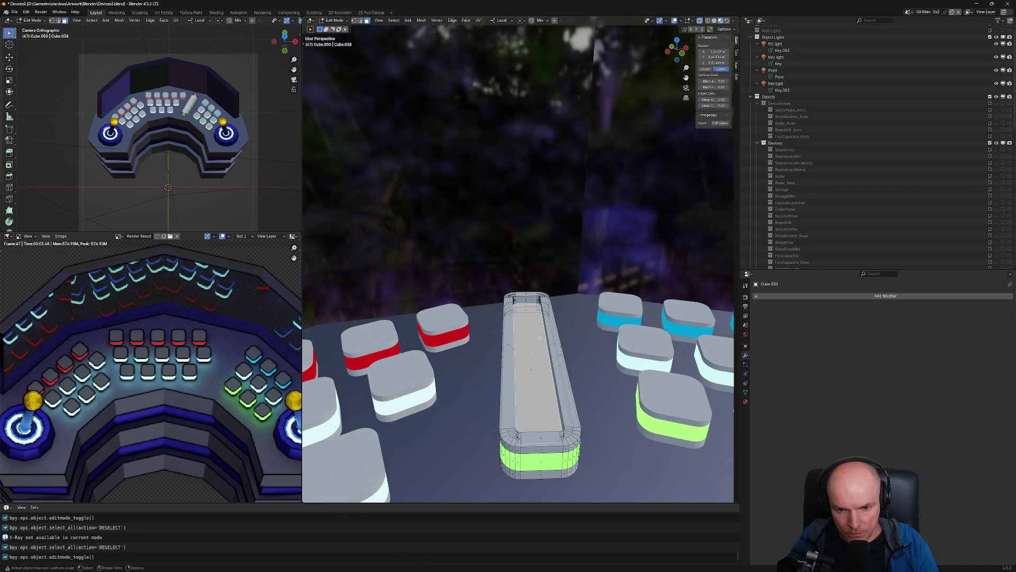
key("s")
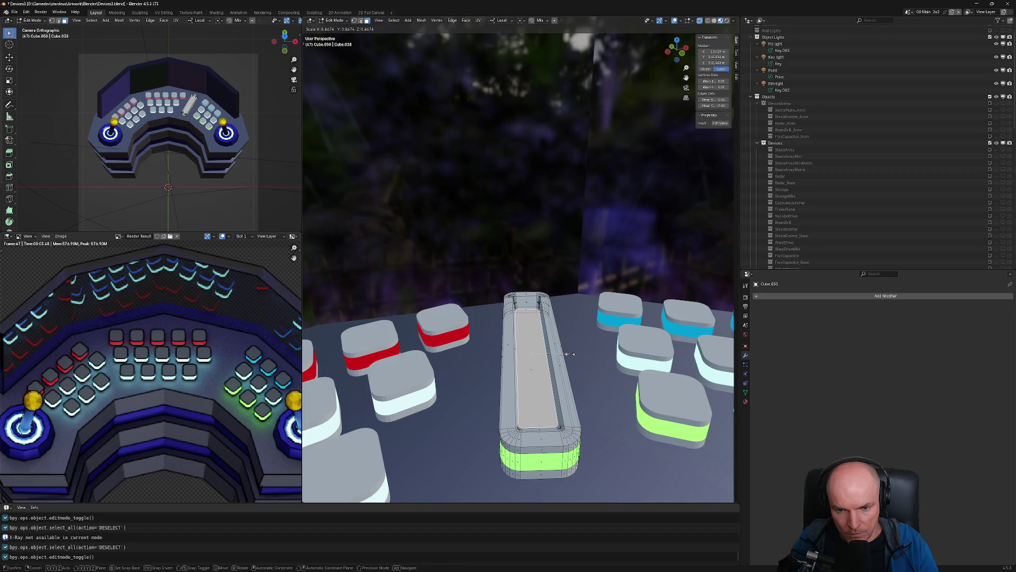
middle_click_drag(572, 352, 544, 344)
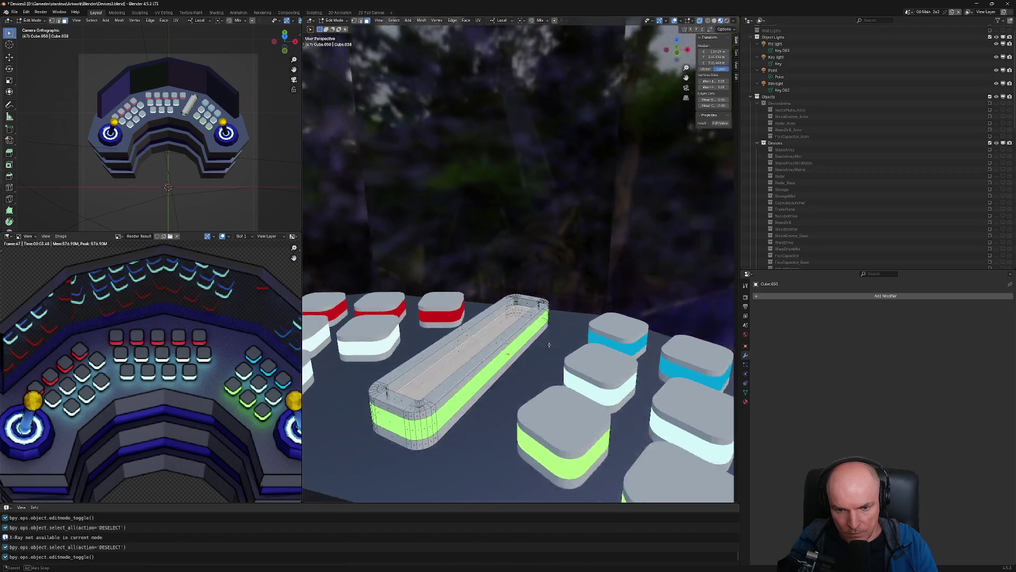
left_click(540, 342)
key("Tab")
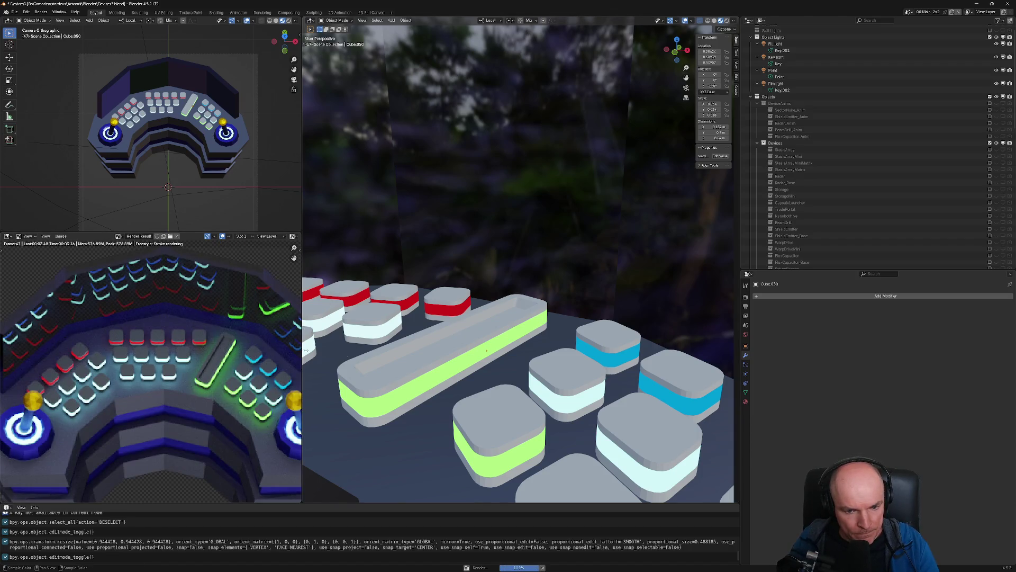
key("Tab")
key("Tab")
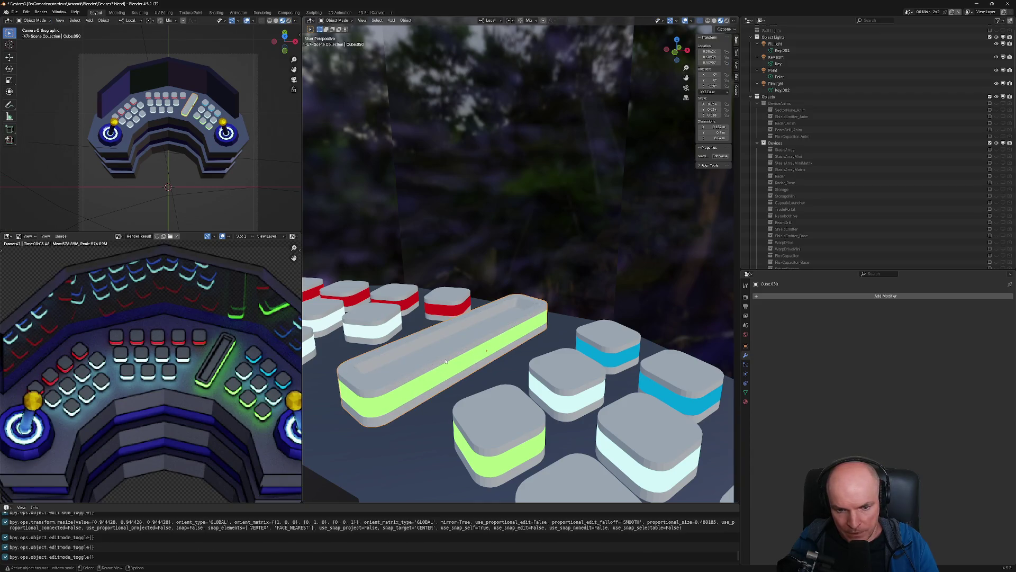
left_click(746, 401)
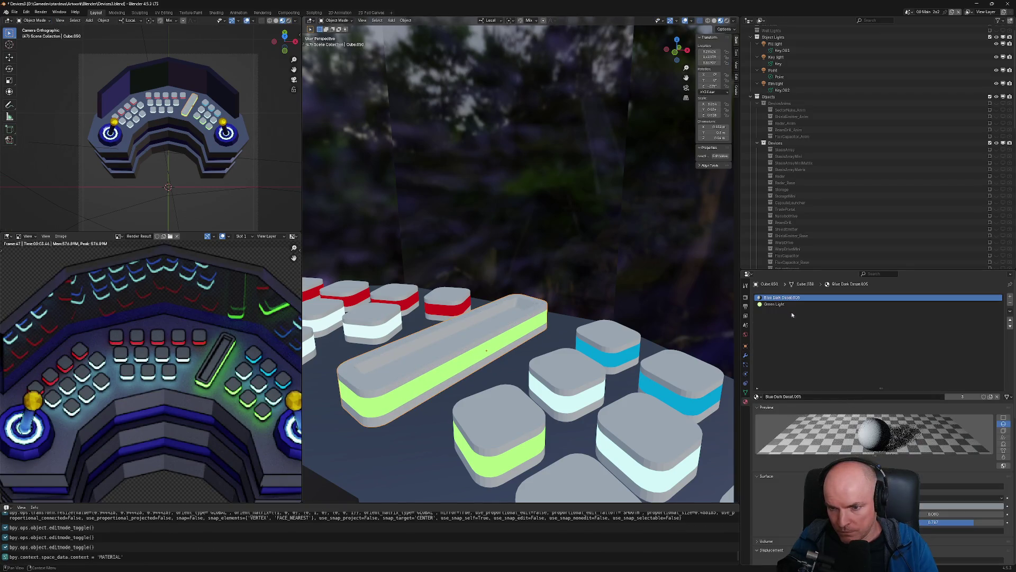
Replace the bar key's Green Light material slot with Blue Light Weak
left_click(778, 304)
left_click(759, 397)
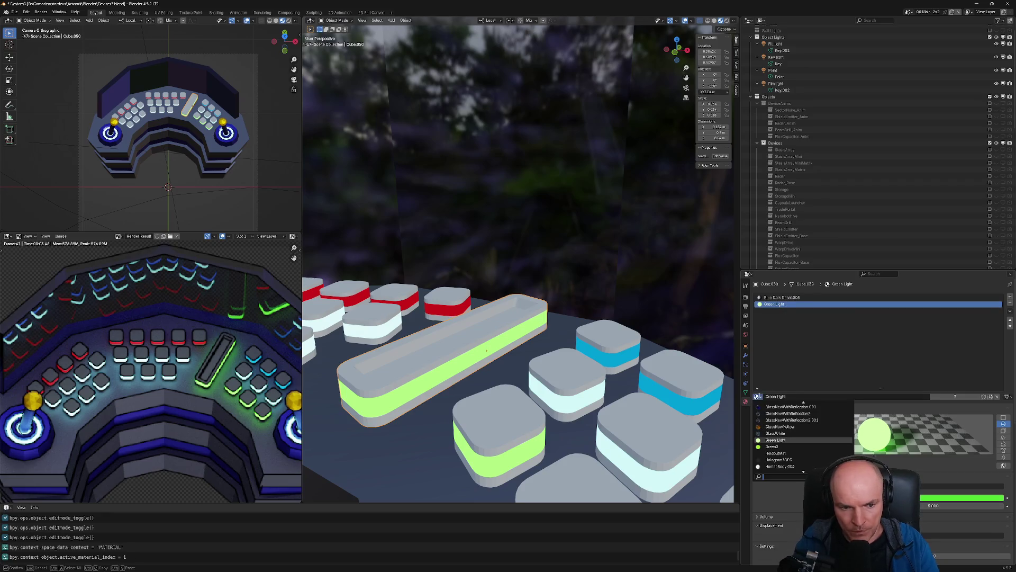
type("blue")
key("BackSpace")
key("BackSpace")
key("BackSpace")
type("ligh")
key("Down")
key("Down")
key("Down")
key("Down")
key("Down")
key("Down")
key("Return")
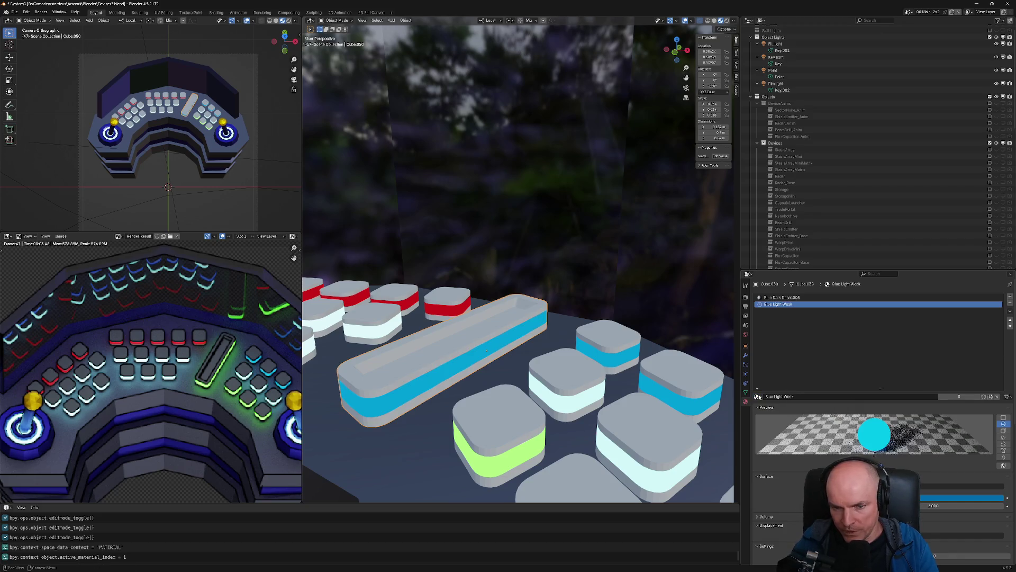
Assign the bar's recessed top face a new material slot using ChipDark
mouse_move(486, 350)
middle_mouse_down()
mouse_move(558, 321)
mouse_move(517, 328)
middle_mouse_up()
key("Tab")
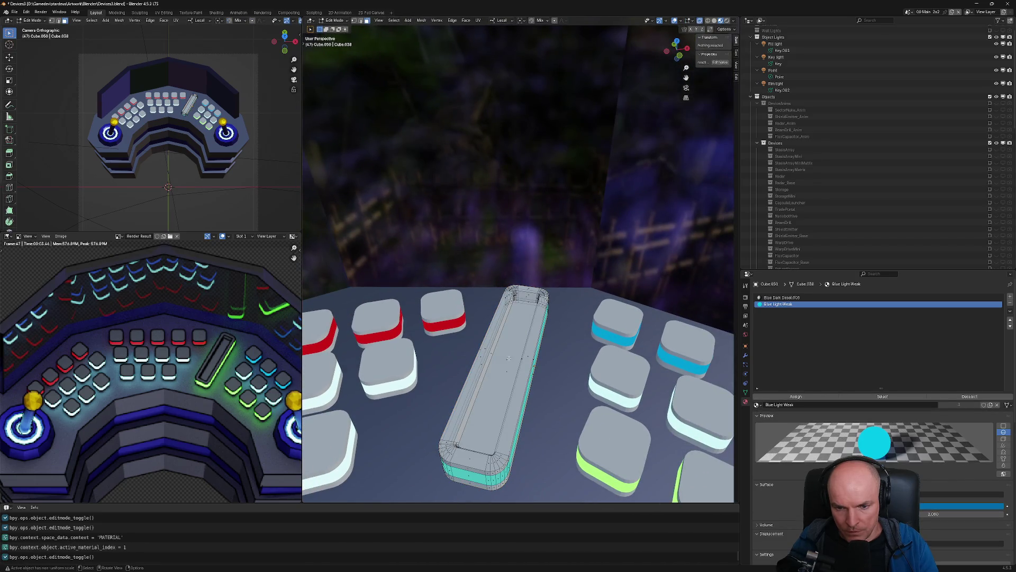
left_click(508, 358)
middle_click_drag(575, 292, 582, 277)
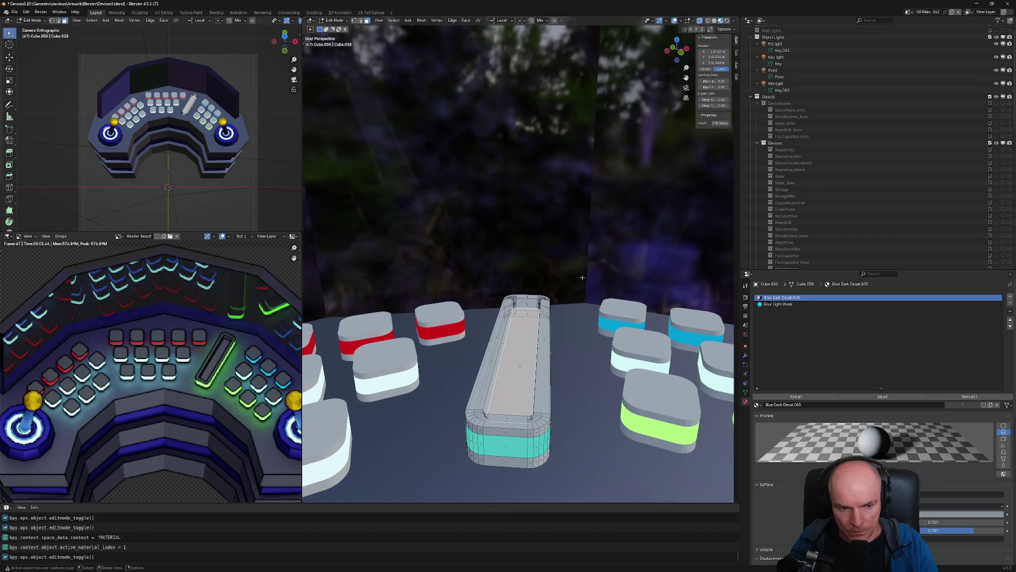
left_click(1010, 297)
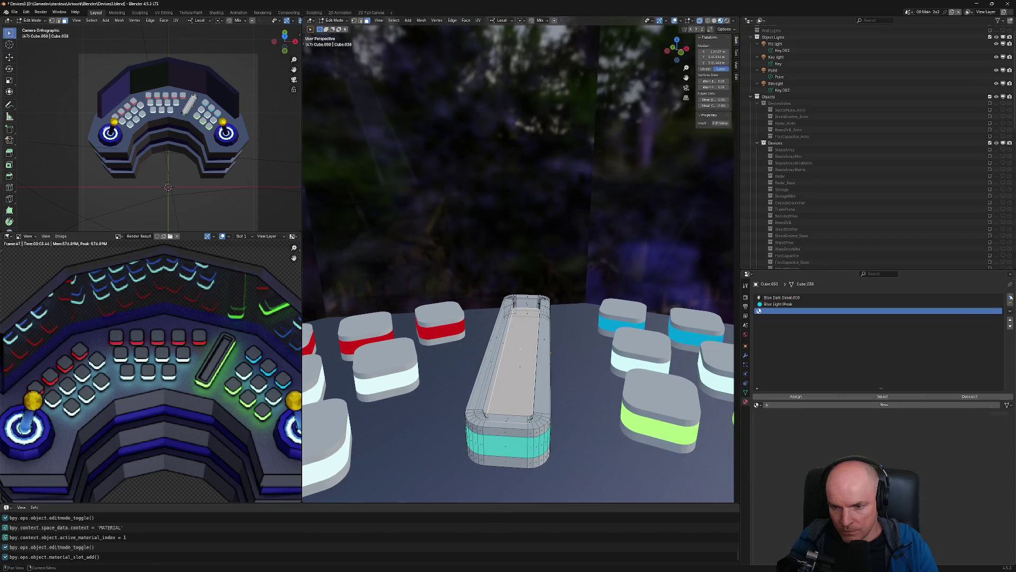
left_click(796, 396)
left_click(757, 405)
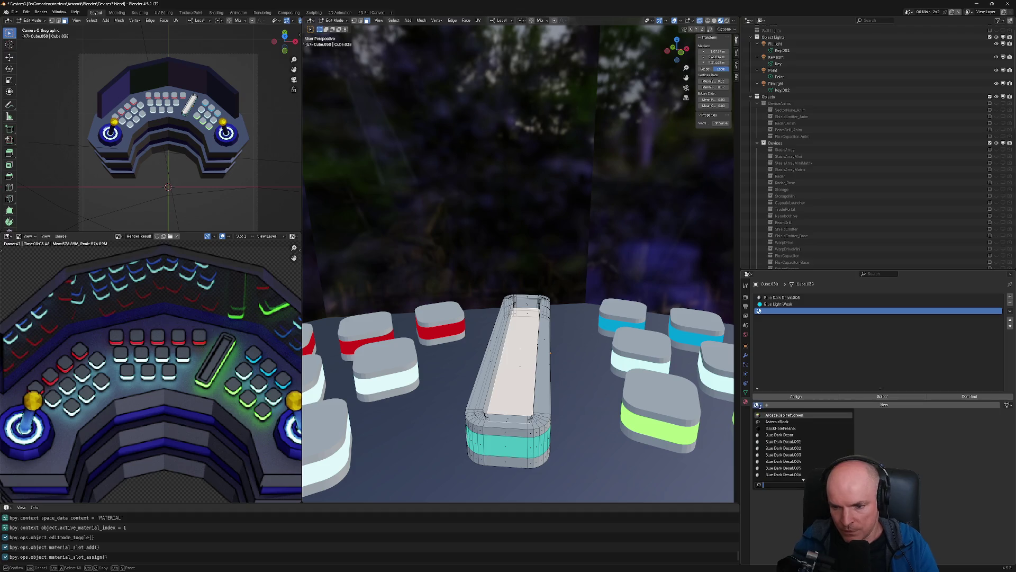
type("chip")
key("Return")
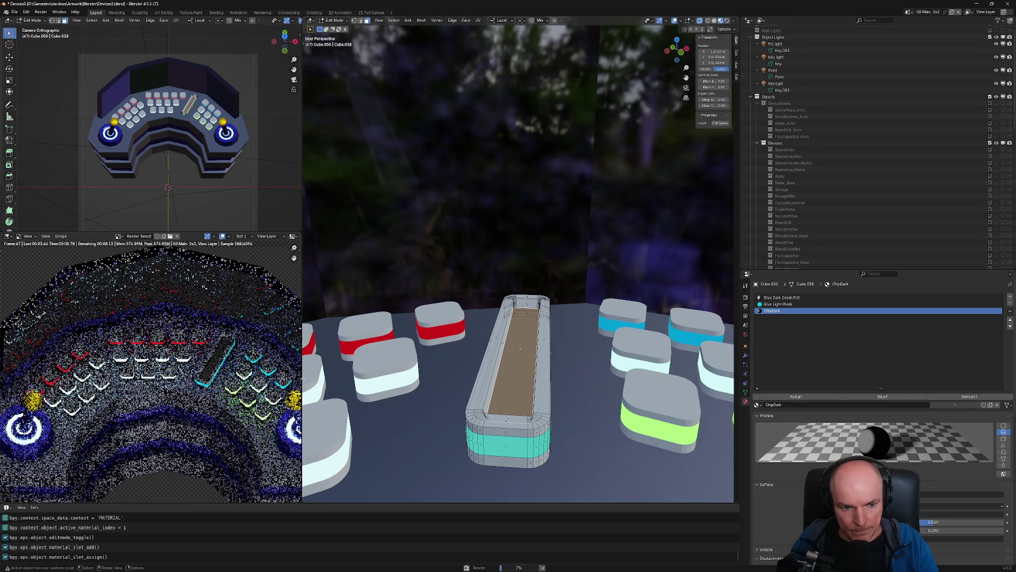
middle_click_drag(562, 352, 554, 351)
mouse_move(522, 321)
middle_mouse_down()
mouse_move(553, 333)
mouse_move(507, 353)
middle_mouse_up()
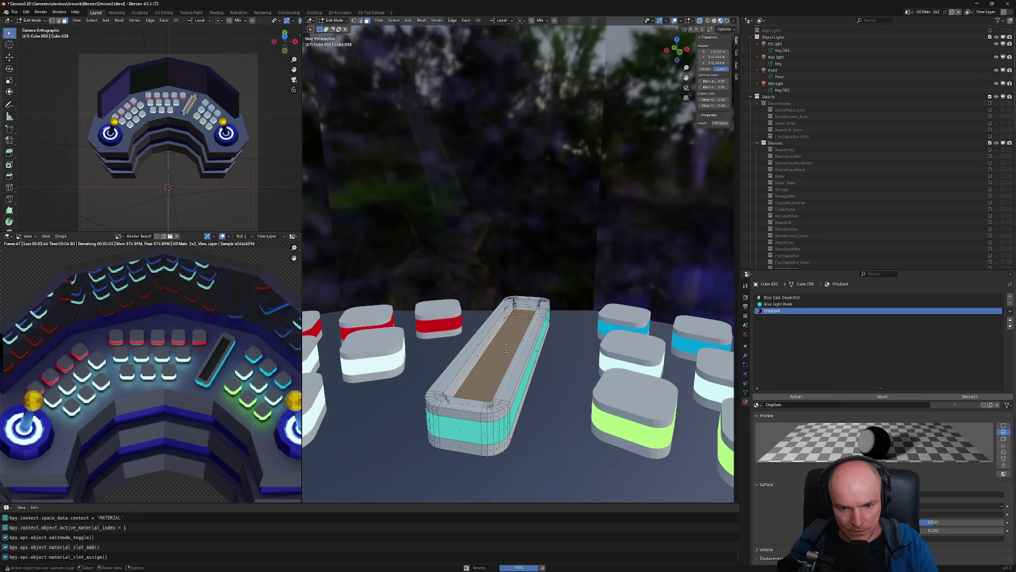
Snap the 3D cursor to the selected top face via Cursor to Selected
key("Tab")
key("Tab")
key("F3")
type("cursor to s")
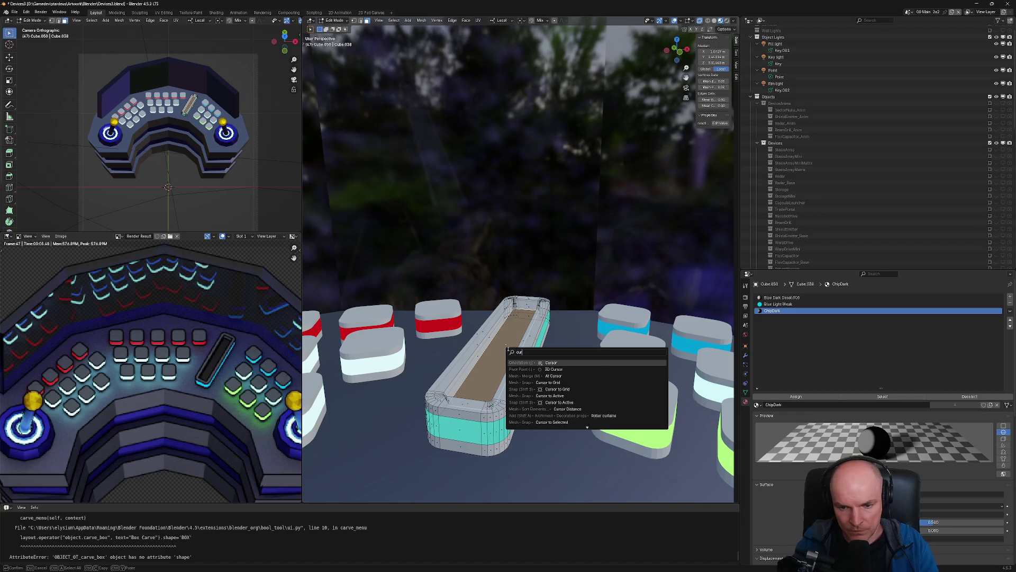
key("Return")
key("Tab")
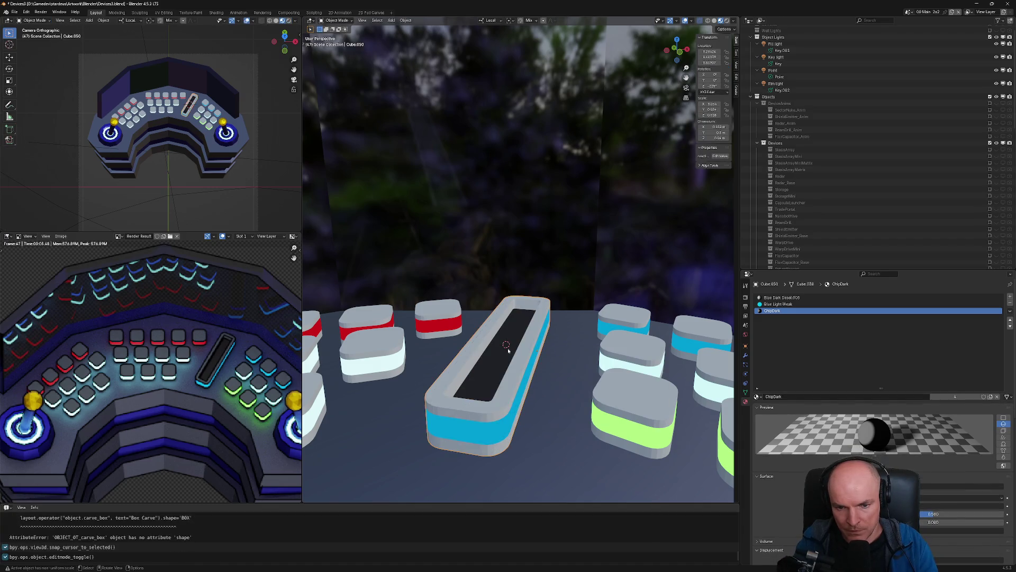
key("shift+a")
Add a cylinder at the 3D cursor and flatten it into a disc
mouse_move(508, 350)
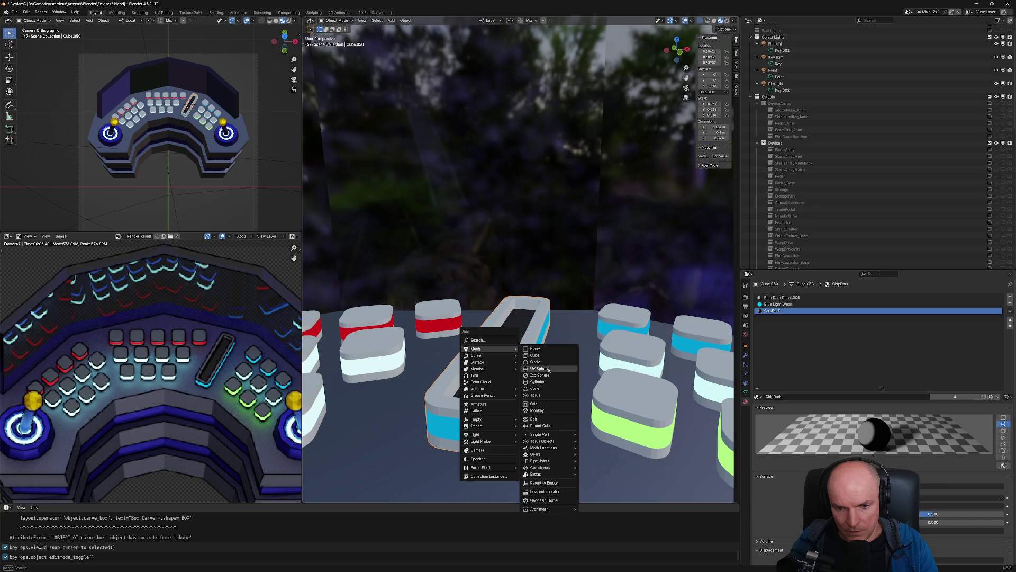
left_click(538, 382)
key("KP_Decimal")
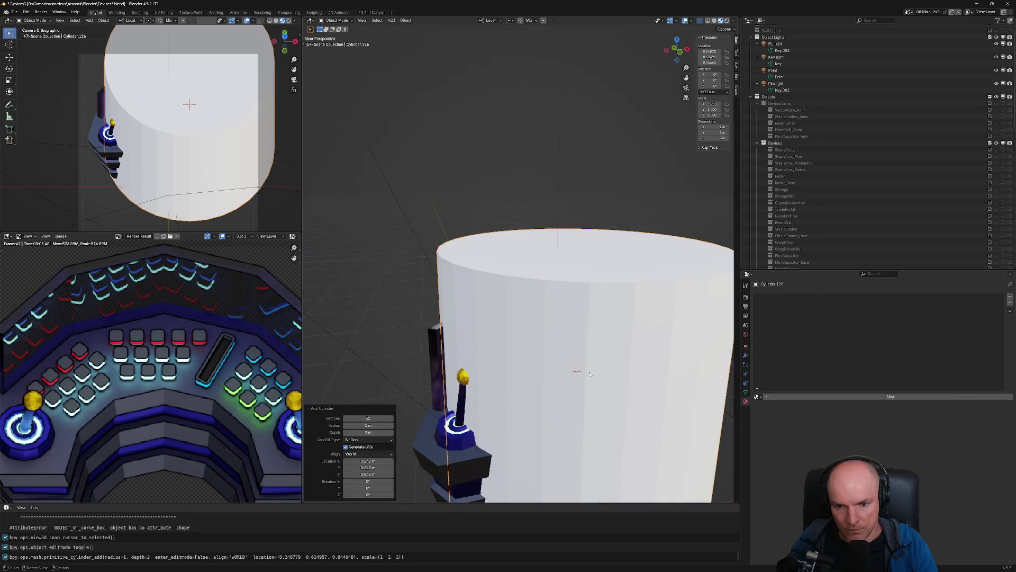
scroll(590, 374, "down", 2)
key("s")
key("z")
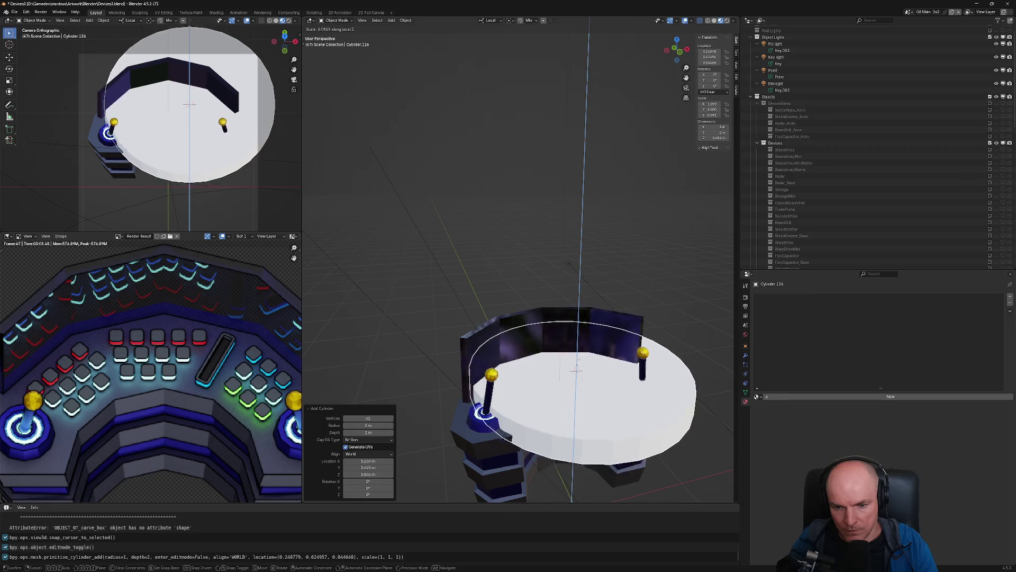
left_click(619, 382)
Scale the cylinder to a width of 0.2096 and a height of 0.246
key("s")
key("shift+z")
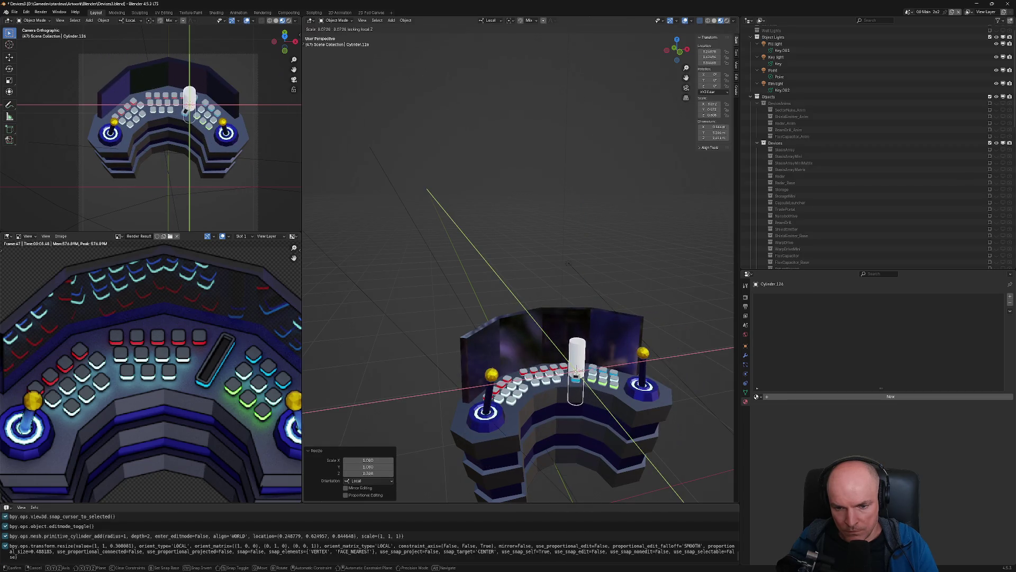
left_click(580, 374)
key("s")
key("shift+z")
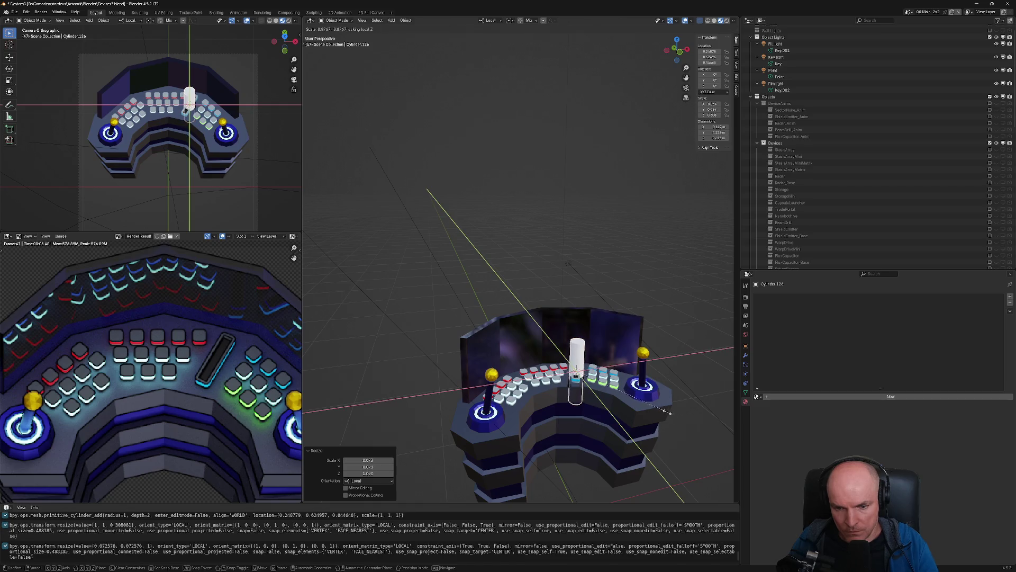
left_click(594, 381)
key("s")
key("z")
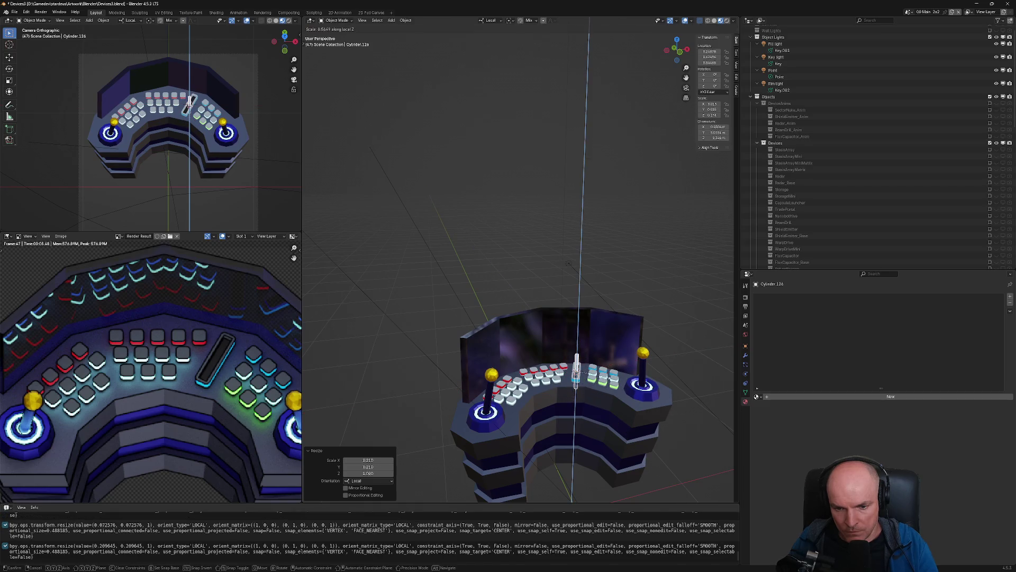
left_click(593, 406)
Raise the cylinder onto the bar along local Z, resize it, and render a preview
scroll(593, 407, "up", 10)
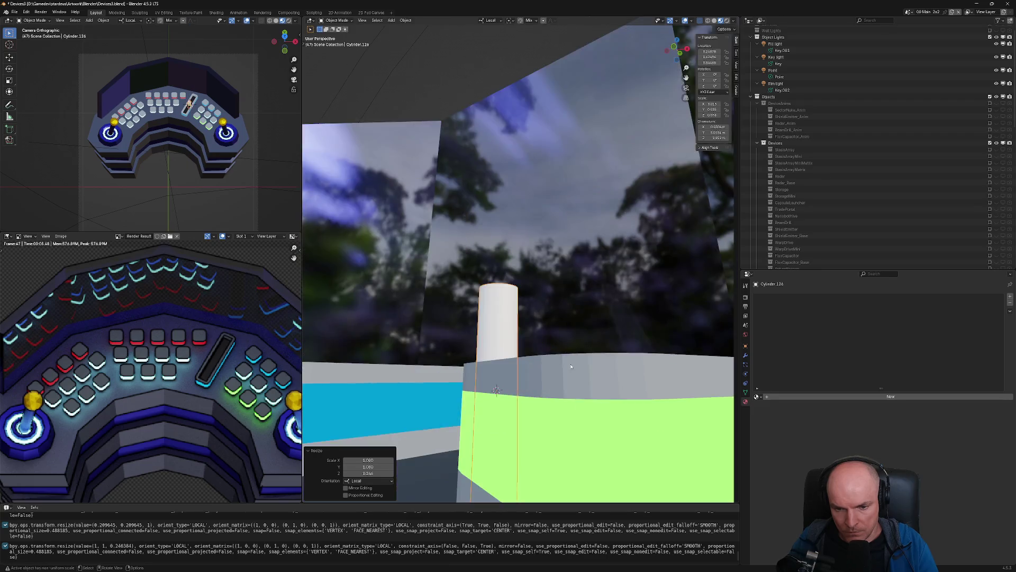
scroll(593, 407, "down", 5)
key("g")
key("z")
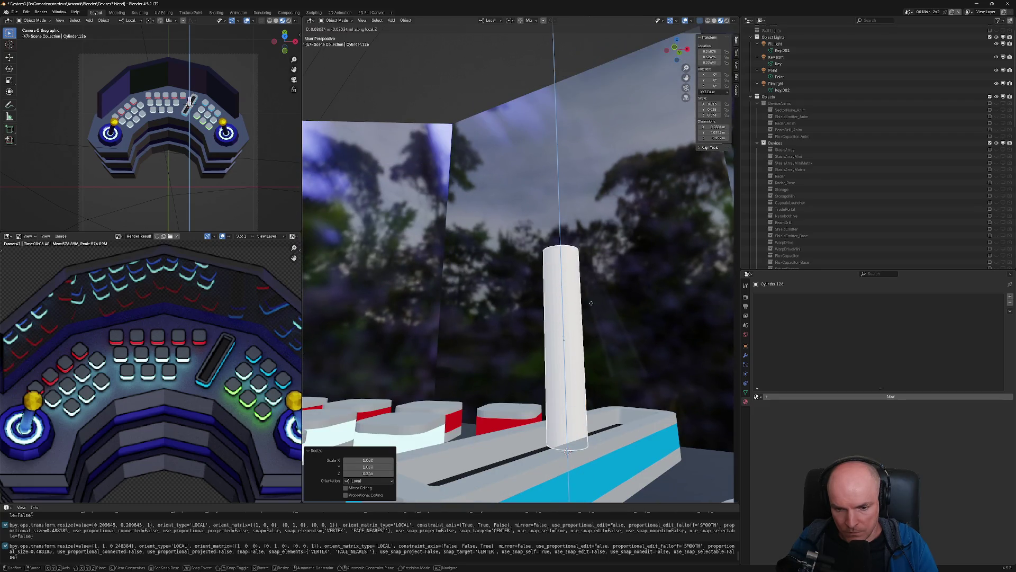
left_click(590, 299)
scroll(642, 329, "down", 4)
scroll(685, 351, "down", 3)
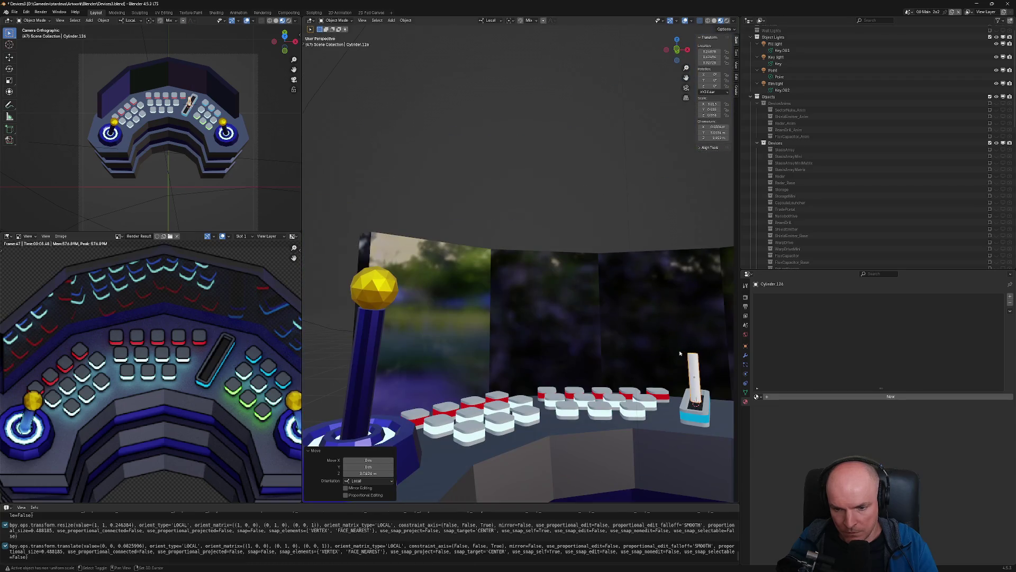
scroll(681, 353, "up", 3)
scroll(681, 353, "up", 3)
key("s")
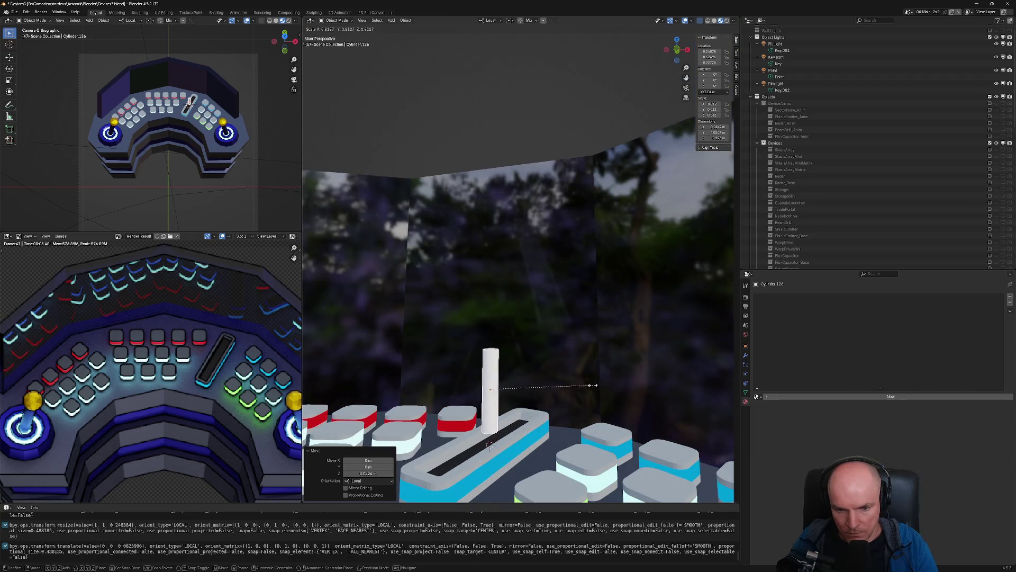
left_click(593, 385)
key("g")
key("z")
left_click(593, 392)
middle_click_drag(593, 391, 661, 399)
key("F12")
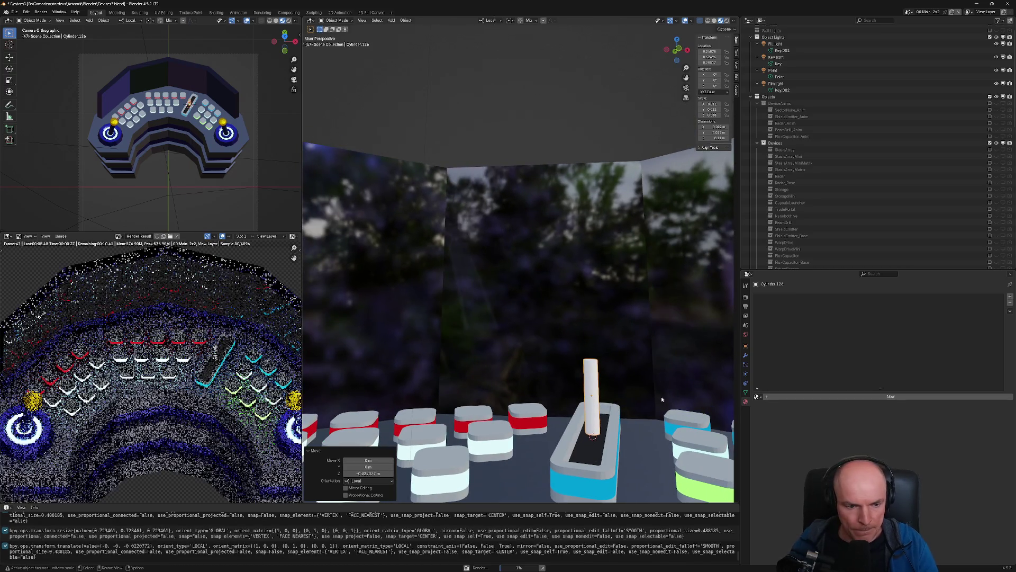
Enlarge the cylinder twice more and lift it along local Z to stand upright in the slot
mouse_move(530, 364)
middle_mouse_down()
mouse_move(676, 390)
mouse_move(664, 377)
middle_mouse_up()
key("s")
left_click(666, 389)
key("s")
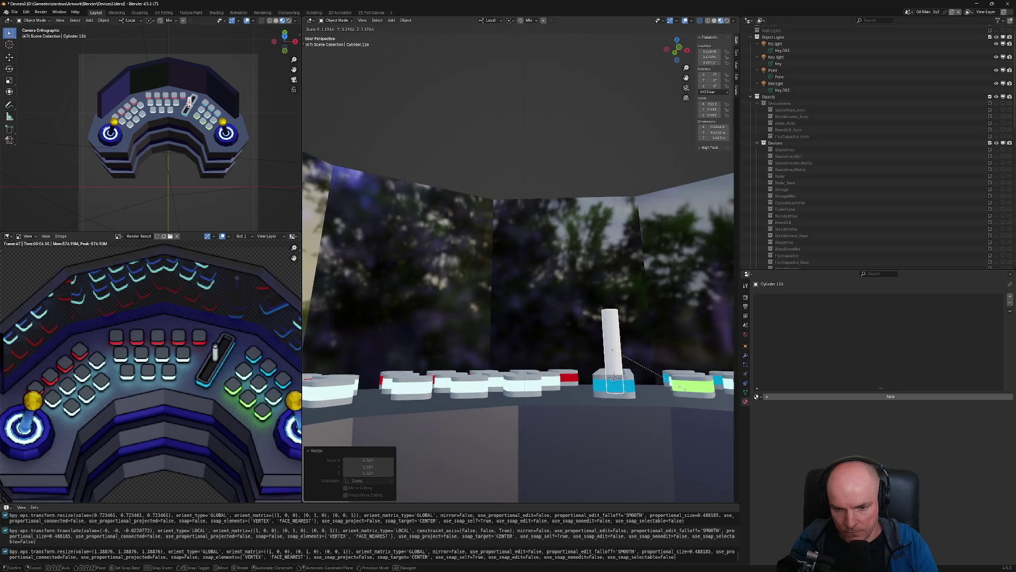
left_click(686, 388)
key("g")
key("z")
key("z")
left_click(686, 373)
middle_click_drag(687, 372, 647, 397)
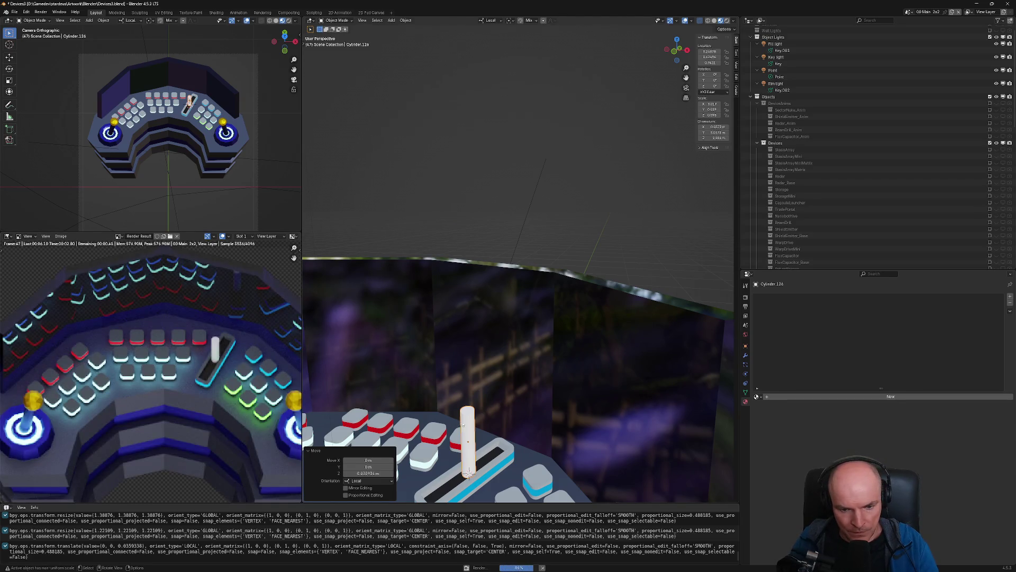
middle_click_drag(462, 423, 600, 395)
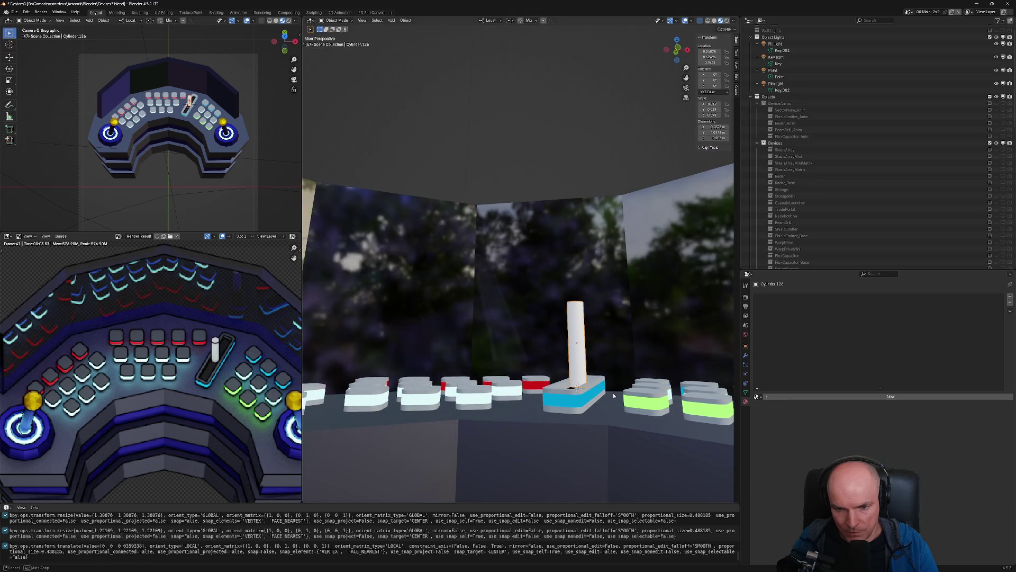
middle_click_drag(613, 395, 551, 382)
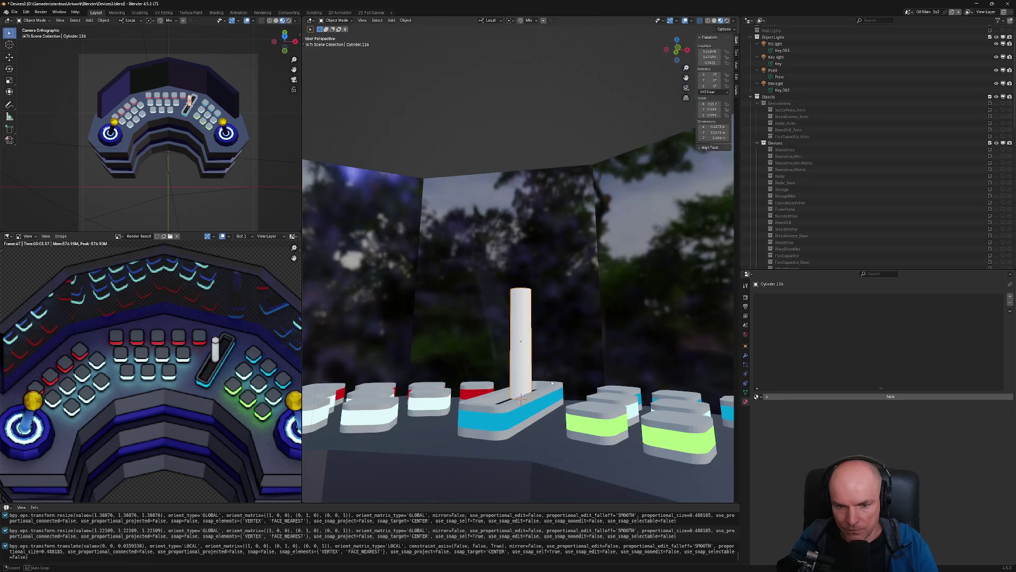
Give the lever stick the Blue Metallic material
left_click(758, 396)
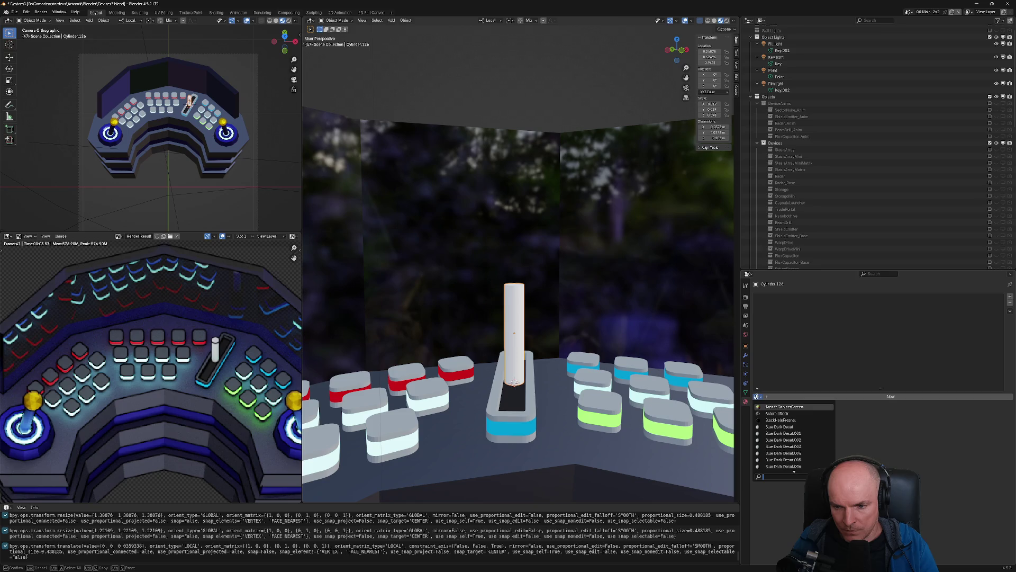
type("blue")
left_click(783, 413)
middle_click_drag(651, 291, 571, 297)
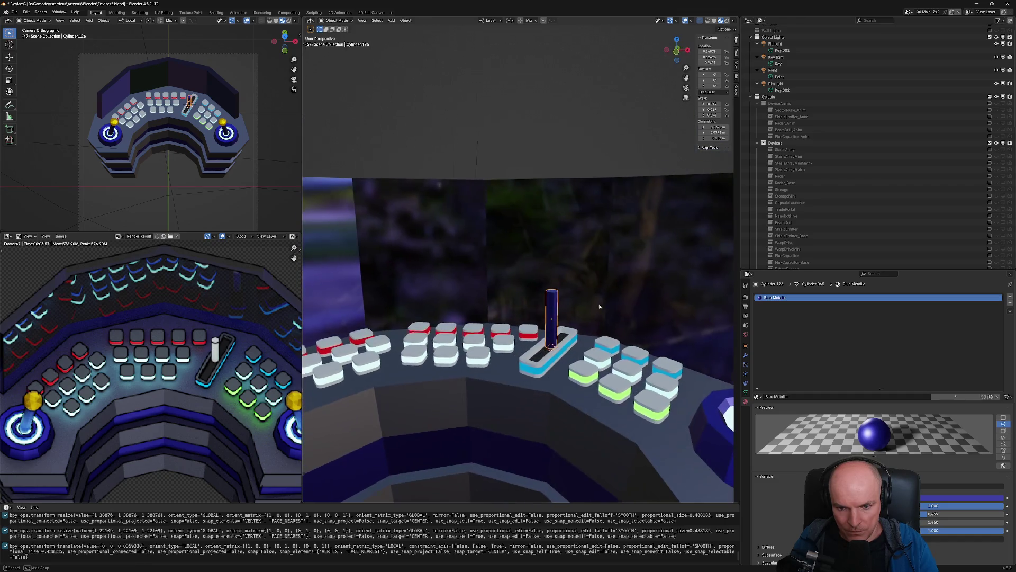
scroll(570, 296, "up", 2)
Snap the 3D cursor to the stick's mesh and return to Object Mode
key("Tab")
key("Tab")
key("Tab")
middle_click_drag(556, 297, 580, 312)
key("F3")
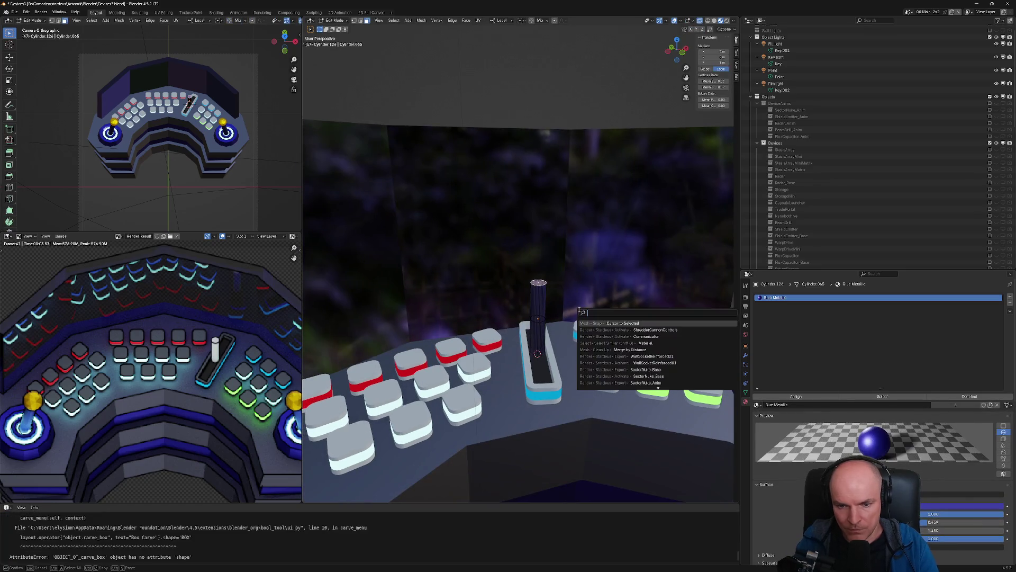
type("curs")
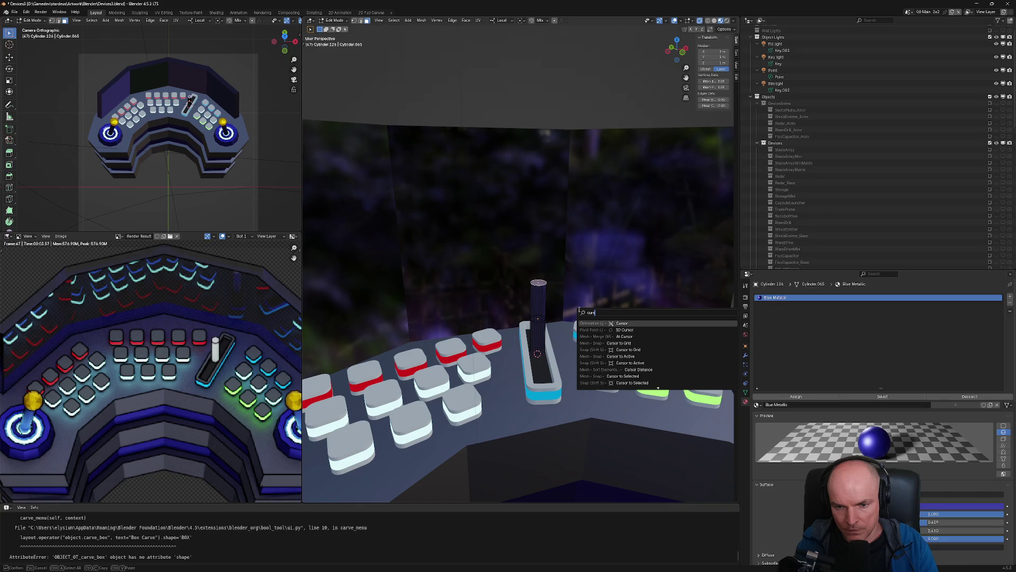
type("or")
key("Return")
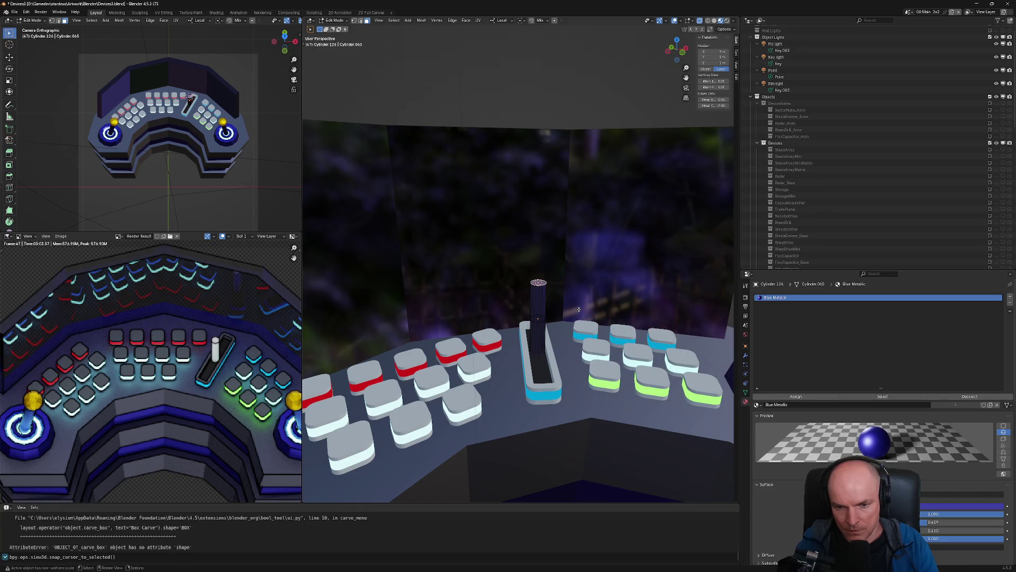
key("Tab")
middle_click_drag(600, 301, 550, 311)
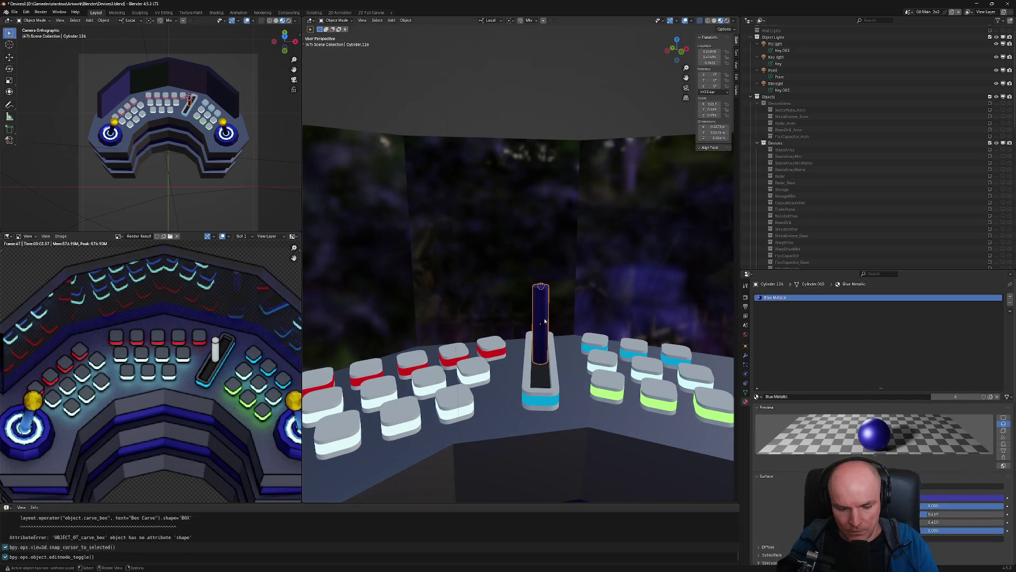
key("shift+d")
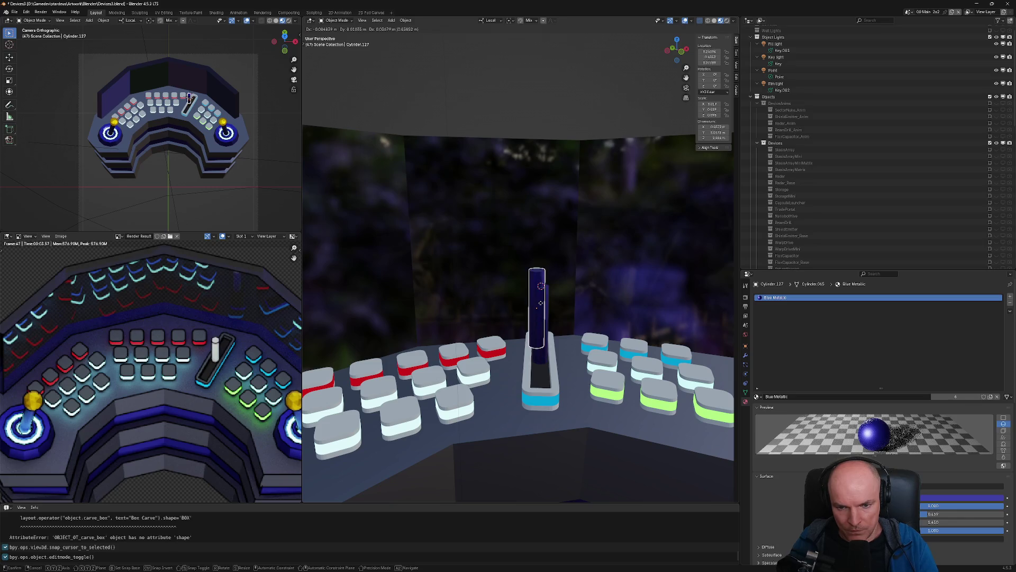
Move the linked copy above the stick and rotate it 90° about local X
key("z")
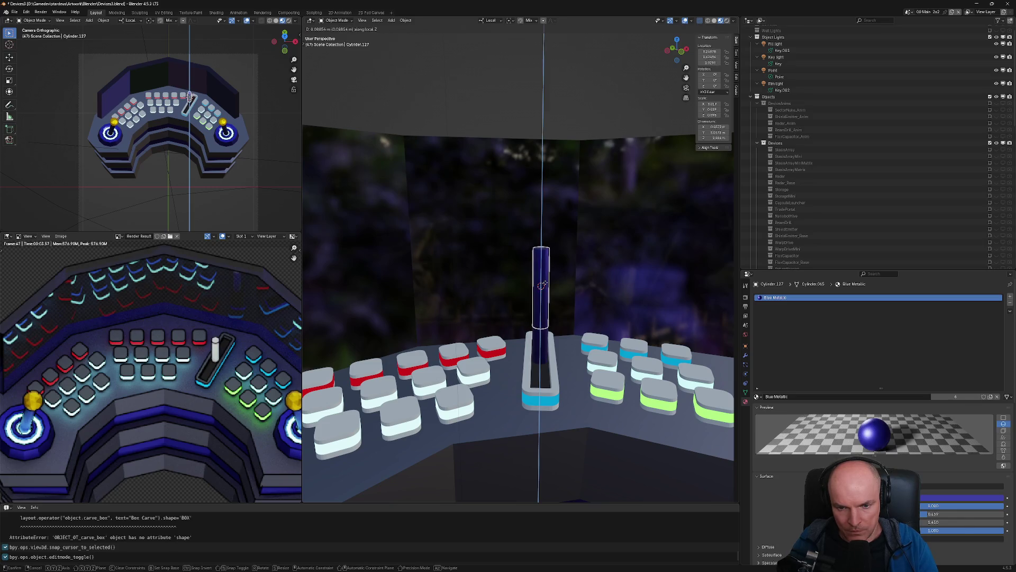
left_click(542, 284)
key("KP_1")
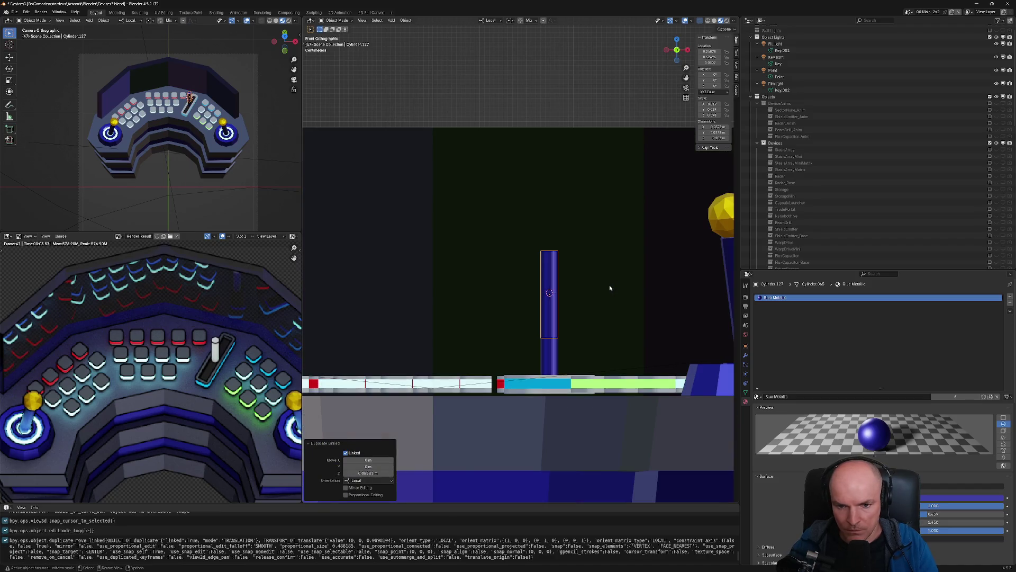
key("r")
key("x")
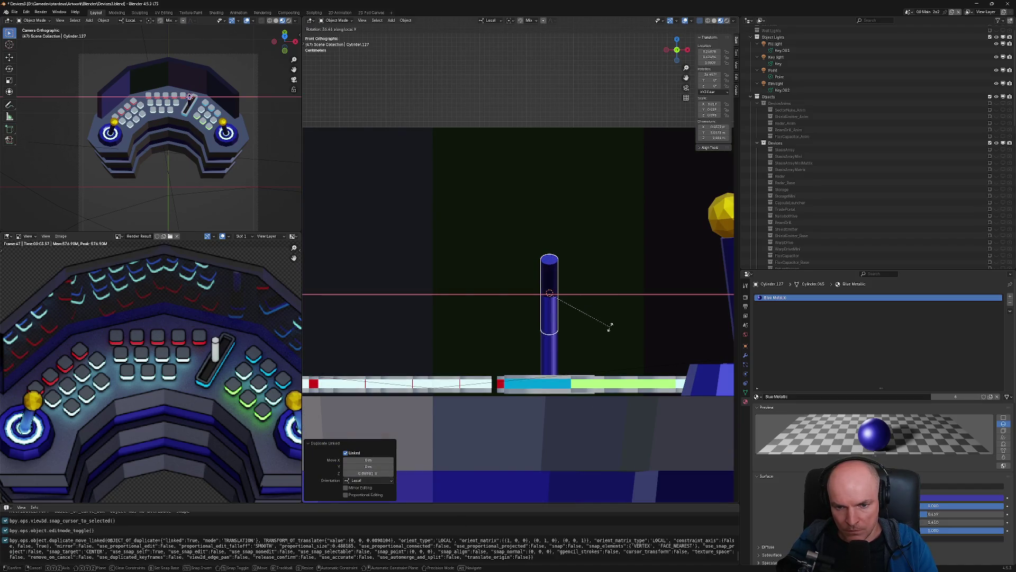
type("90")
key("Return")
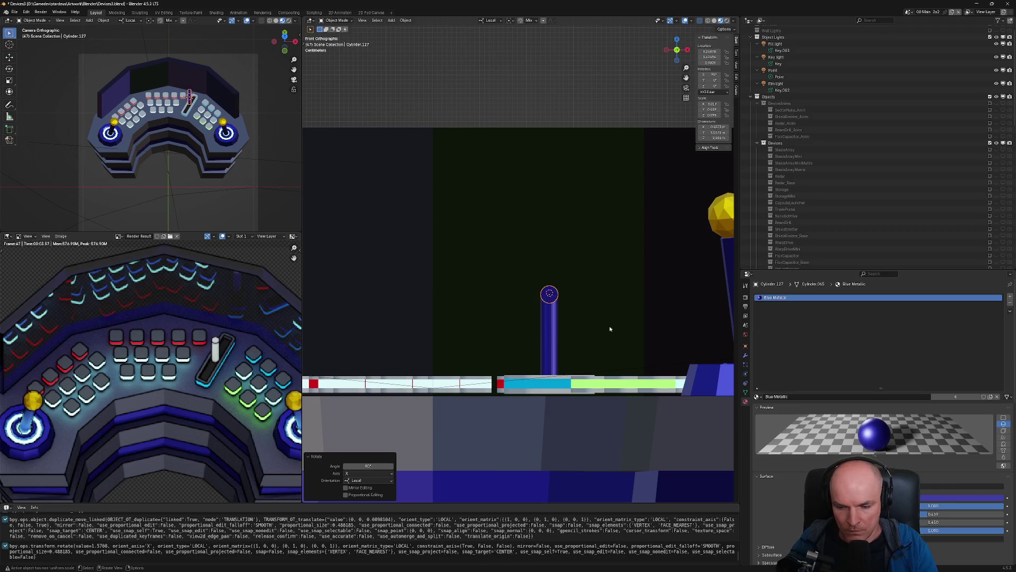
Turn the crossbar across the slot in top view and shorten it along local Z
key("KP_7")
key("r")
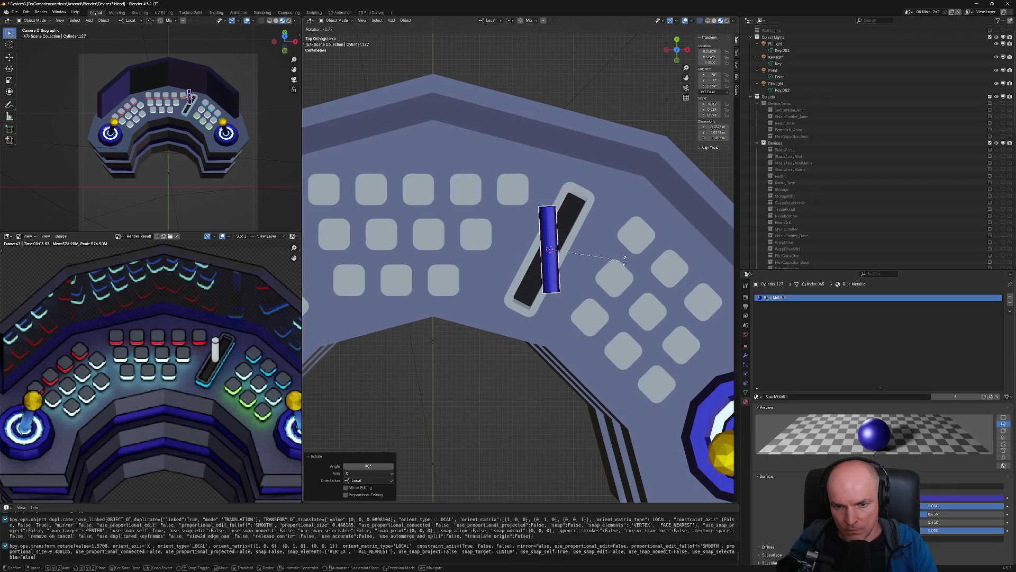
left_click(600, 191)
key("s")
key("z")
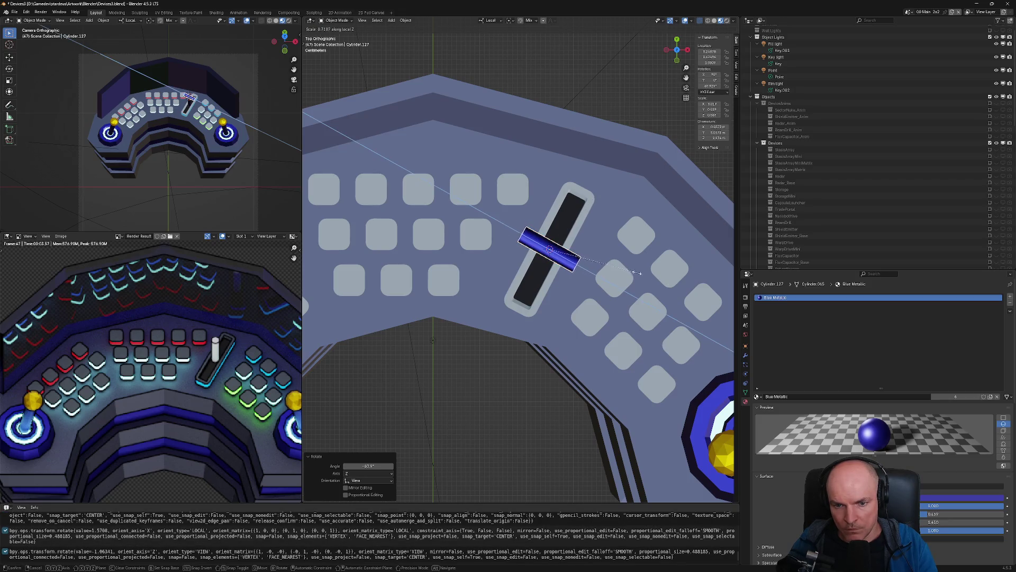
left_click(619, 265)
middle_click_drag(619, 264, 616, 293)
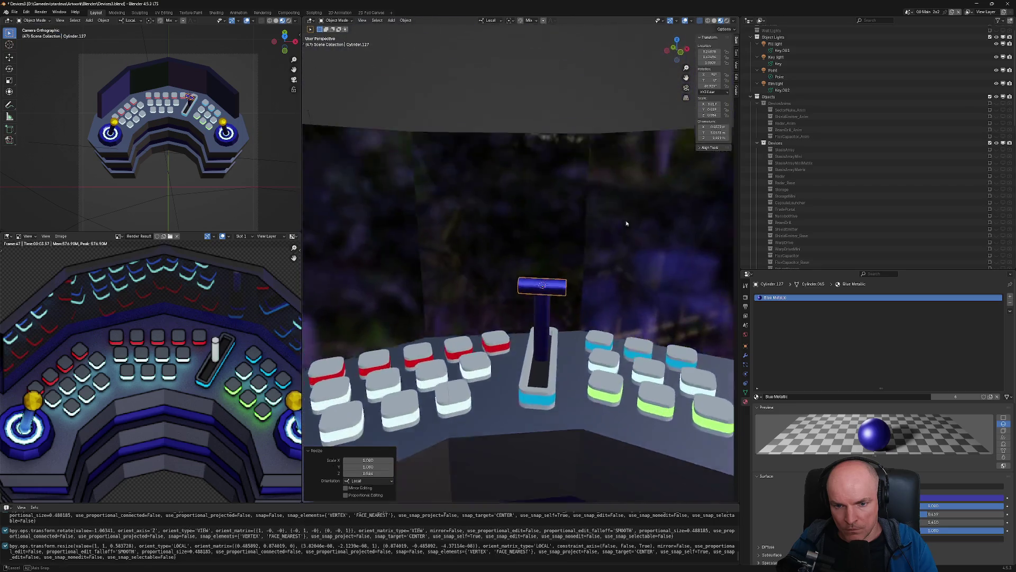
Shift the crossbar's mesh along local Z so it sits snugly on the stick
key("Tab")
scroll(616, 292, "up", 5)
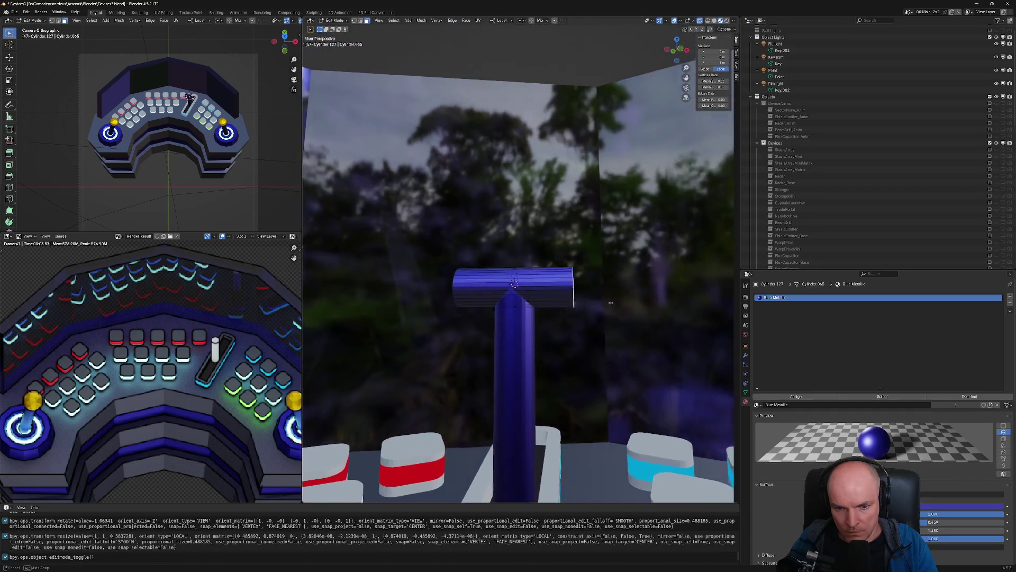
key("g")
key("z")
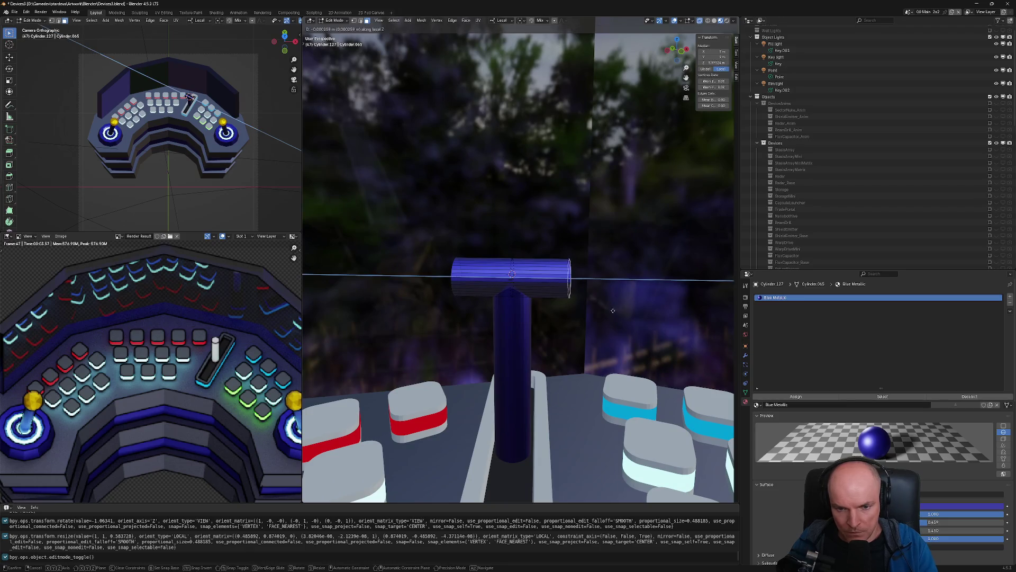
left_click(612, 307)
middle_click_drag(612, 307, 594, 300)
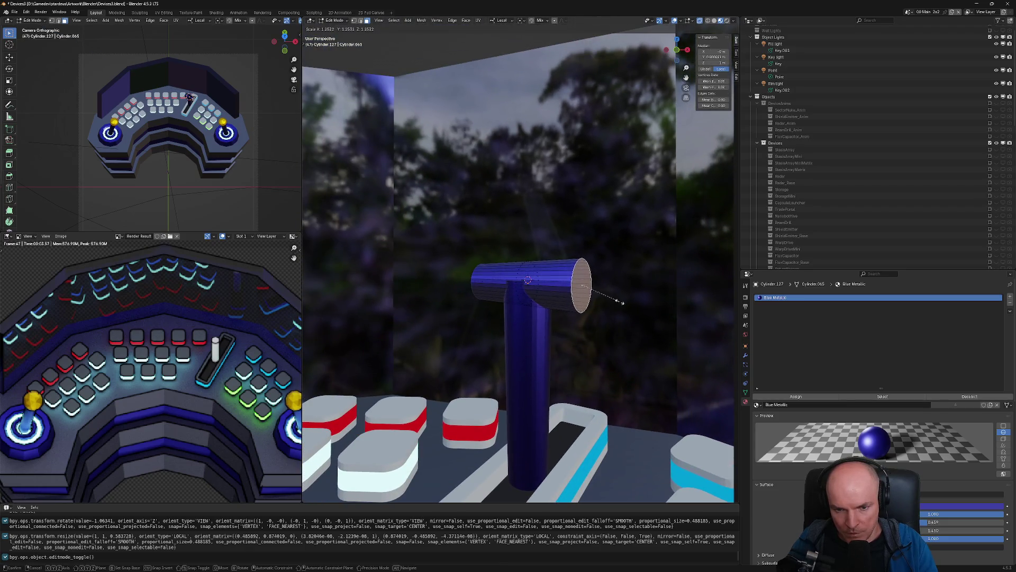
key("Tab")
Enlarge the crossbar to about 1.2 times its size
key("s")
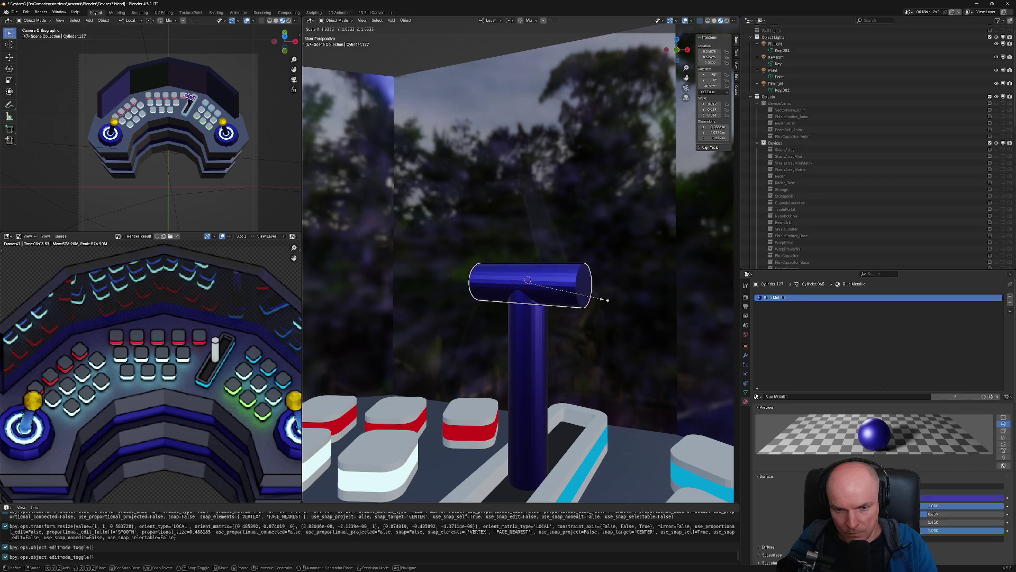
left_click(607, 299)
mouse_move(607, 300)
middle_mouse_down()
mouse_move(657, 285)
mouse_move(571, 344)
mouse_move(571, 318)
middle_mouse_up()
key("s")
left_click(686, 287)
key("F12")
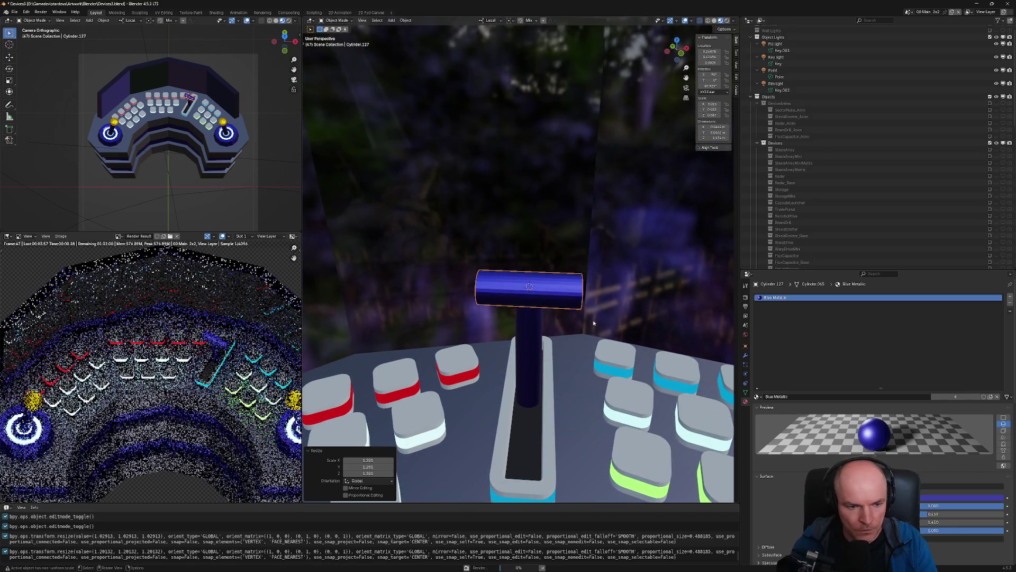
Zoom in and out of the render result to inspect the blue T-shaped lever
scroll(214, 375, "down", 2)
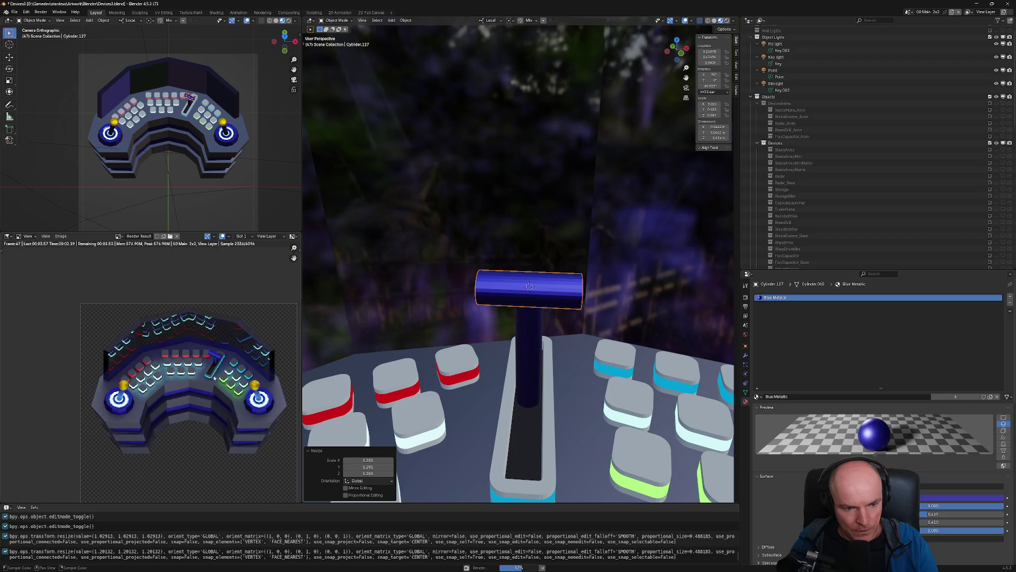
scroll(213, 380, "up", 1)
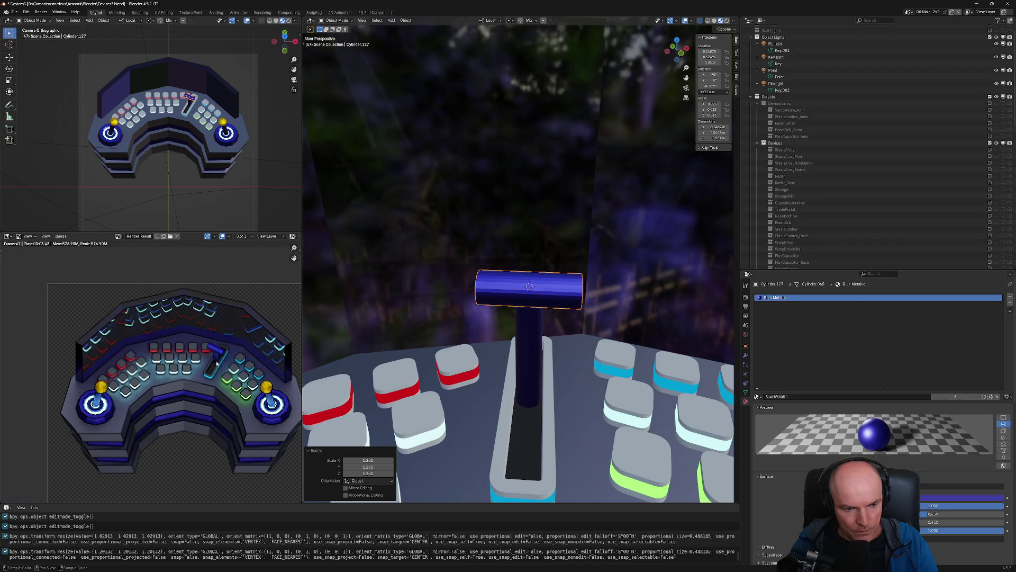
scroll(216, 365, "down", 1)
scroll(219, 375, "up", 2)
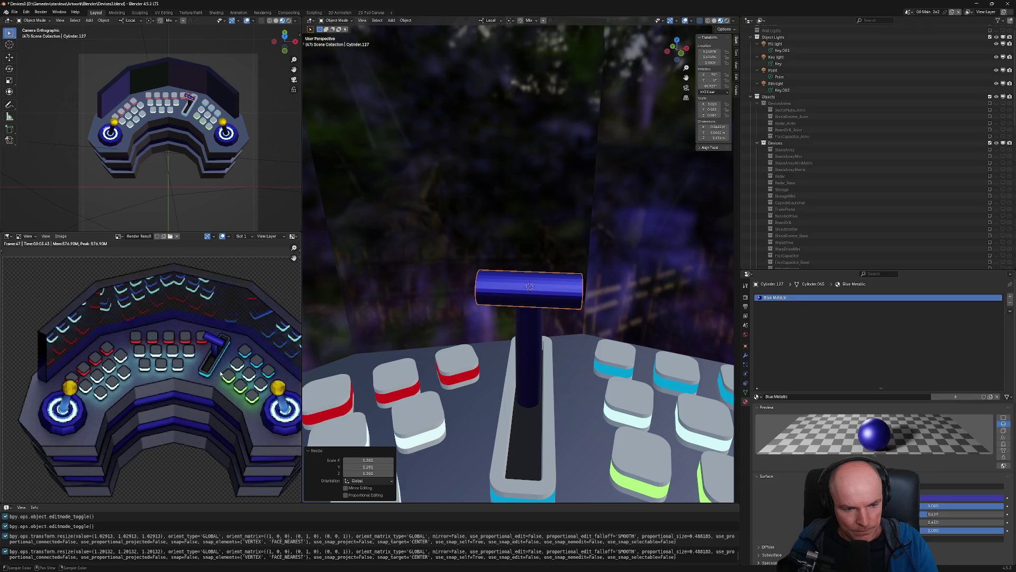
scroll(222, 374, "down", 1)
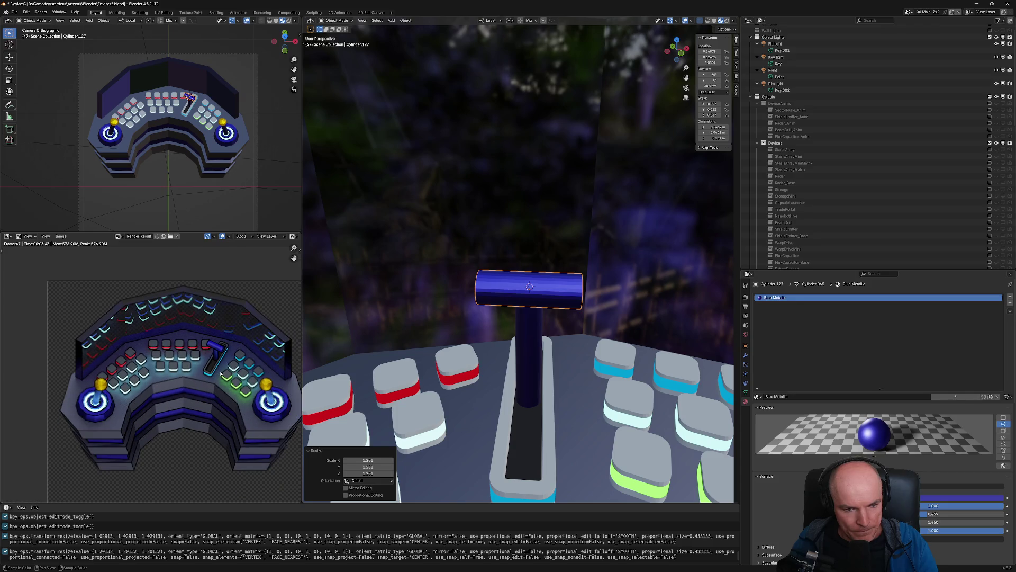
key("Tab")
middle_click_drag(534, 402, 501, 449)
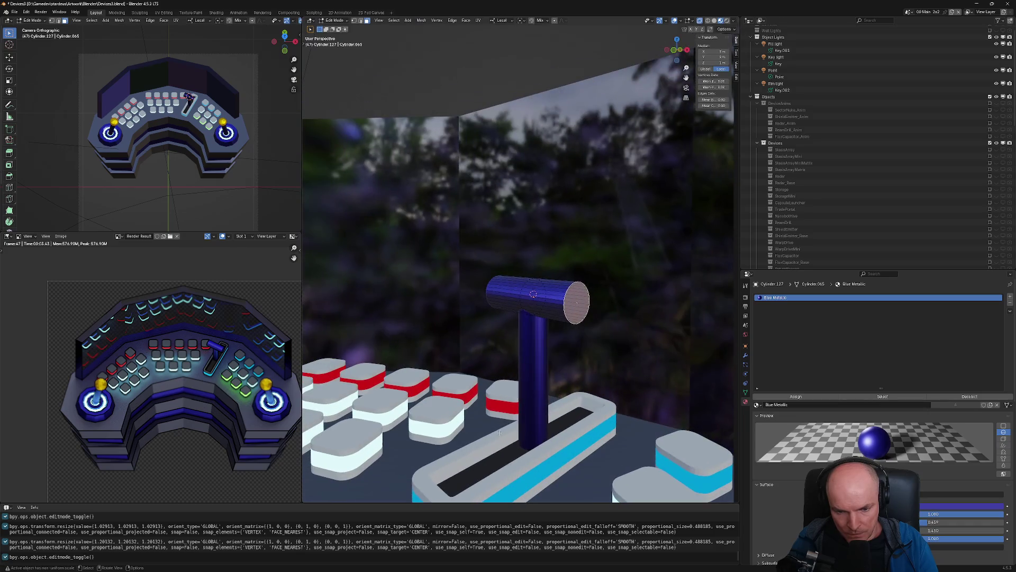
Select the lever rail and inset its top rim face
key("Tab")
left_click(496, 442)
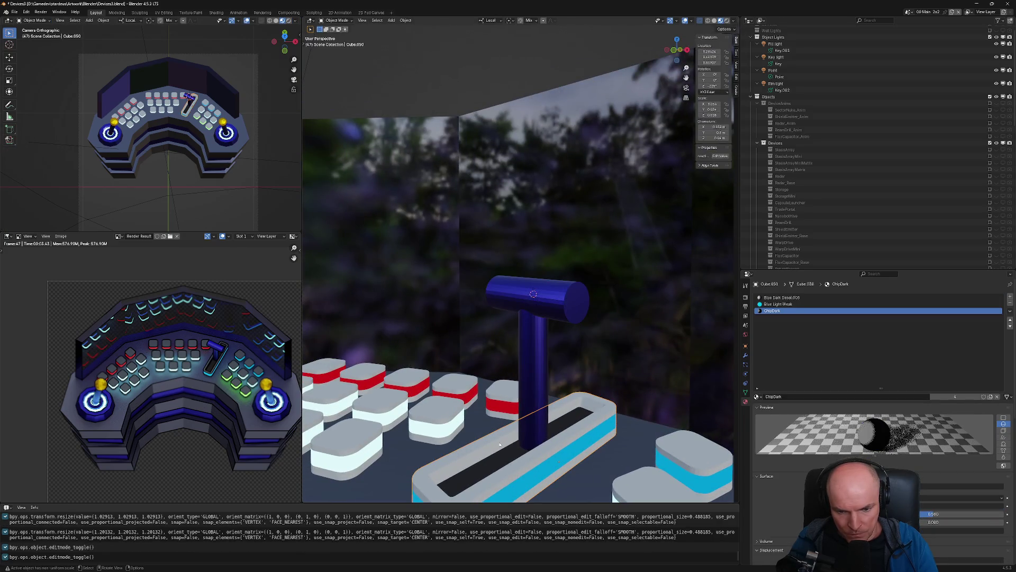
key("Tab")
left_click(512, 437)
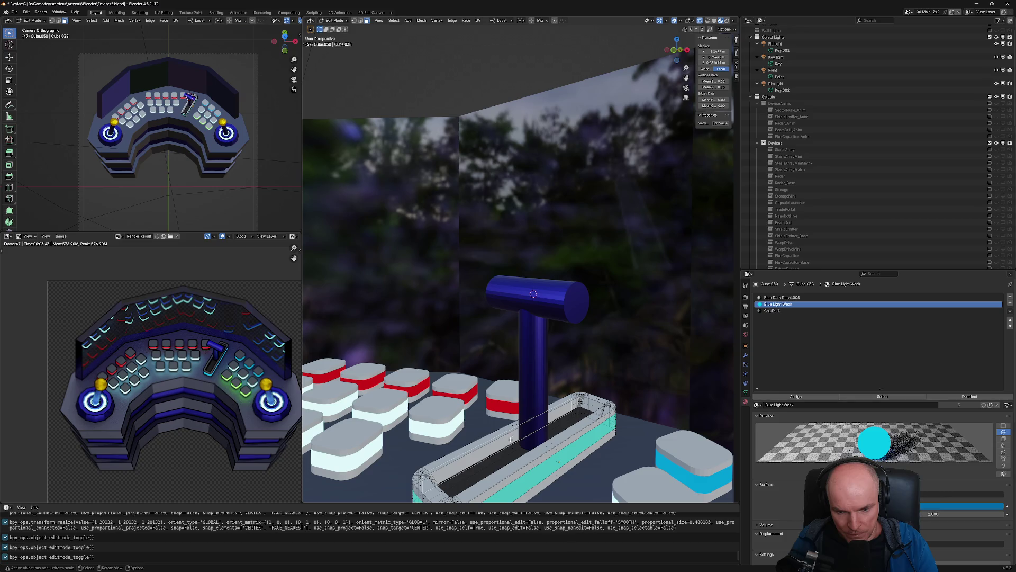
scroll(576, 409, "up", 2)
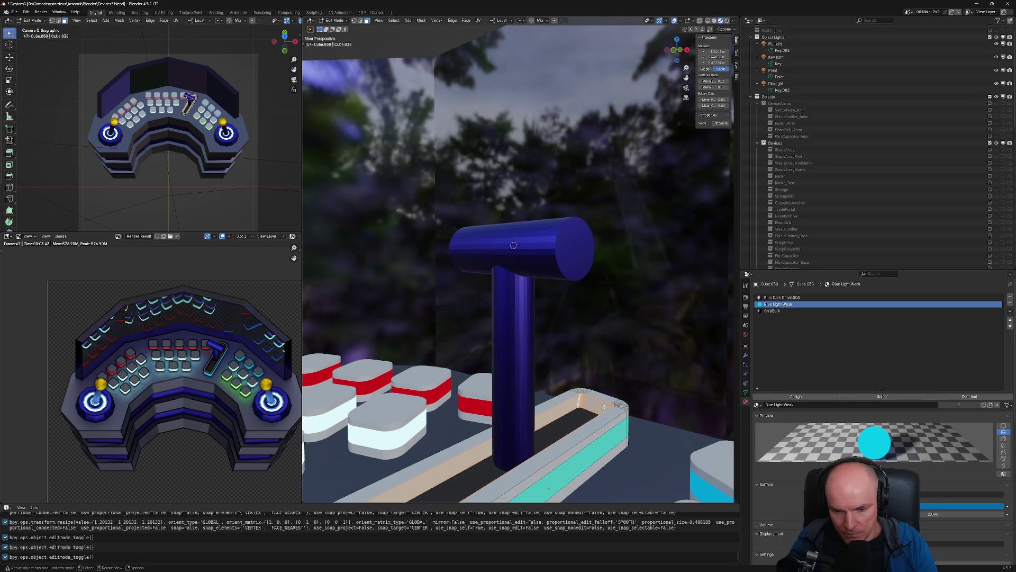
middle_click_drag(575, 409, 655, 404)
key("i")
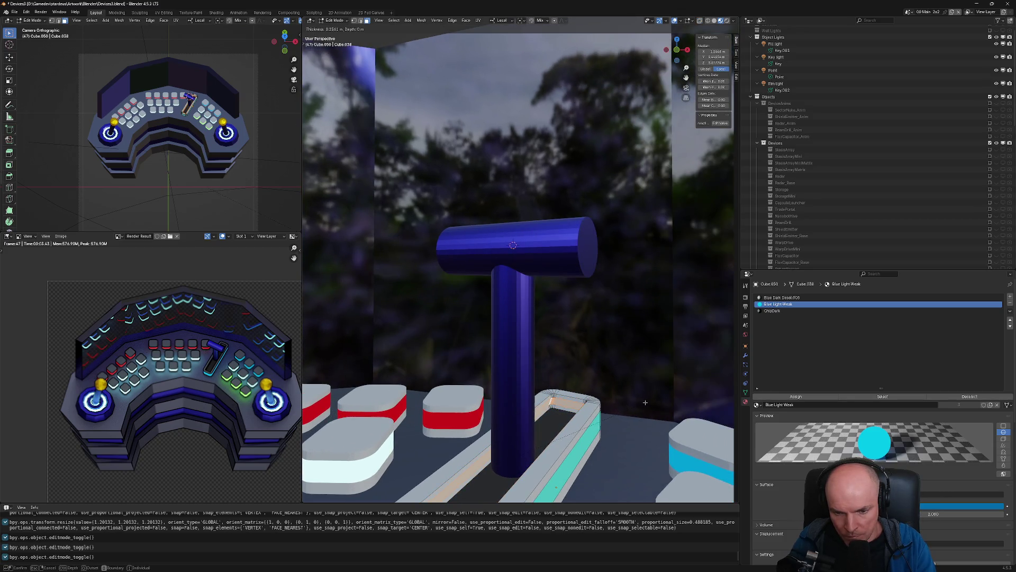
left_click(646, 402)
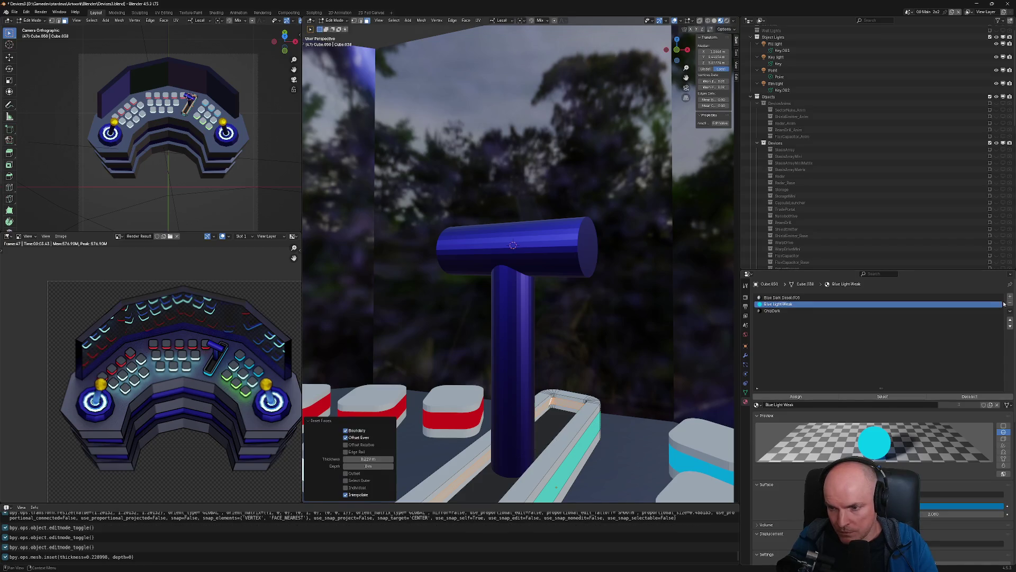
Assign the inset border a new Blue Light material slot and re-render the console
left_click(1010, 298)
left_click(793, 397)
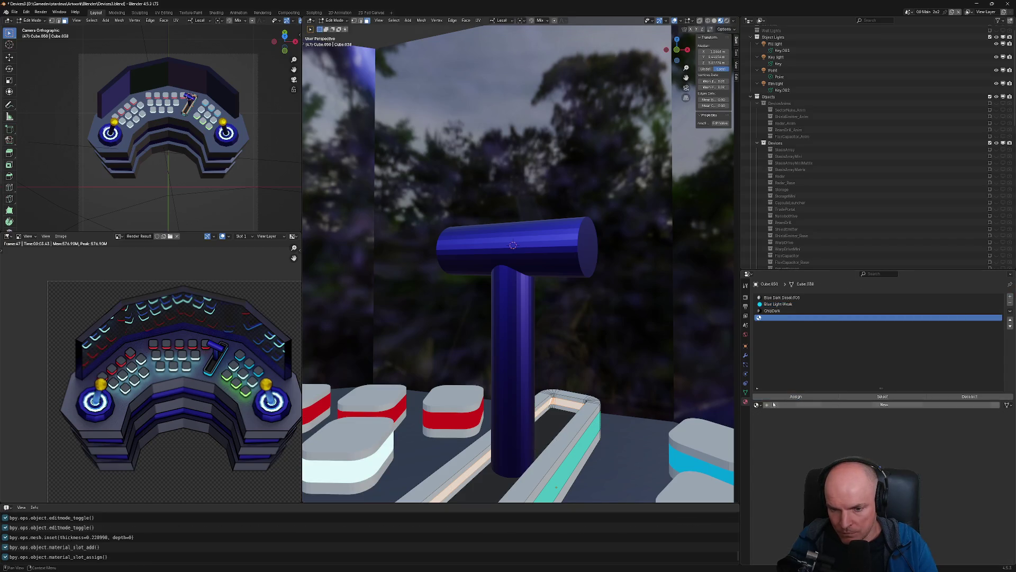
left_click(757, 405)
left_click(778, 440)
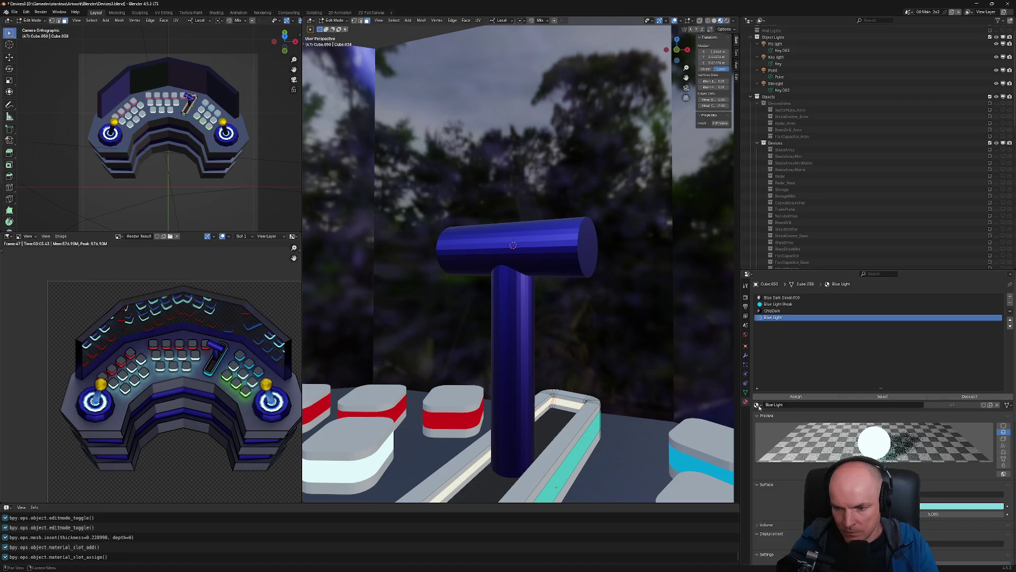
key("Tab")
key("F12")
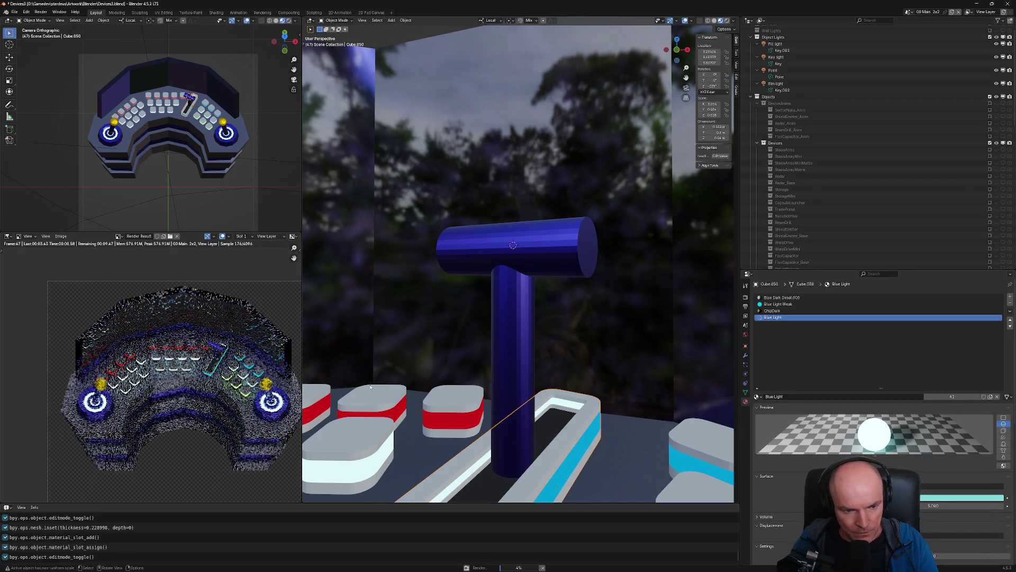
scroll(231, 318, "up", 5)
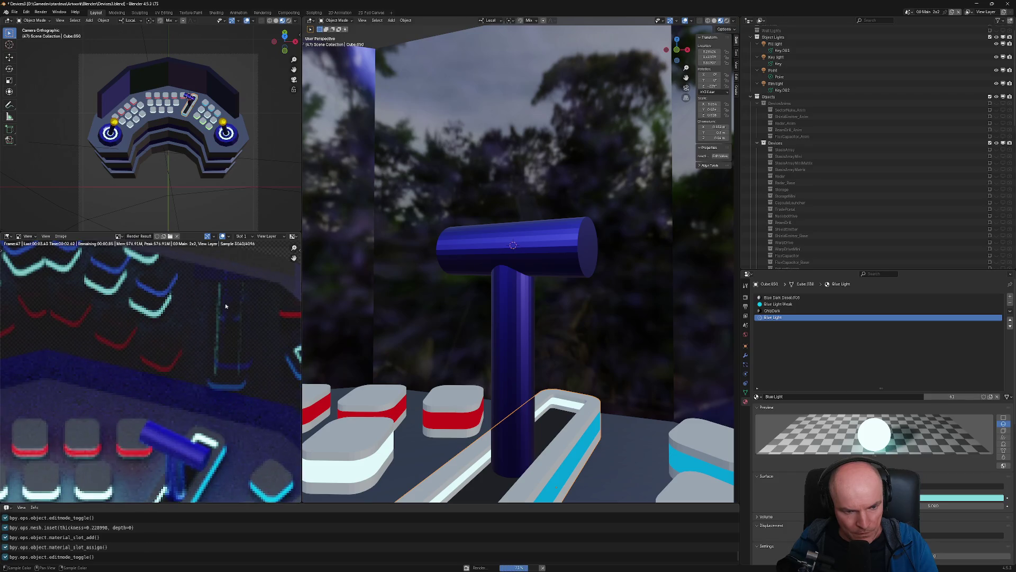
scroll(234, 354, "down", 5)
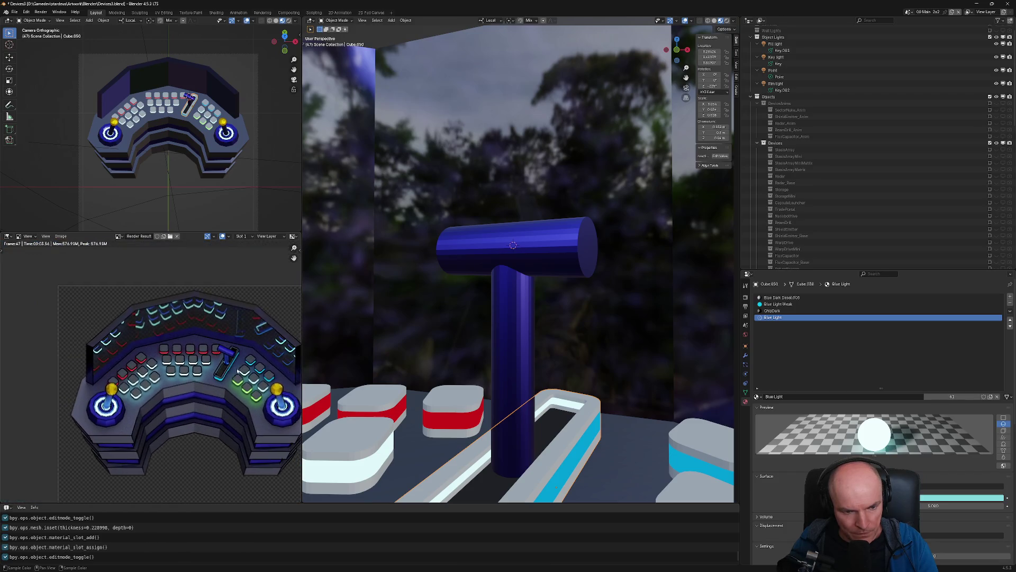
scroll(228, 364, "up", 5)
Attempt a Bool Tool carve on the rail, cancel it, and open the edge-select context menu
middle_click_drag(550, 402, 572, 415)
key("Tab")
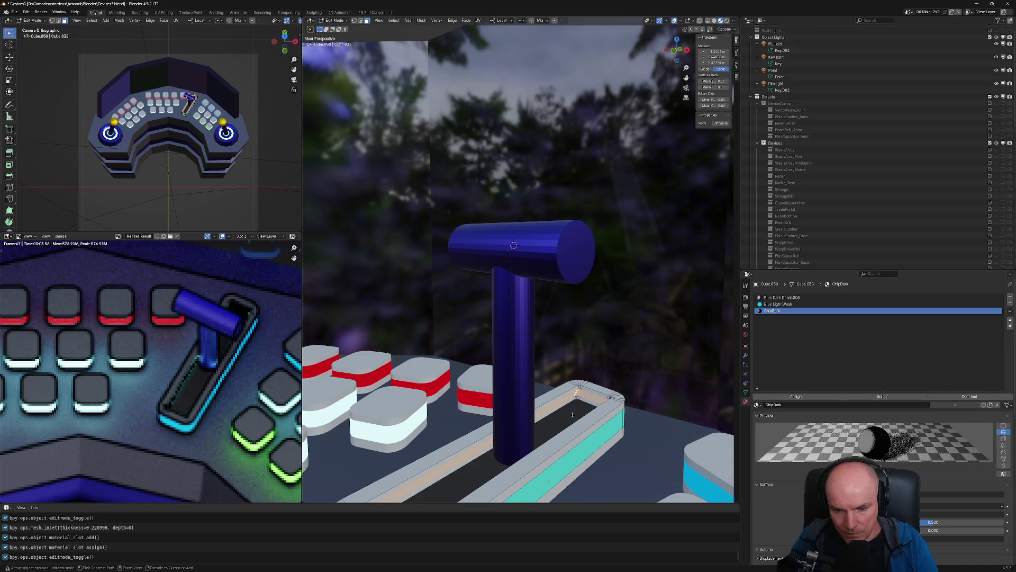
mouse_move(572, 415)
middle_mouse_down()
mouse_move(675, 418)
mouse_move(512, 416)
mouse_move(561, 352)
middle_mouse_up()
key("Tab")
key("Tab")
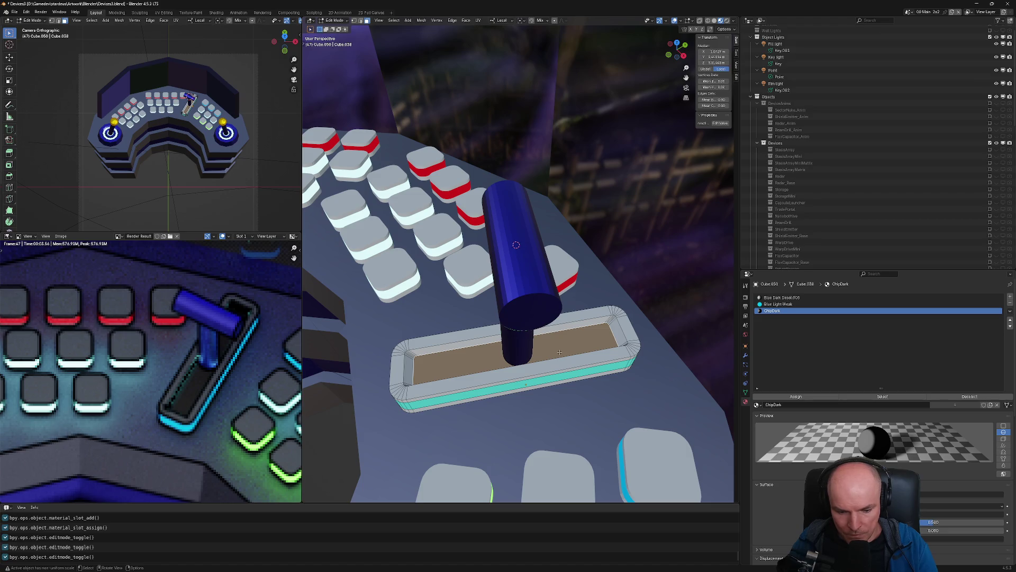
key("ctrl+shift+b")
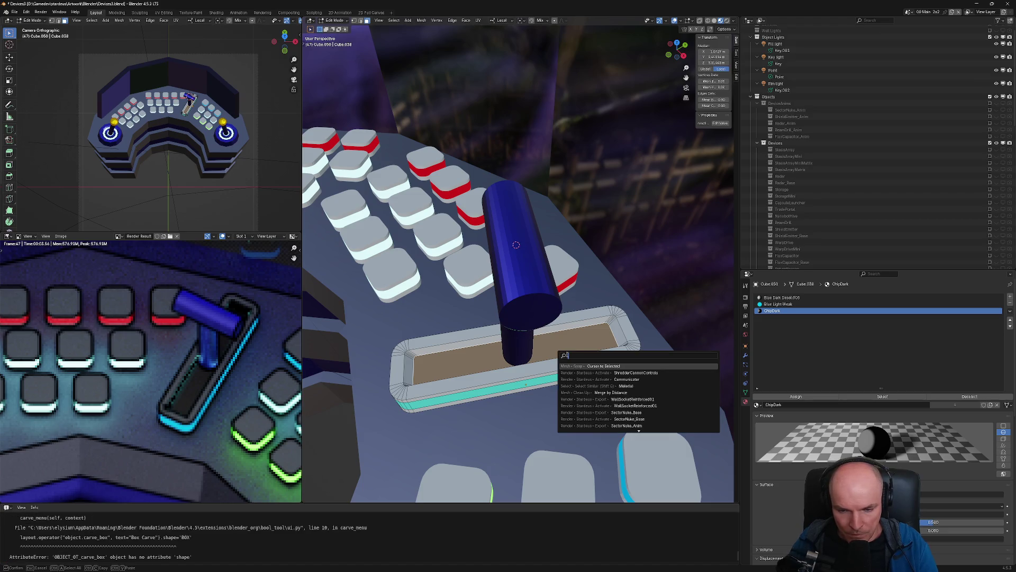
key("Escape")
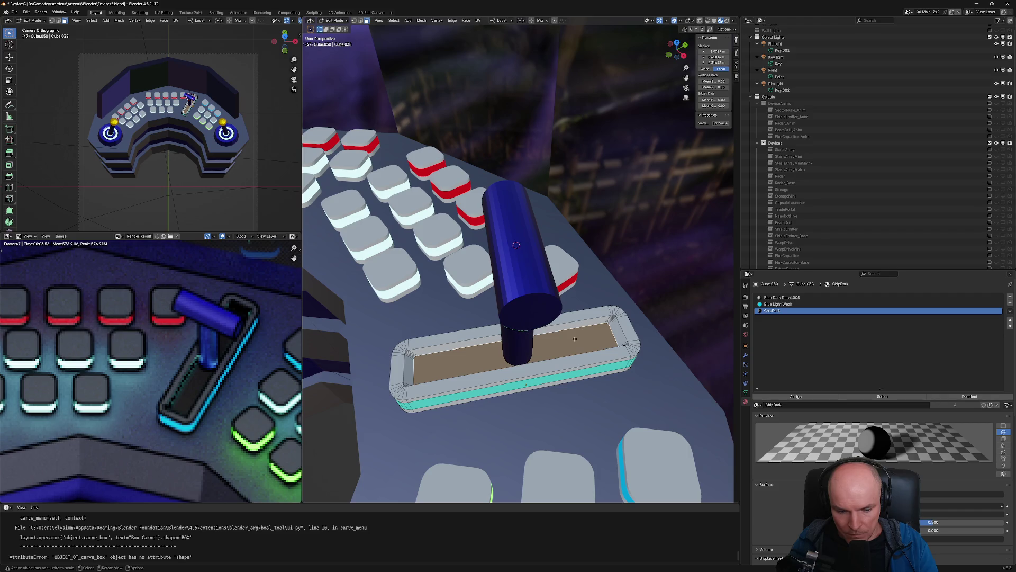
key("2")
mouse_move(574, 338)
middle_mouse_down()
mouse_move(542, 332)
mouse_move(501, 357)
mouse_move(517, 346)
middle_mouse_up()
right_click(517, 347)
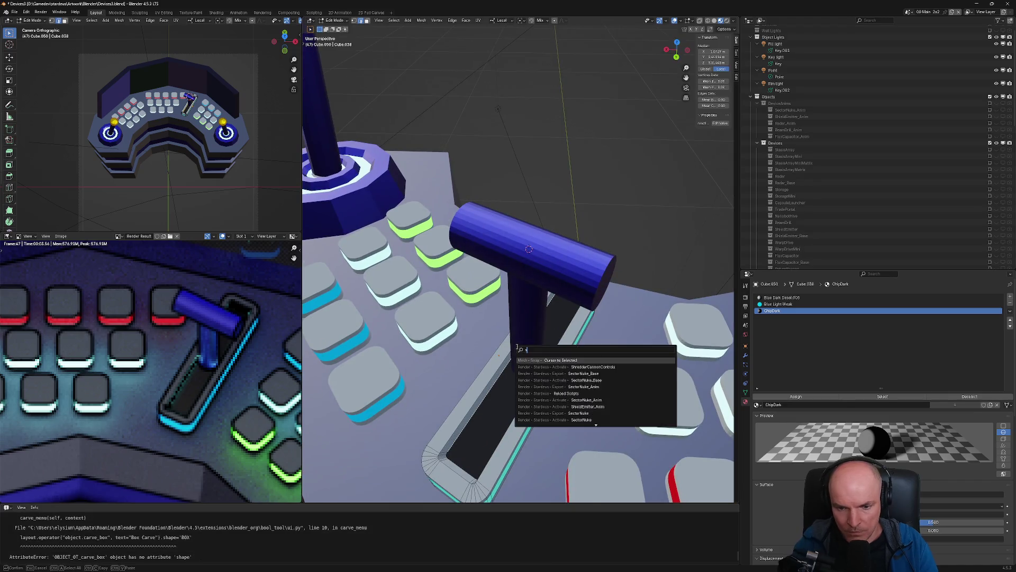
Subdivide the selected lever-slot floor, raising Number of Cuts to 10
left_click(517, 346)
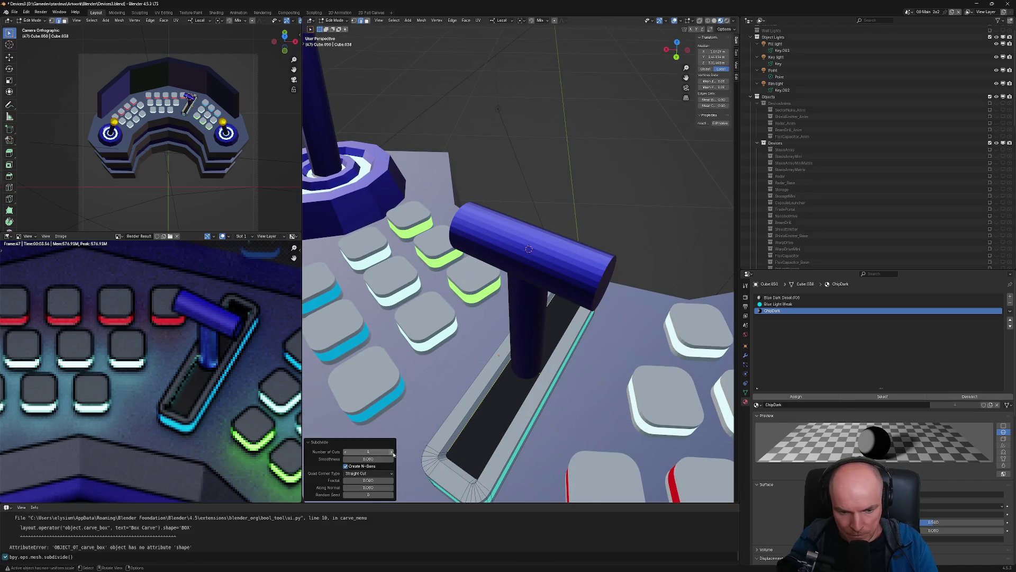
left_click(391, 452)
left_click(391, 452)
left_click(391, 452)
left_click(391, 452)
left_click(391, 452)
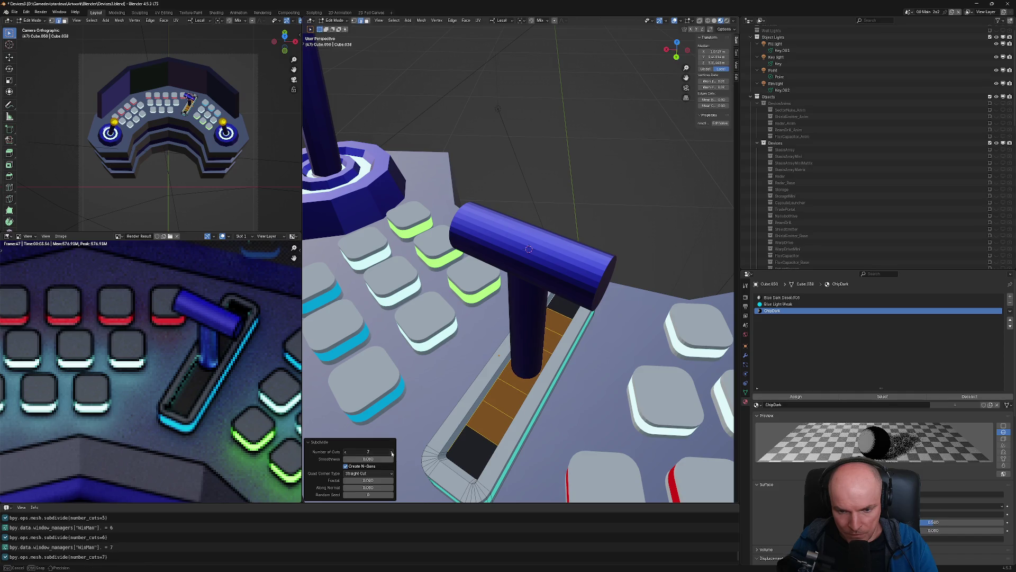
left_click(392, 452)
left_click(391, 452)
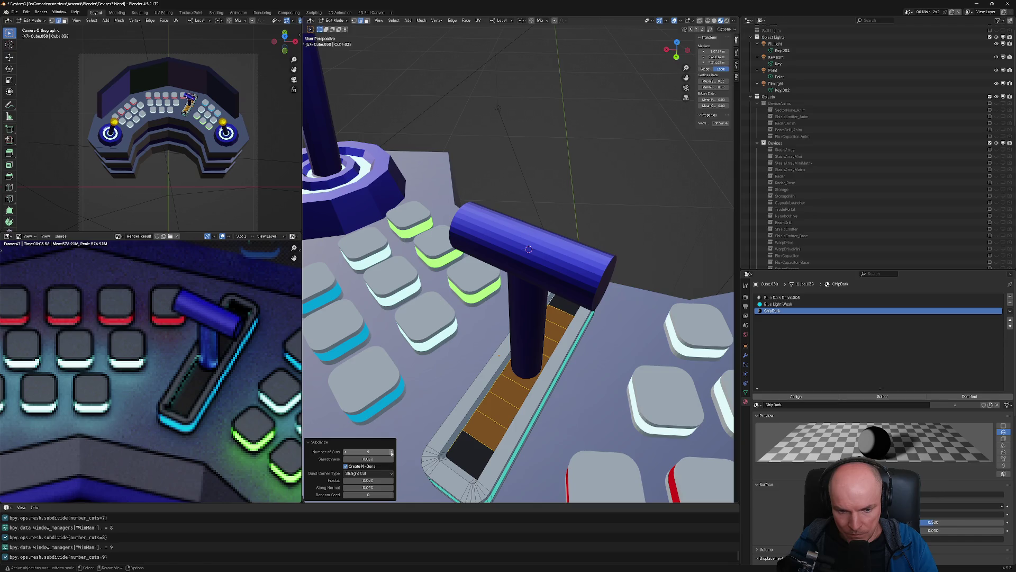
left_click(392, 453)
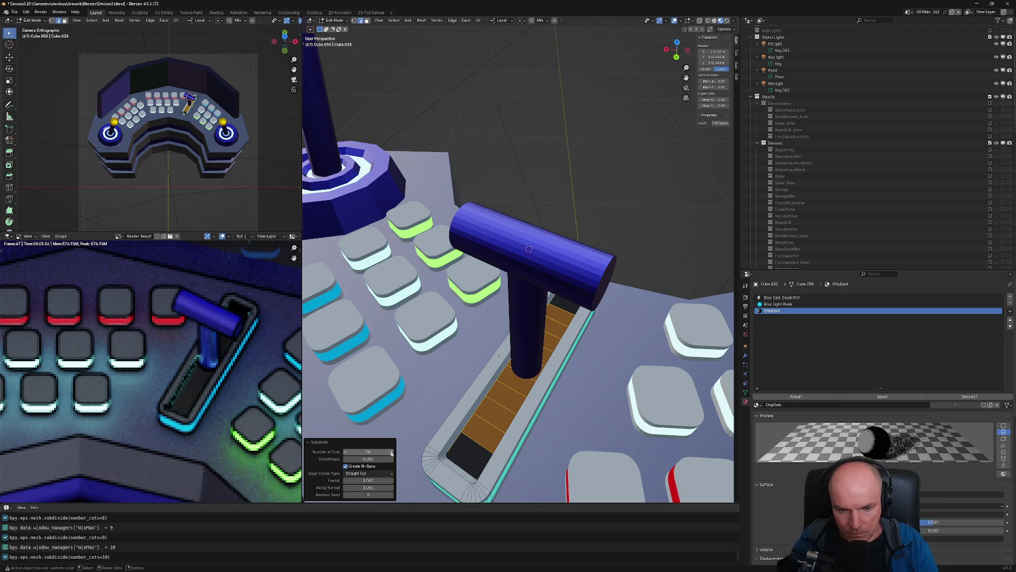
middle_click_drag(522, 451, 493, 435)
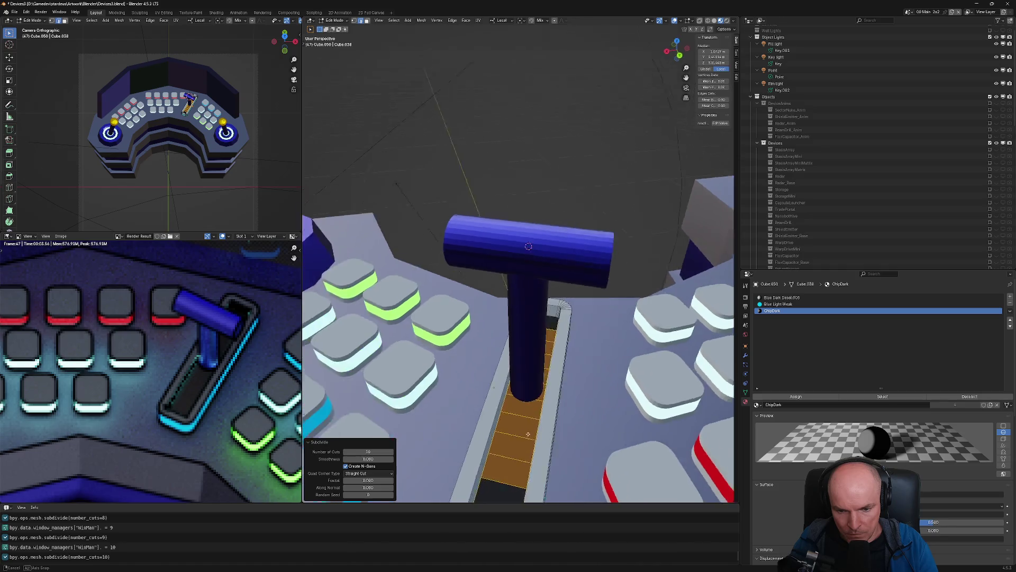
In face select mode, select alternating strips of the slot floor
key("3")
left_click(430, 440)
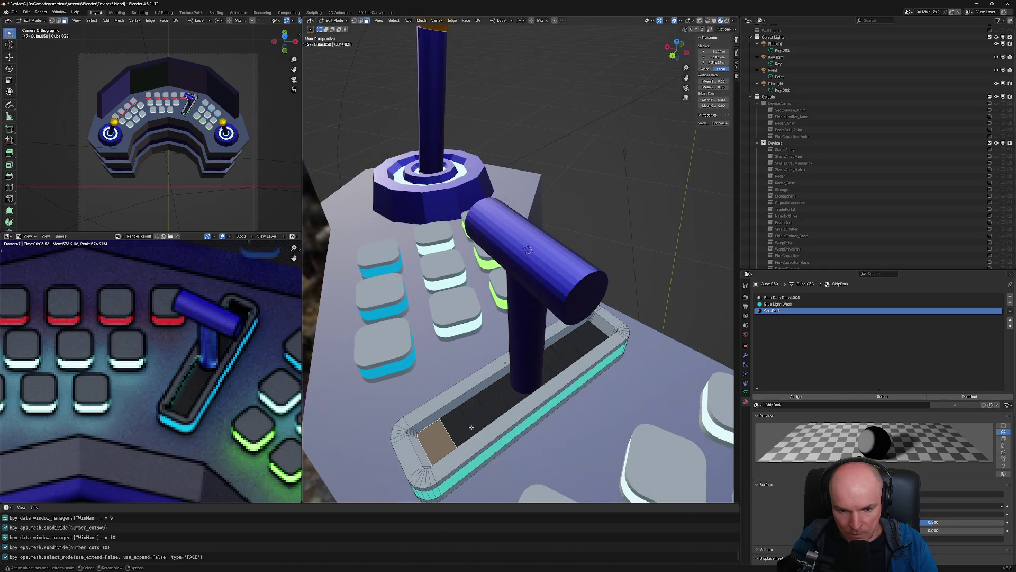
middle_click_drag(472, 417, 459, 418)
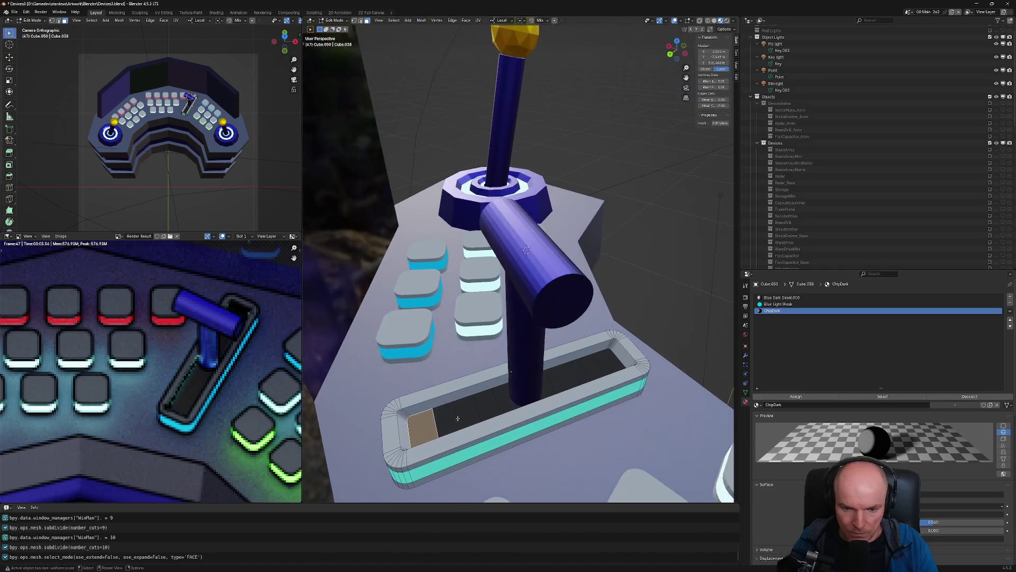
left_click(465, 413, "shift")
left_click(506, 398, "shift")
middle_click_drag(506, 398, 544, 389)
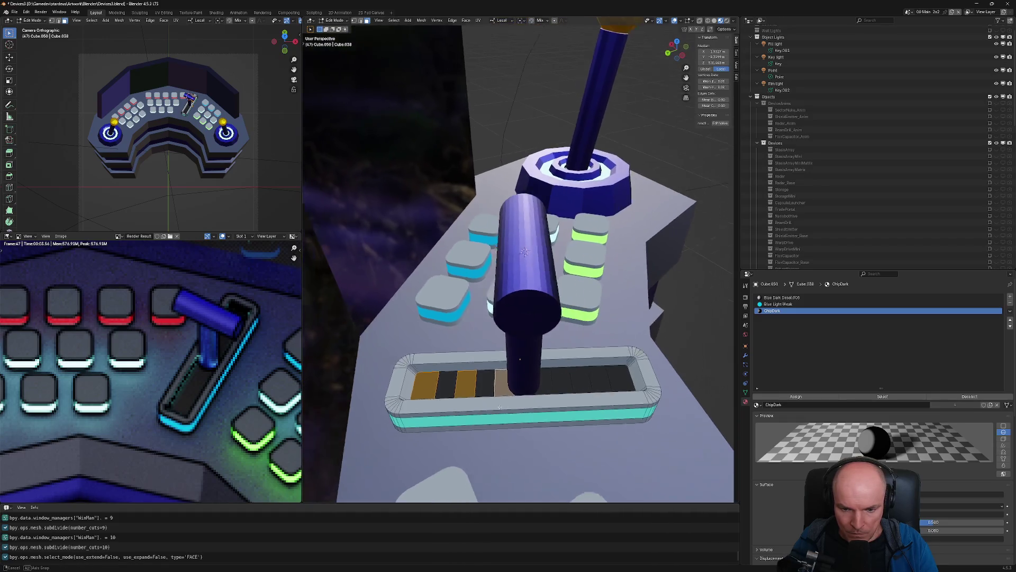
left_click(545, 389, "shift")
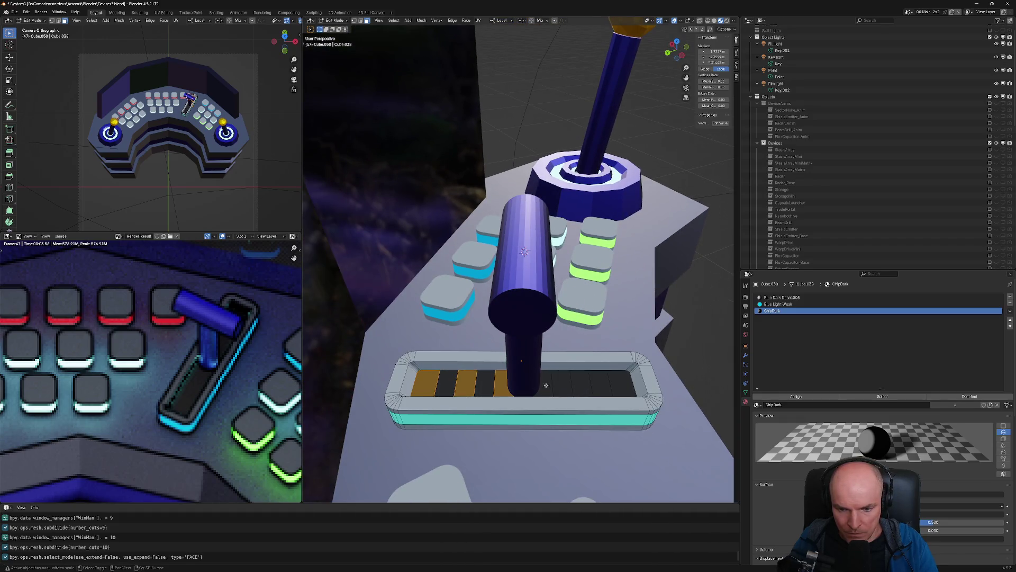
left_click(598, 382, "shift")
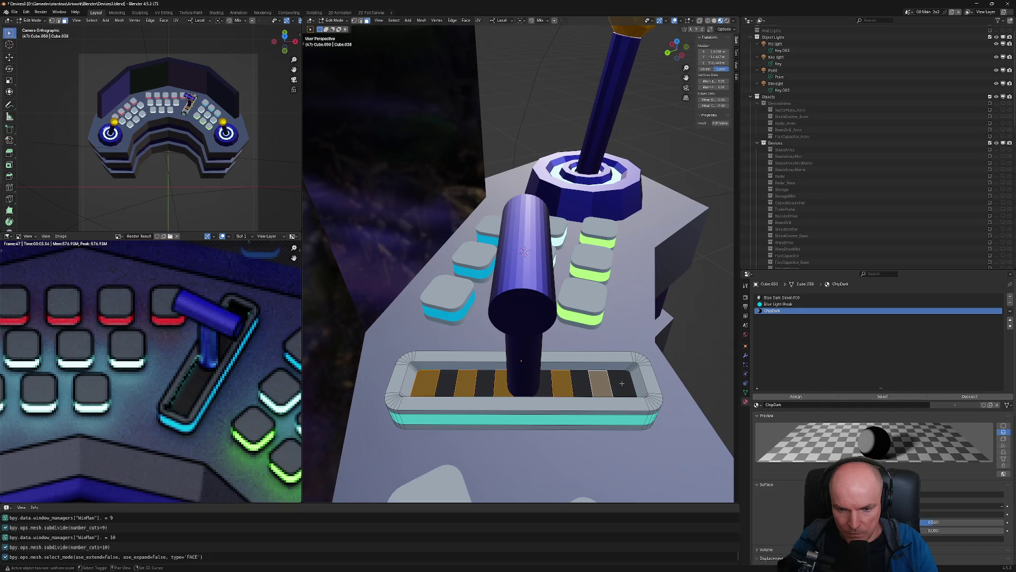
left_click(567, 383, "shift")
left_click(567, 384, "shift")
left_click(581, 384, "shift")
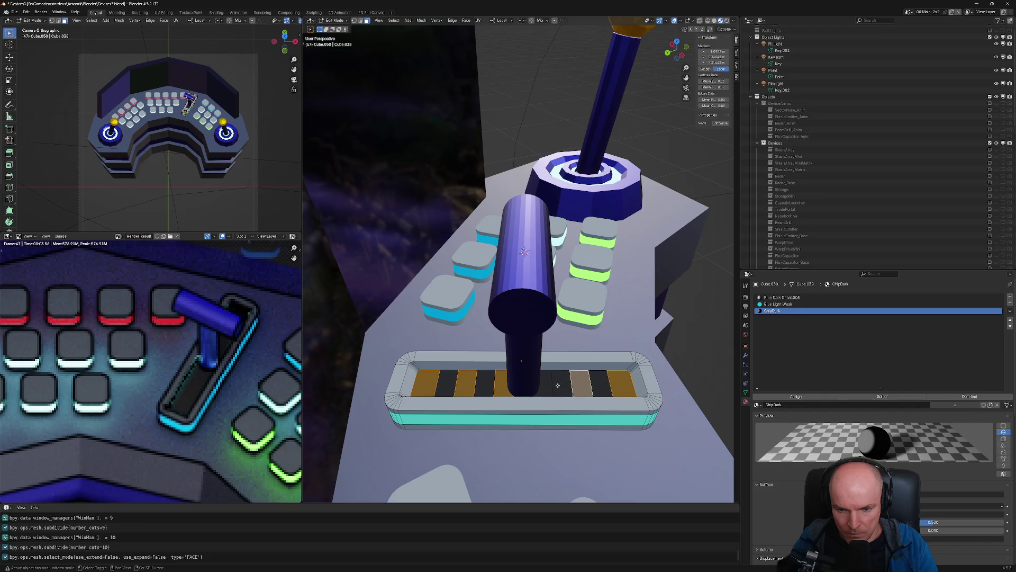
left_click(542, 386, "shift")
middle_click_drag(542, 386, 599, 335)
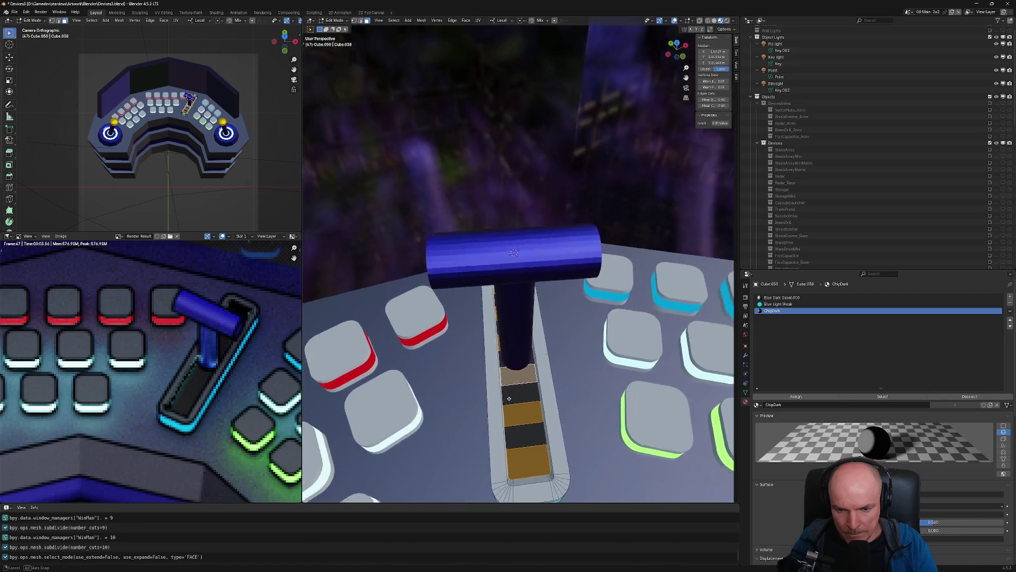
Assign a new Blue Light material slot to the selected strips and render the console
left_click(1010, 298)
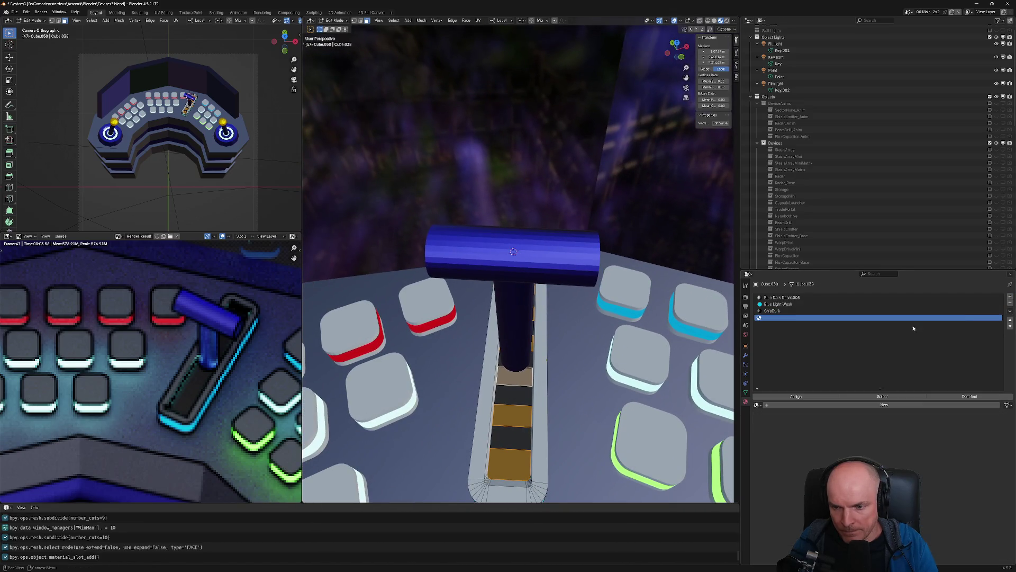
left_click(806, 398)
left_click(757, 405)
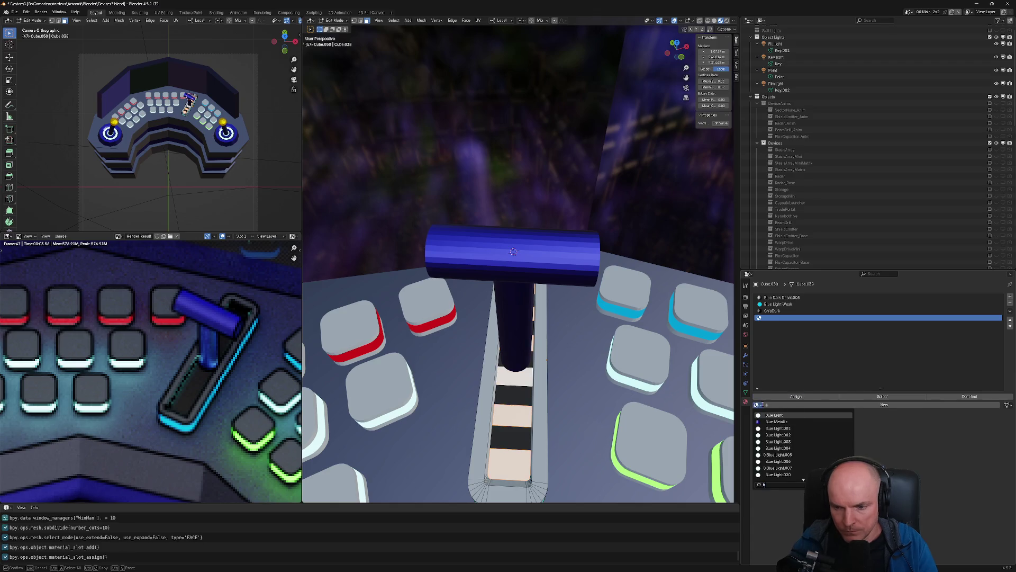
left_click(763, 406)
middle_click_drag(476, 344, 427, 367)
key("Tab")
key("F12")
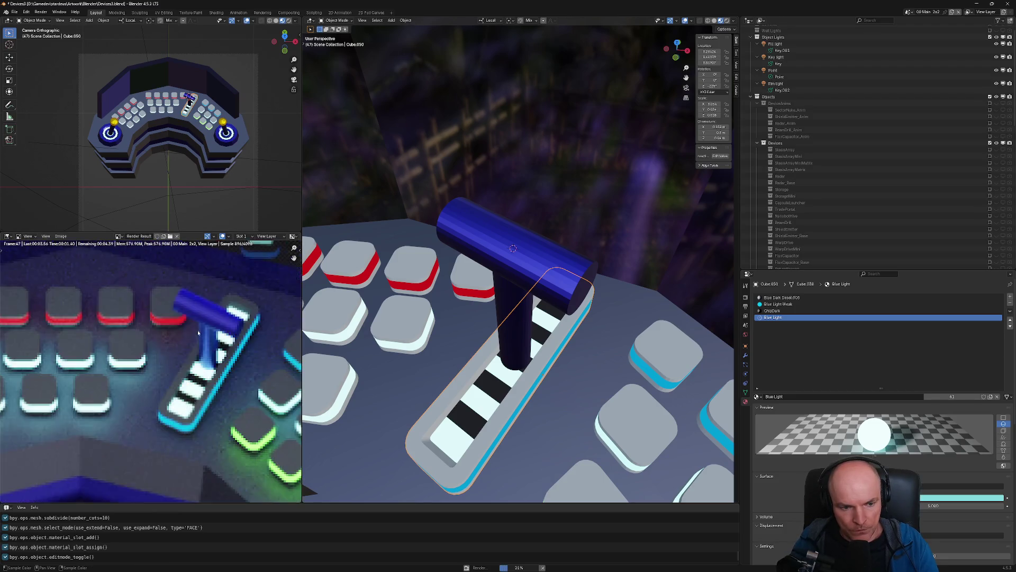
Switch the stripe material to Blue Light Desat and re-render the console
scroll(208, 310, "up", 2)
scroll(208, 310, "up", 2)
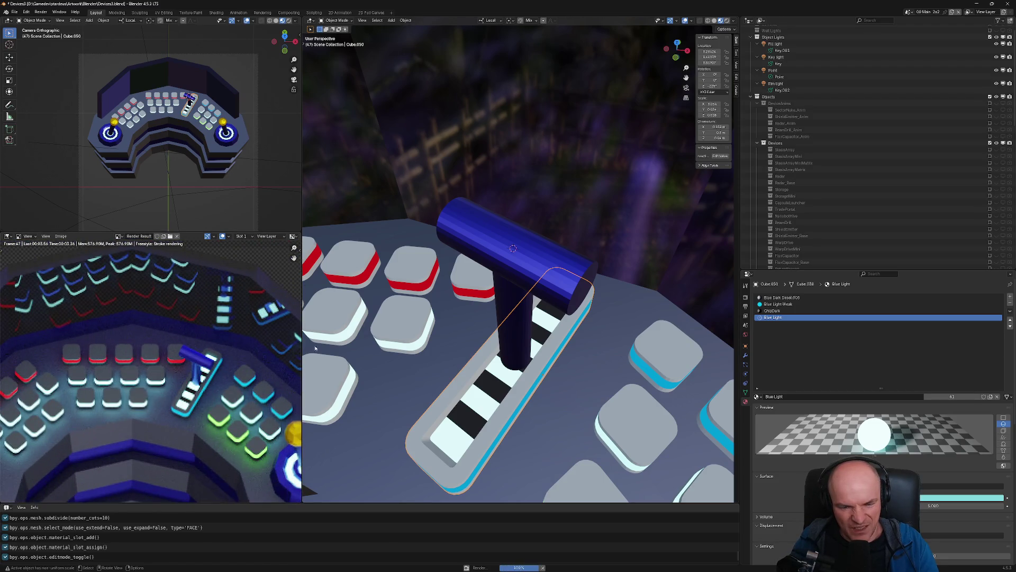
key("Tab")
left_click(759, 404)
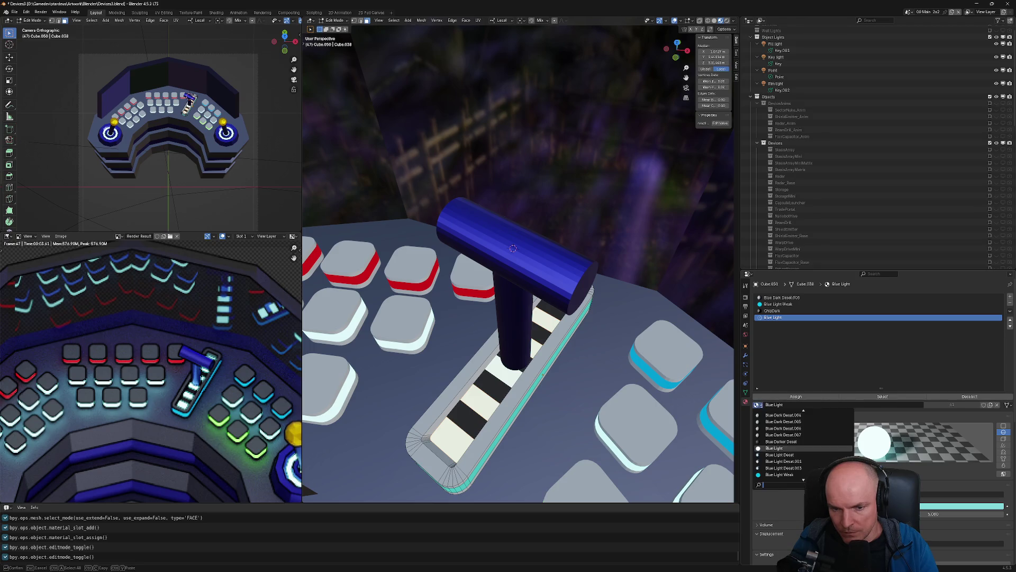
left_click(779, 454)
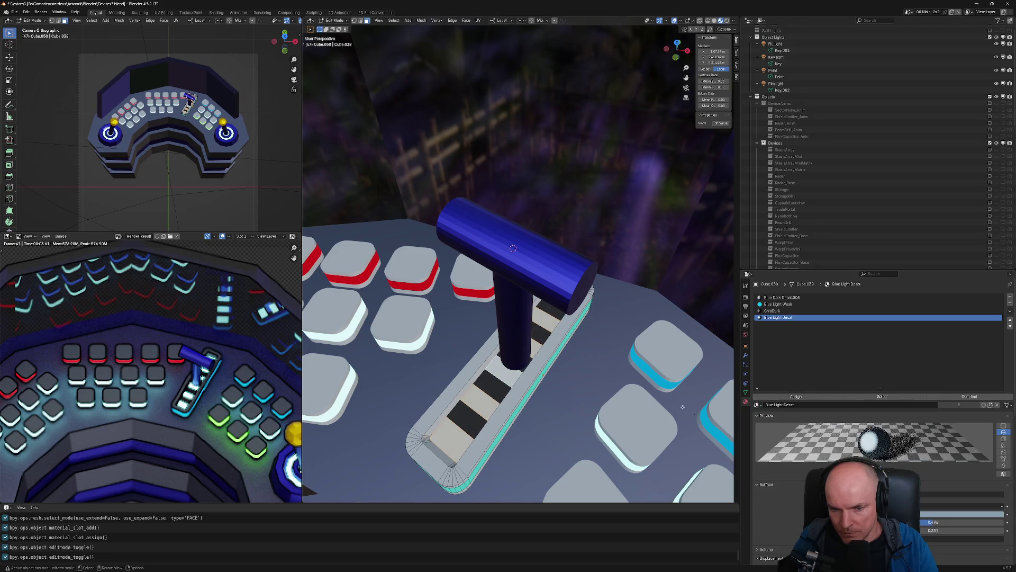
key("Tab")
key("F12")
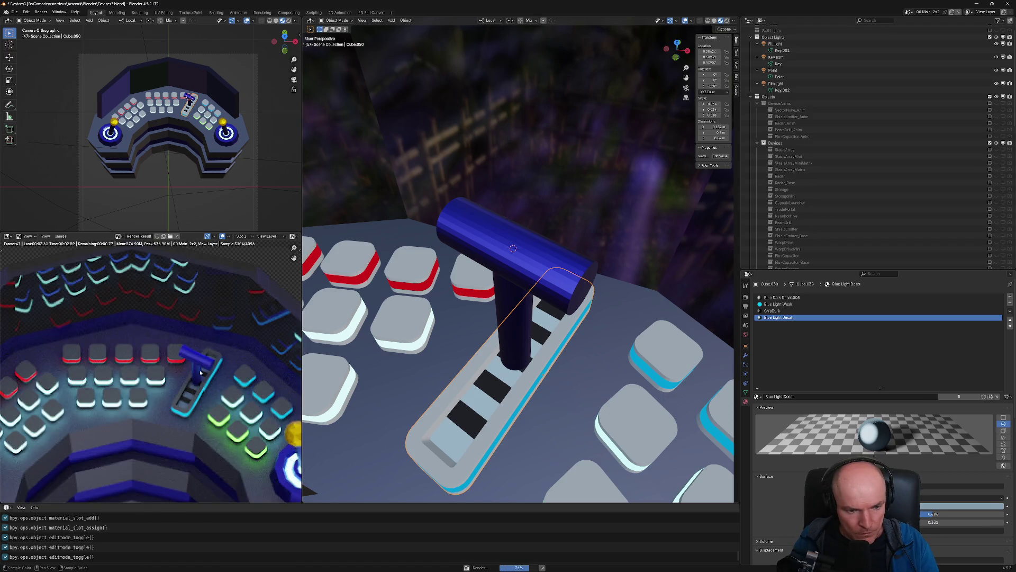
Save the file as Devices3.blend
scroll(203, 367, "down", 5)
scroll(192, 393, "up", 2)
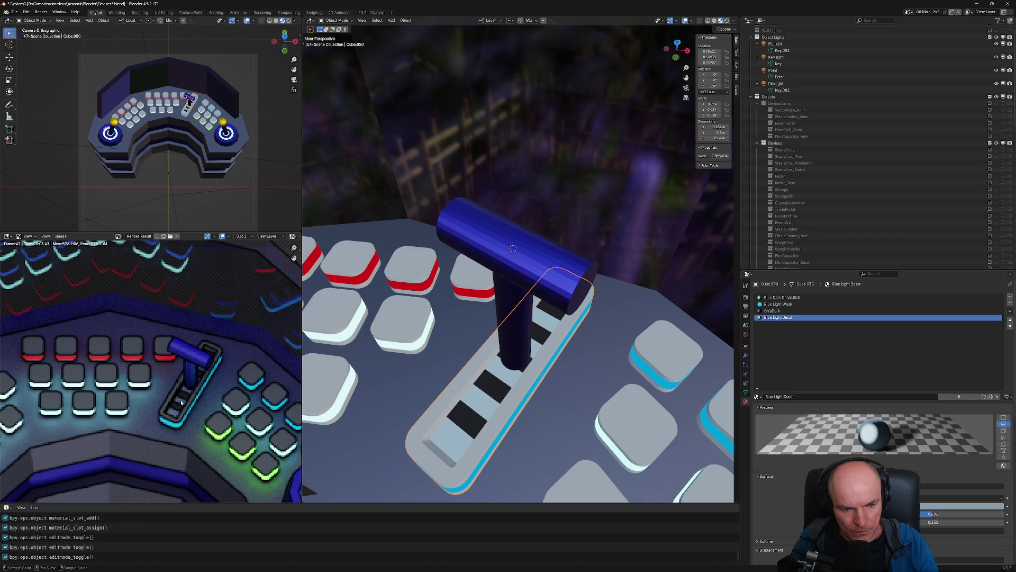
scroll(182, 403, "down", 2)
scroll(212, 395, "down", 2)
key("ctrl+s")
scroll(229, 386, "down", 1)
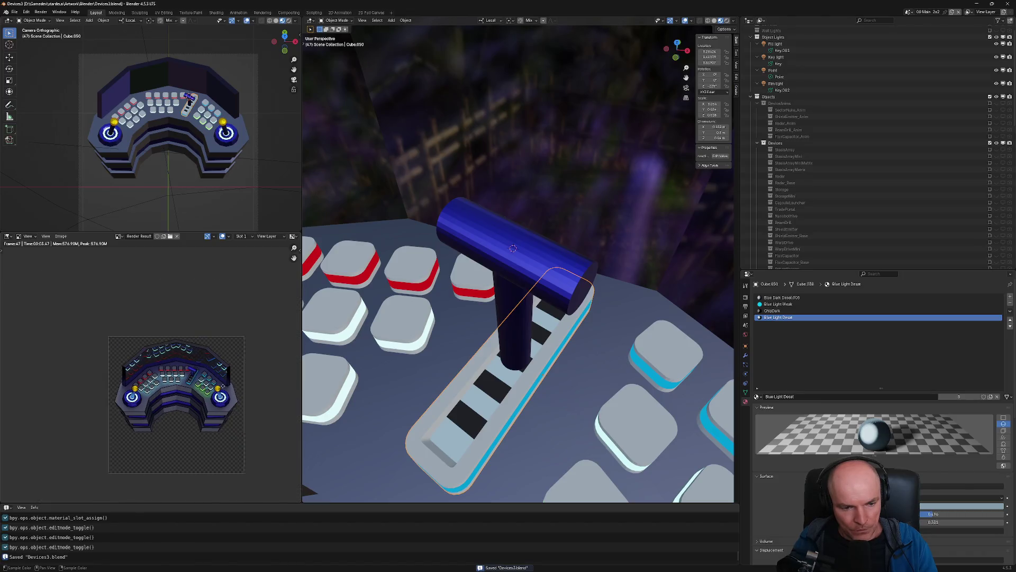
Bring the whole finished console into view and show the Open Recent file list
mouse_move(371, 381)
middle_mouse_down()
mouse_move(562, 396)
mouse_move(426, 336)
middle_mouse_up()
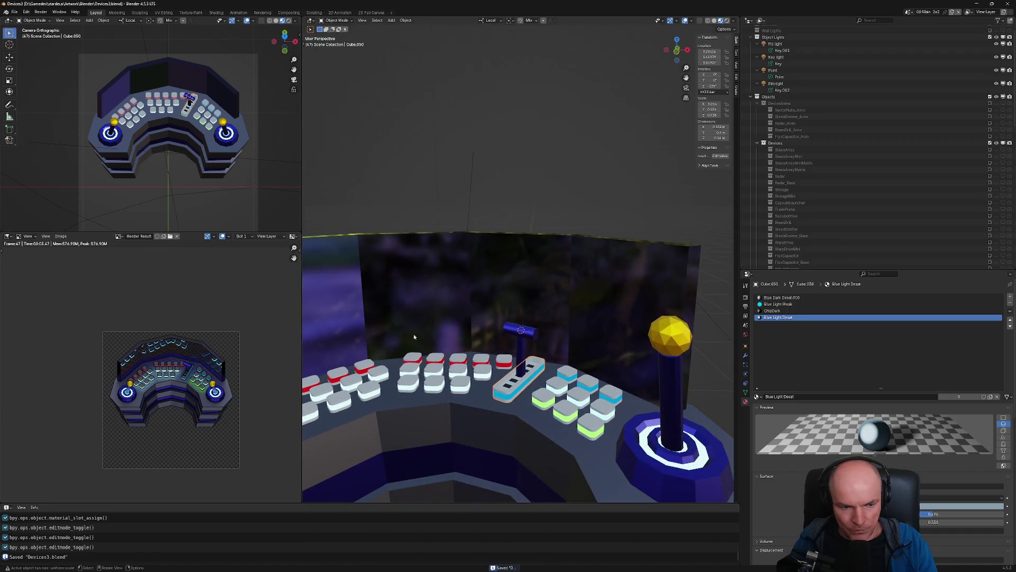
scroll(150, 349, "up", 3)
scroll(158, 347, "up", 1)
scroll(172, 345, "down", 2)
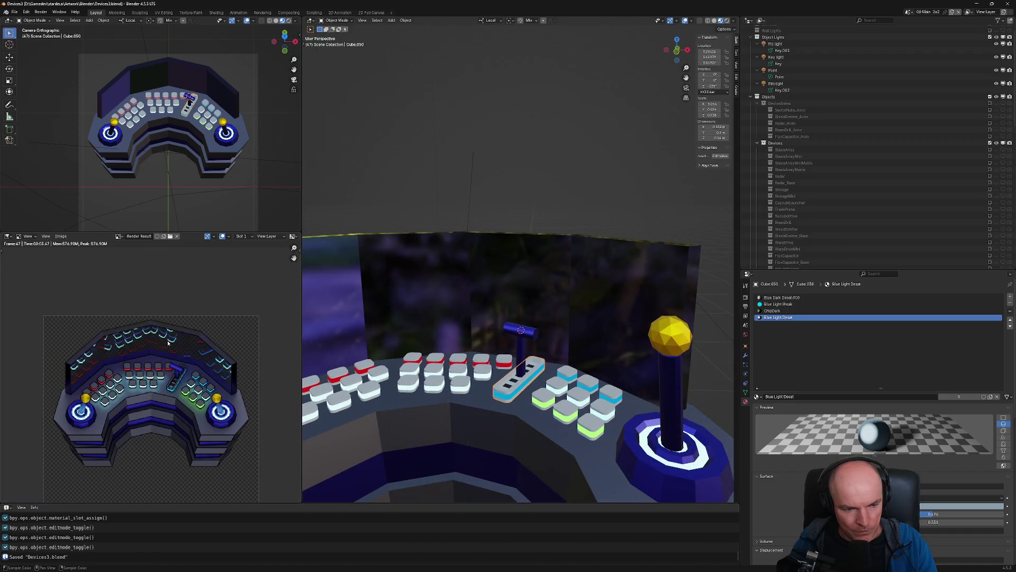
scroll(506, 311, "down", 4)
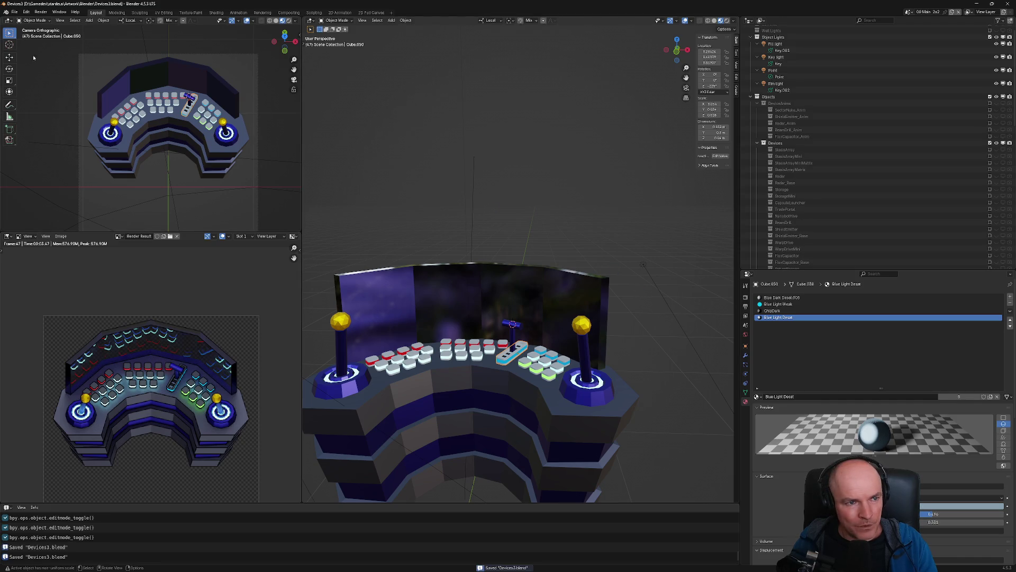
left_click(18, 11)
mouse_move(58, 35)
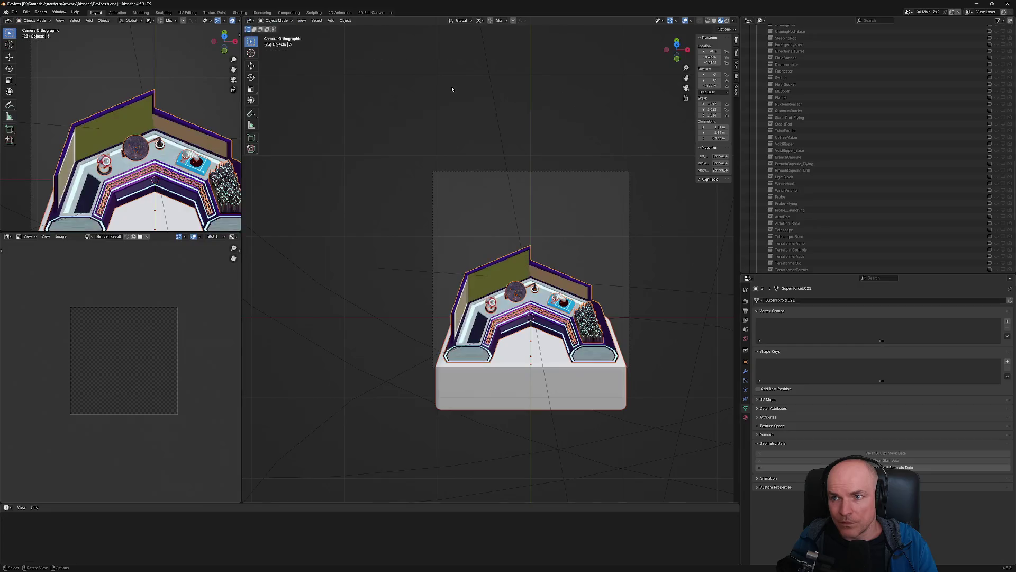
Open Devices.blend and run its Stardeus script from the Scripting workspace
scroll(546, 275, "up", 2)
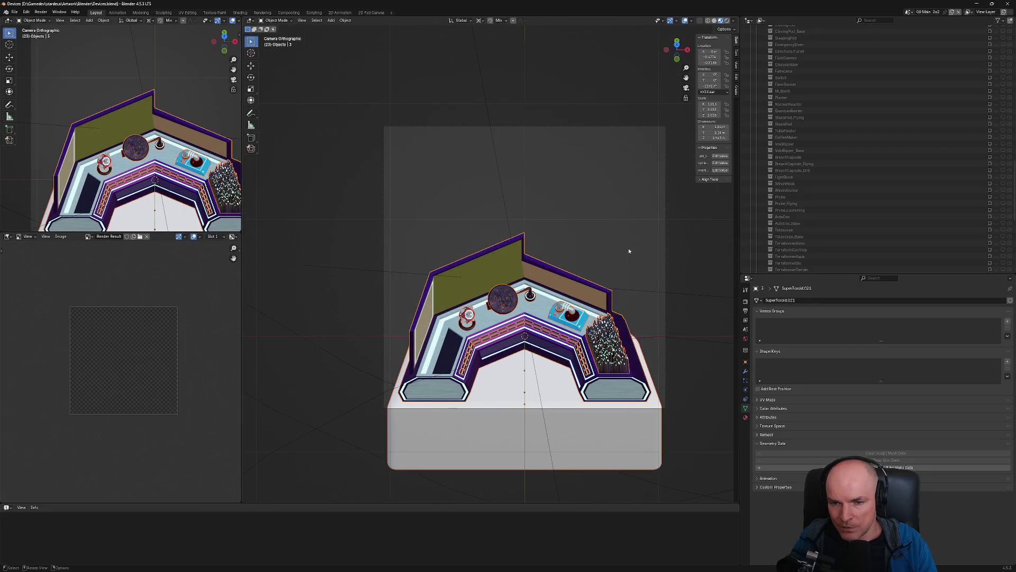
left_click(314, 12)
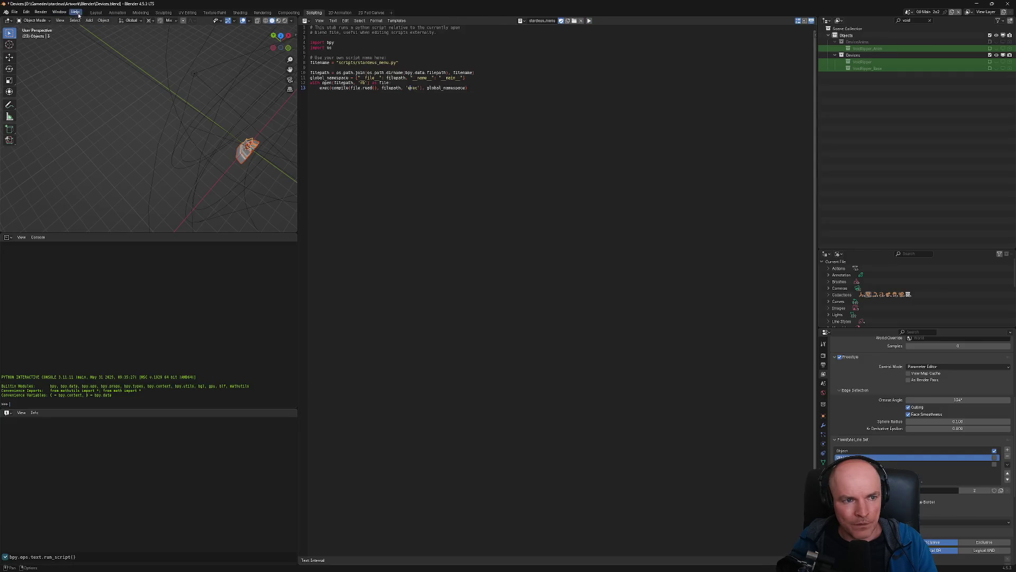
left_click(95, 12)
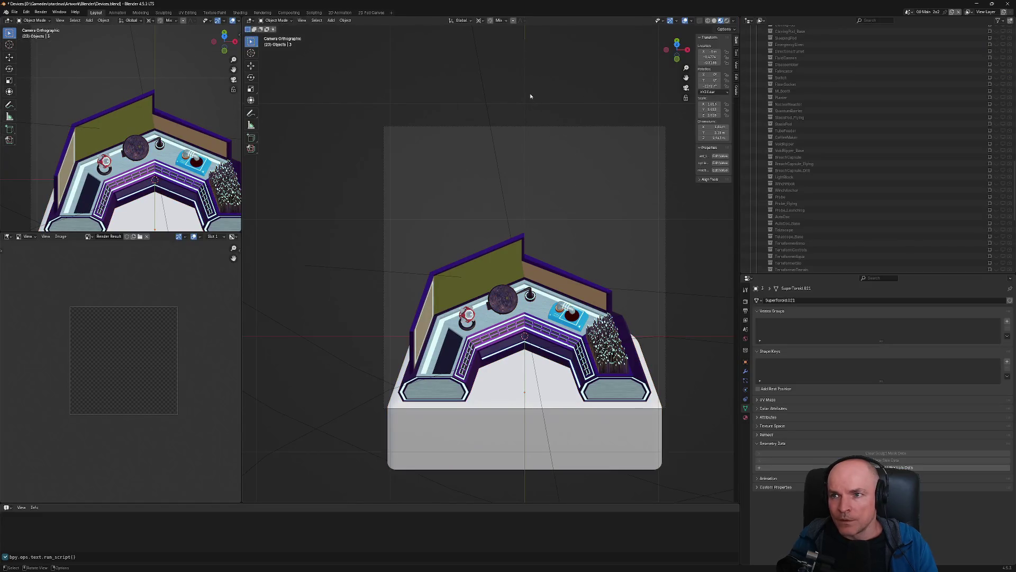
Run Activate Communicator from F3 search to load the Communicator device
key("F3")
type("activate comm")
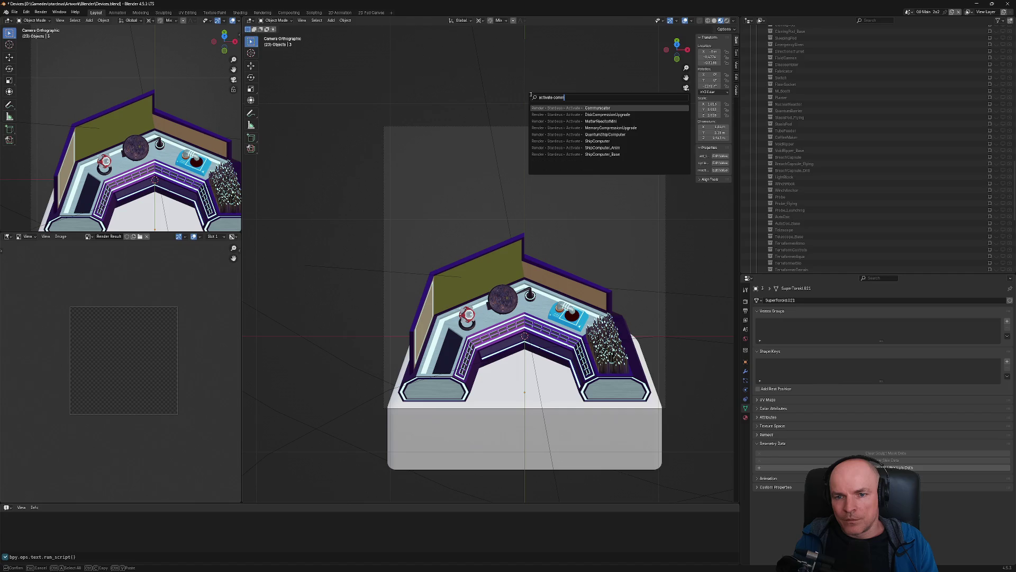
key("Return")
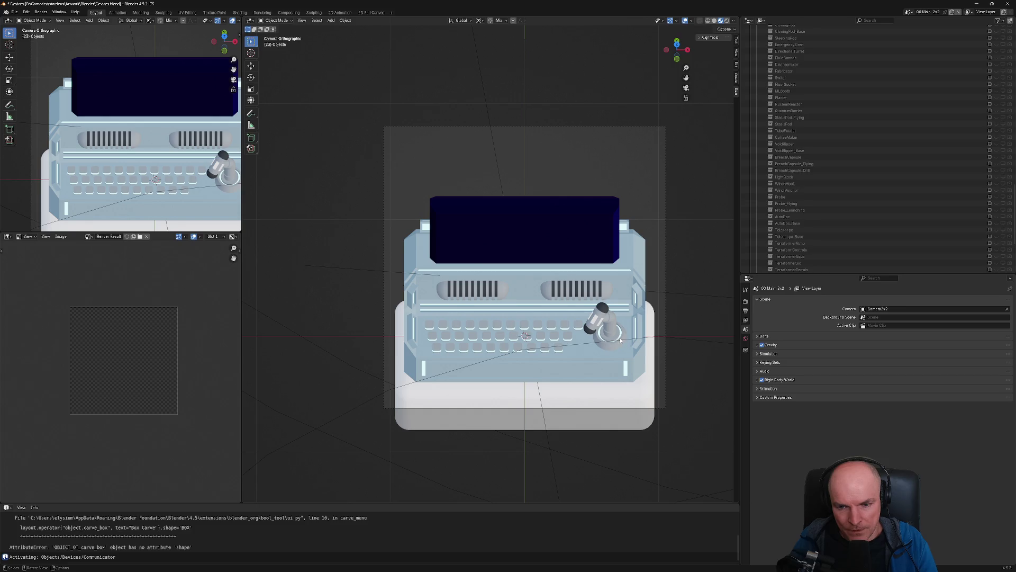
middle_click_drag(620, 340, 485, 287)
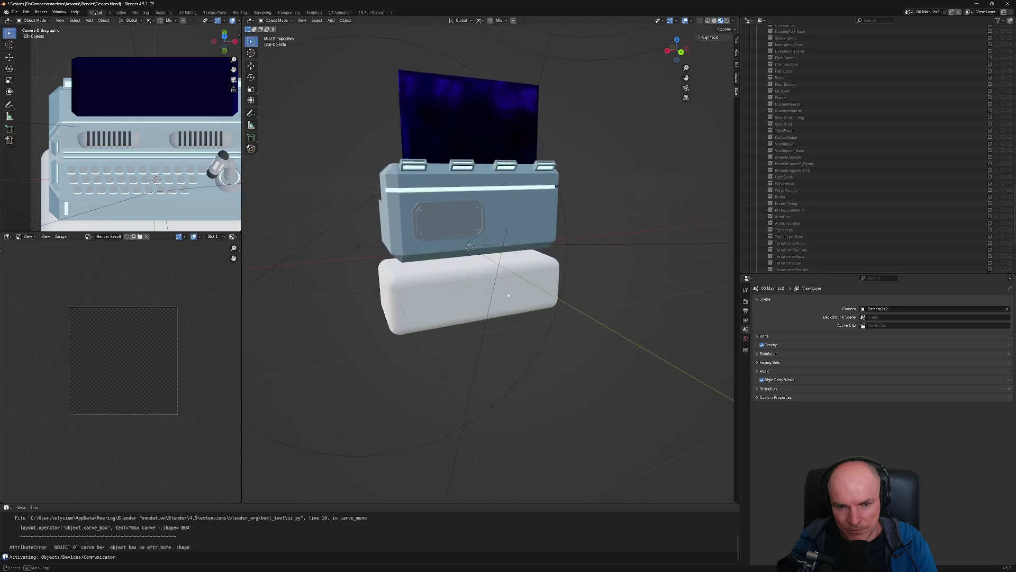
Select the Communicator's front panel plate Cube.151
middle_click_drag(486, 286, 464, 200)
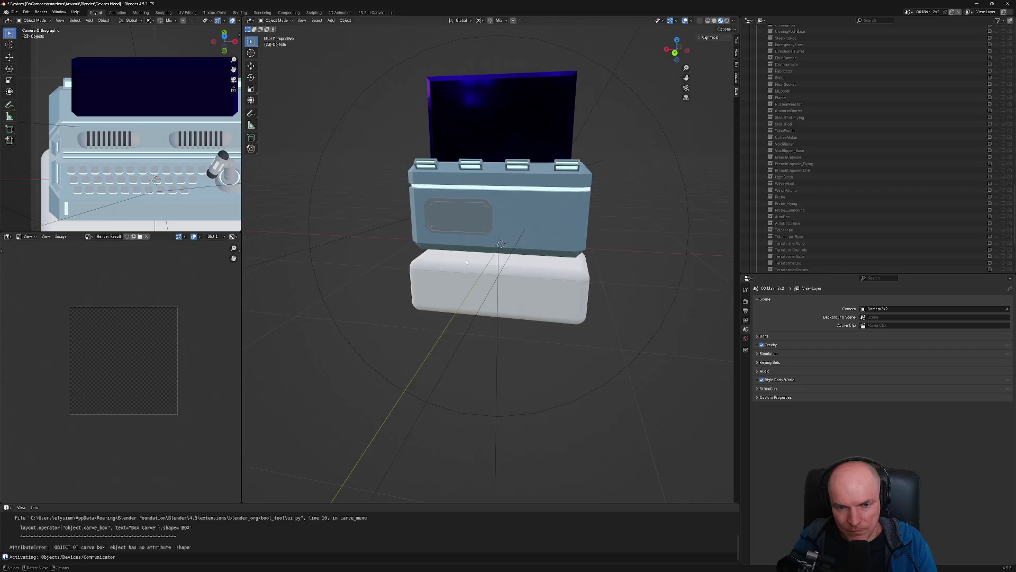
scroll(465, 200, "up", 5)
left_click(465, 200)
scroll(505, 208, "up", 10)
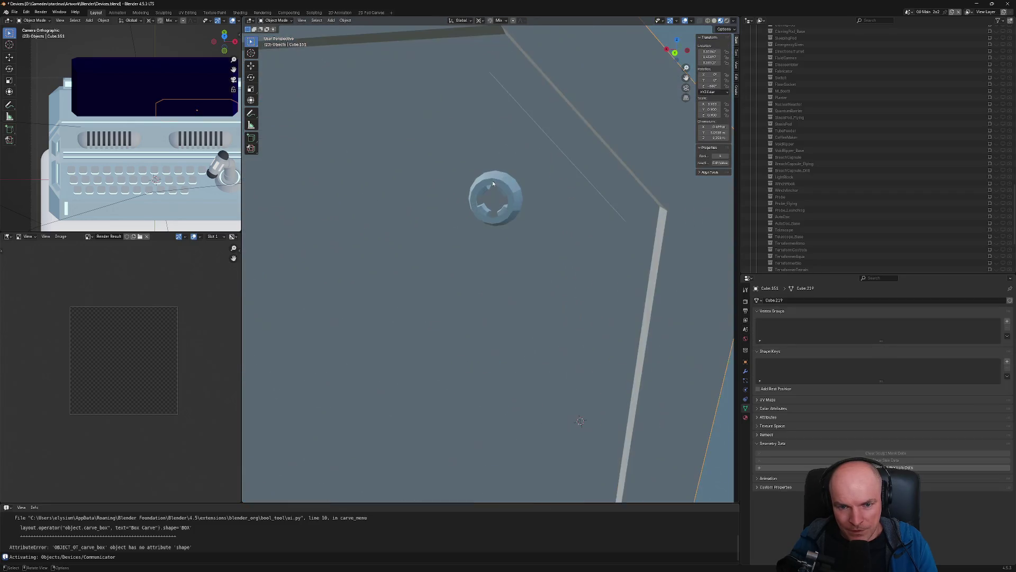
Inspect the panel's screw rings and the whole device, then bring Unity forward
middle_click_drag(506, 210, 437, 202)
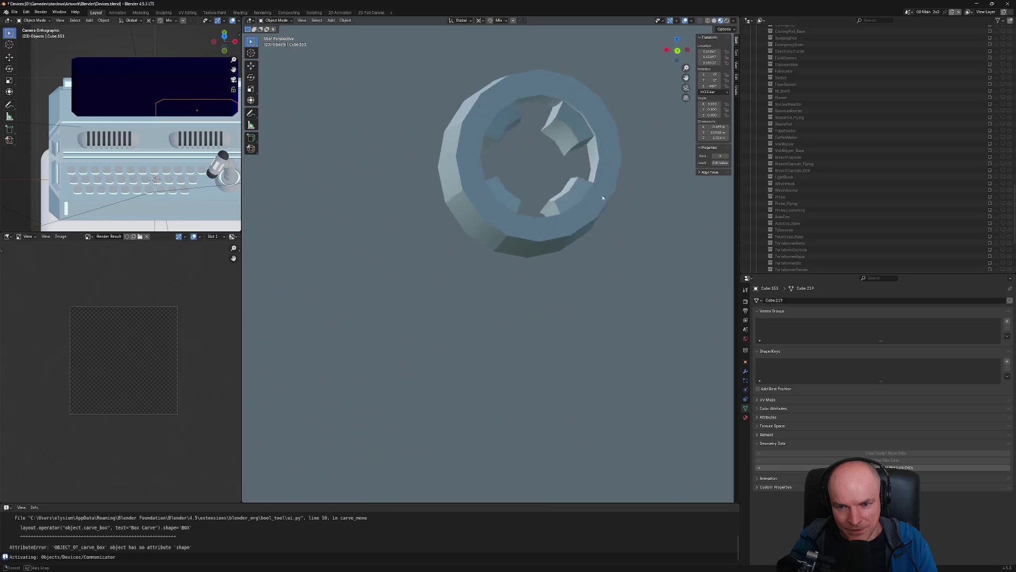
scroll(436, 202, "down", 3)
scroll(434, 203, "down", 3)
scroll(432, 204, "down", 3)
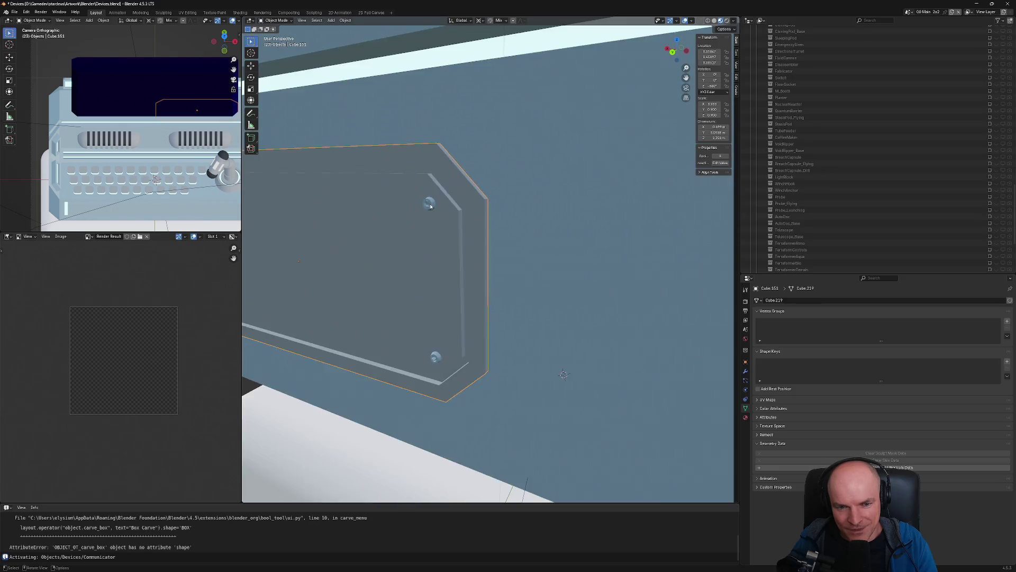
scroll(431, 207, "down", 3)
scroll(431, 206, "down", 5)
scroll(440, 209, "up", 3)
mouse_move(439, 209)
middle_mouse_down()
mouse_move(466, 214)
mouse_move(483, 284)
middle_mouse_up()
scroll(471, 217, "up", 5)
scroll(471, 217, "up", 3)
scroll(412, 289, "up", 5)
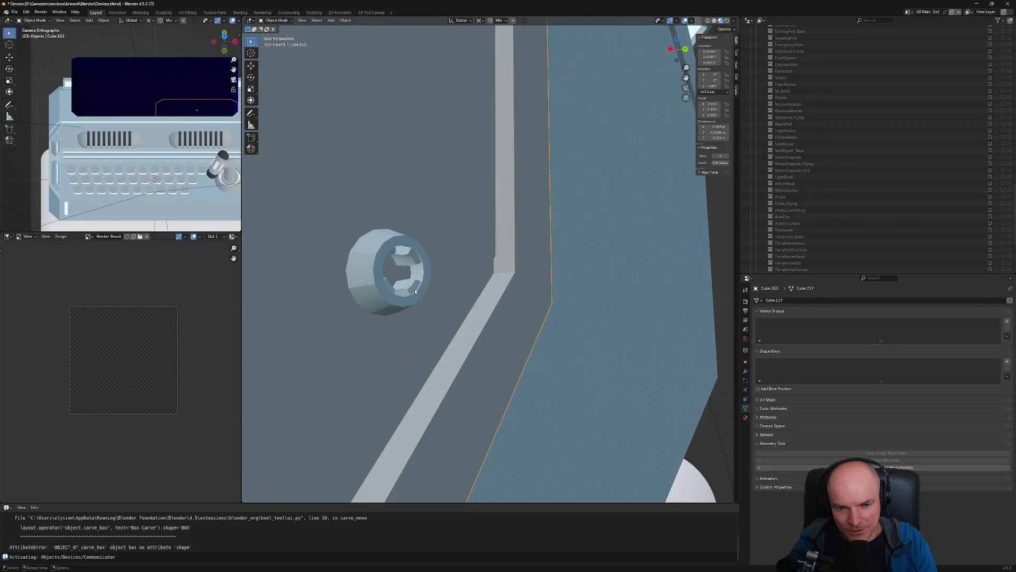
scroll(414, 258, "down", 3)
scroll(411, 274, "down", 3)
scroll(410, 274, "down", 4)
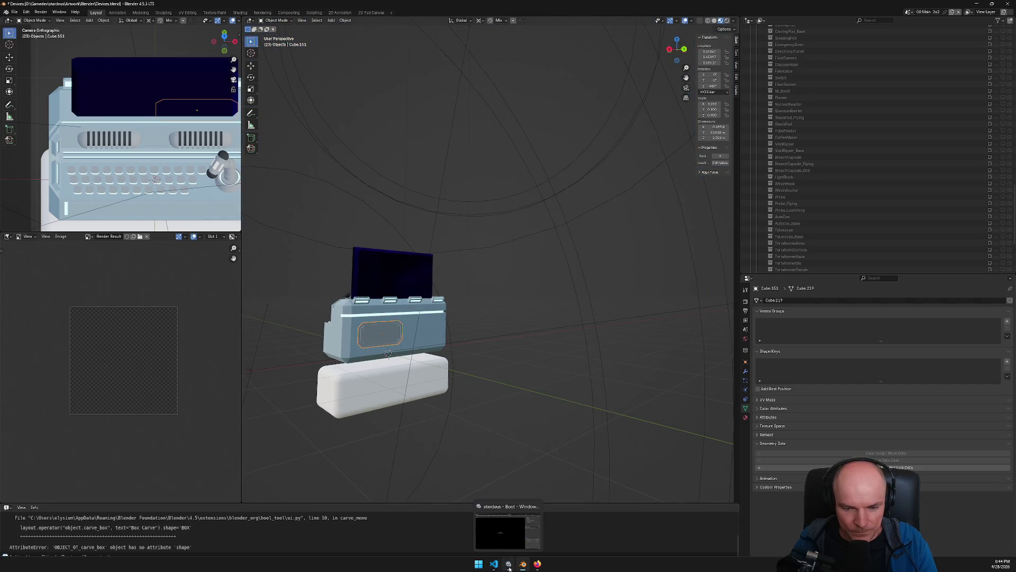
left_click(509, 566)
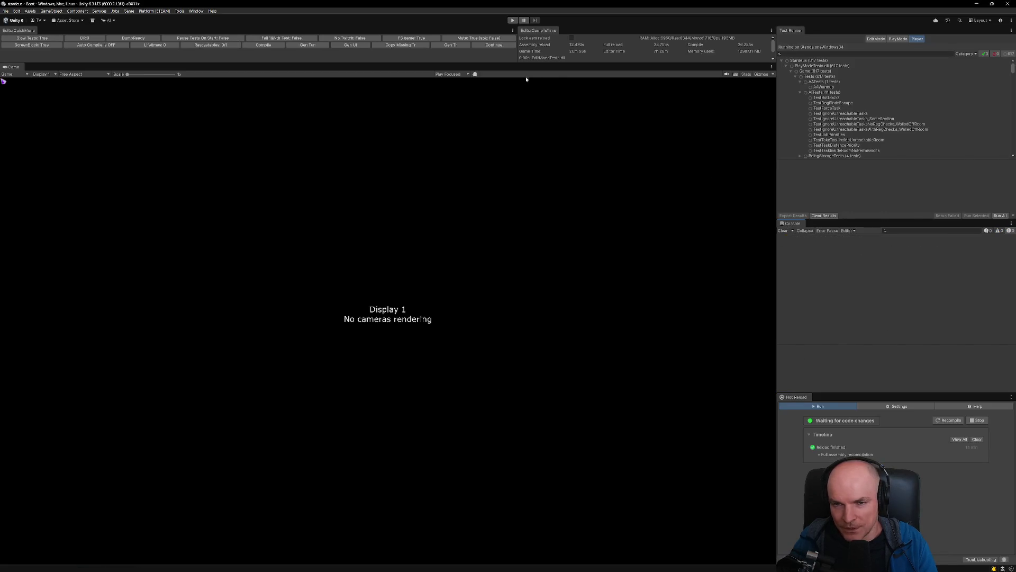
Start Stardeus in Play mode and return to the running game window
left_click(497, 45)
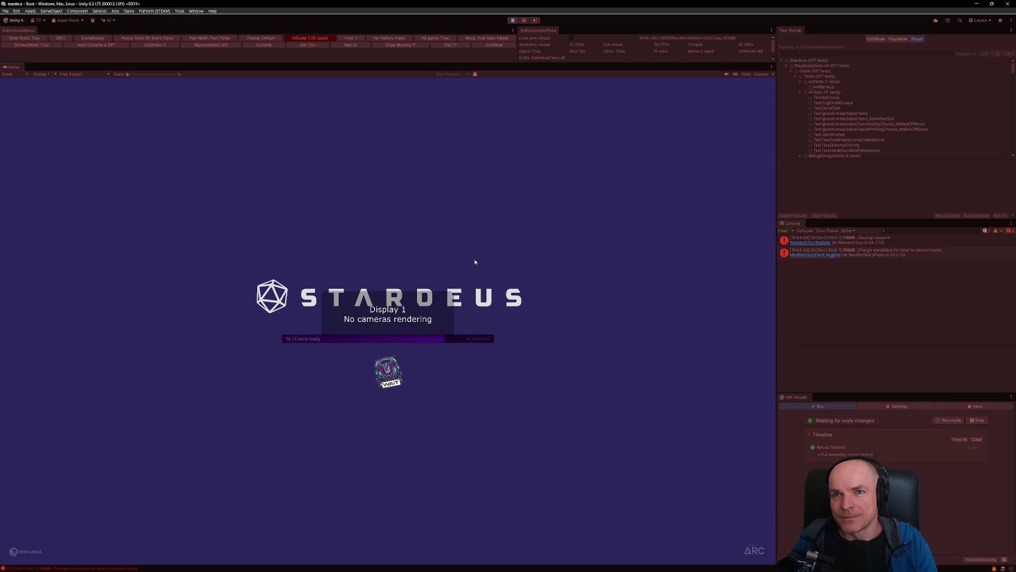
left_click(495, 564)
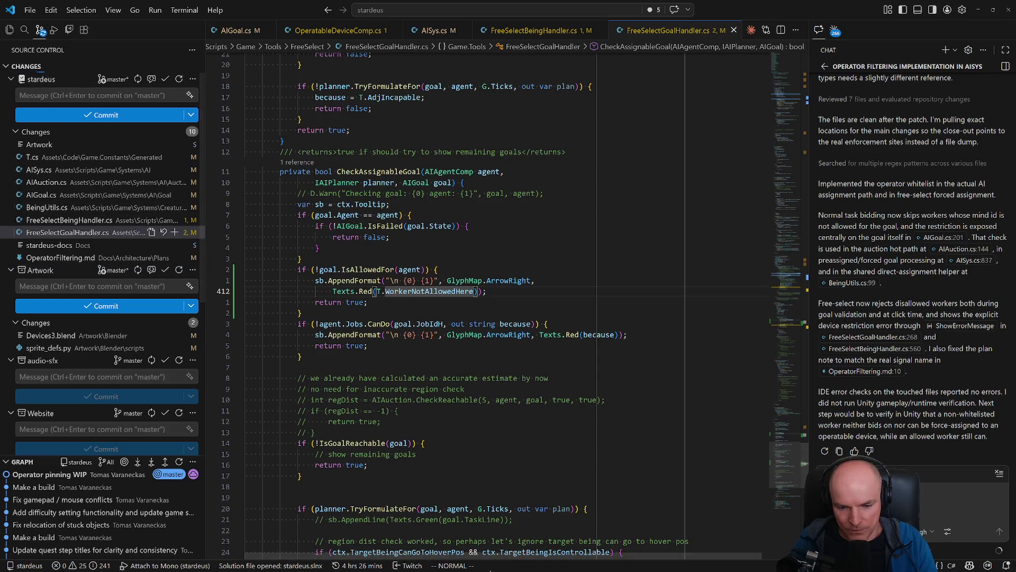
left_click(509, 565)
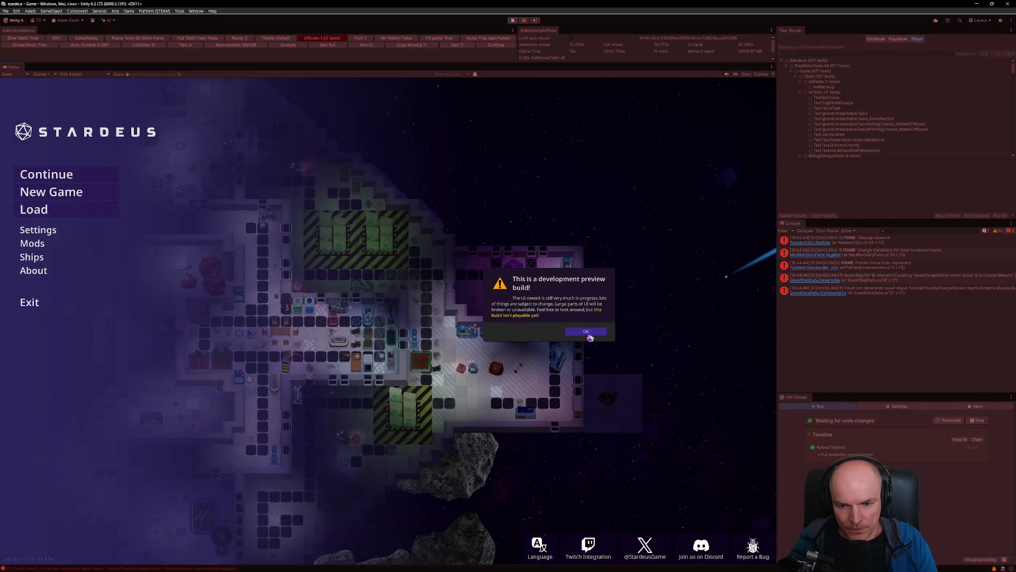
Continue the saved game and assign a crew member as bridge operator
left_click(68, 183)
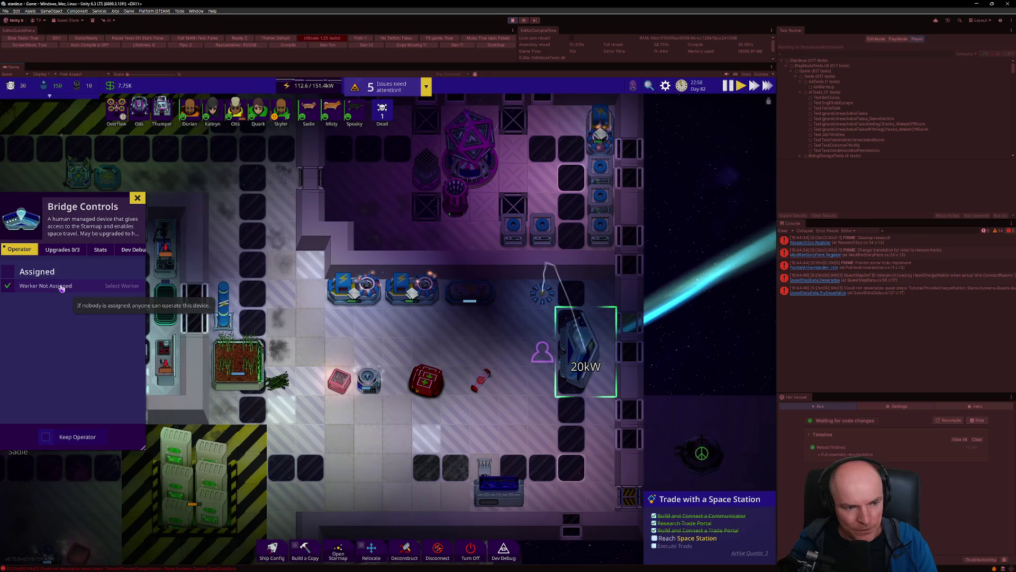
left_click(122, 285)
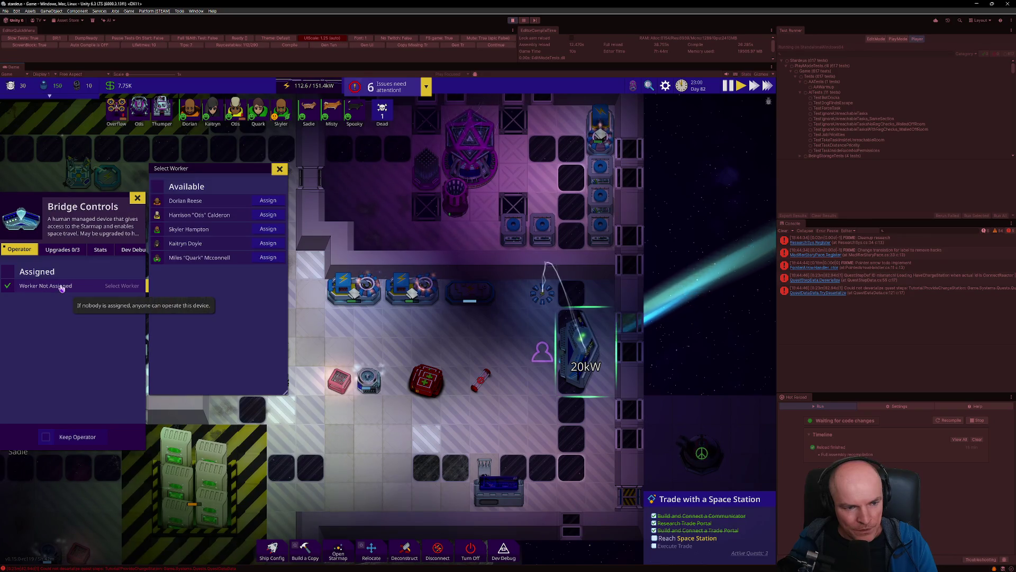
left_click(268, 228)
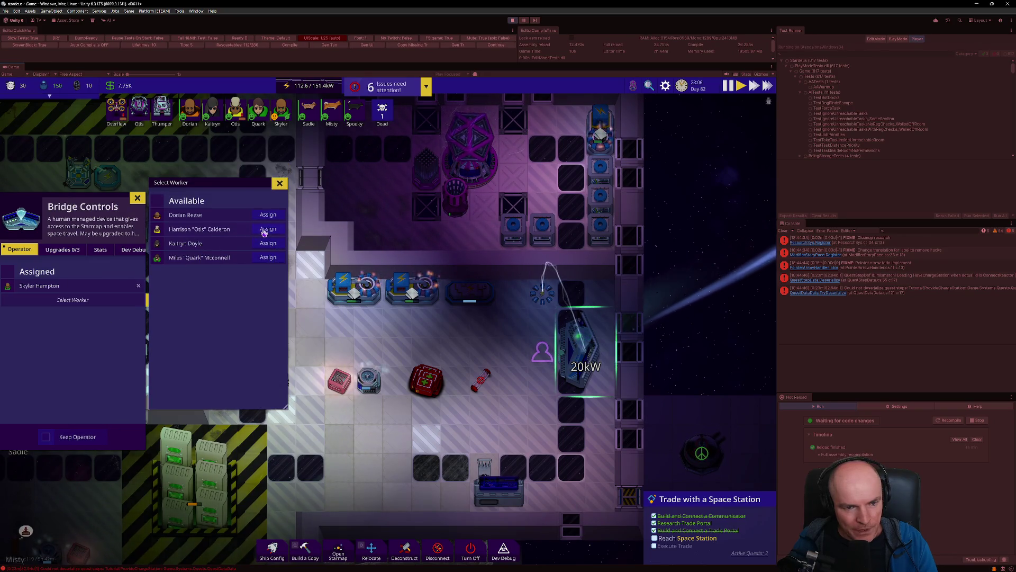
left_click(280, 183)
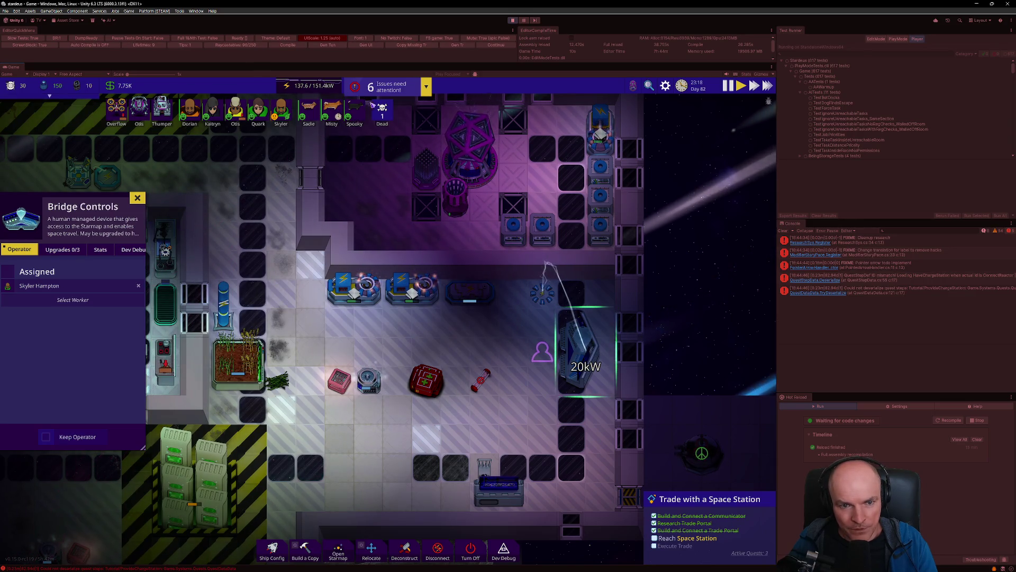
Check the starmap, then view the details of the piloting crew member
key("m")
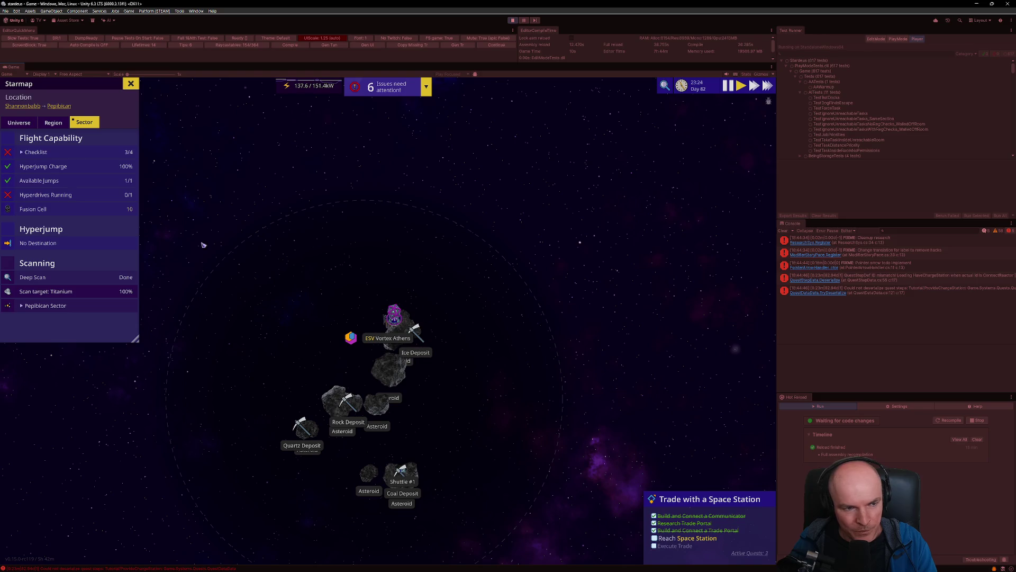
key("m")
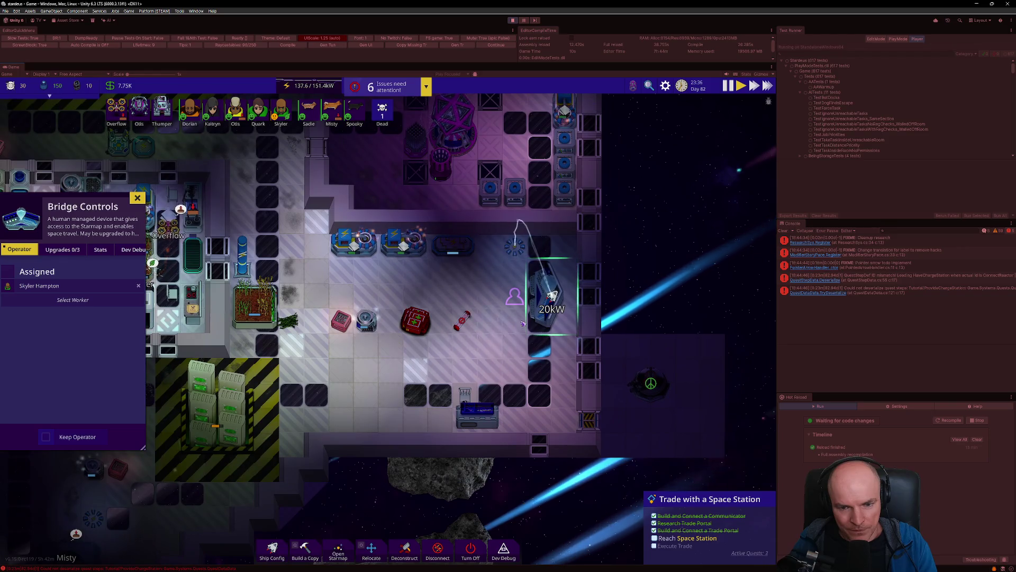
mouse_move(550, 314)
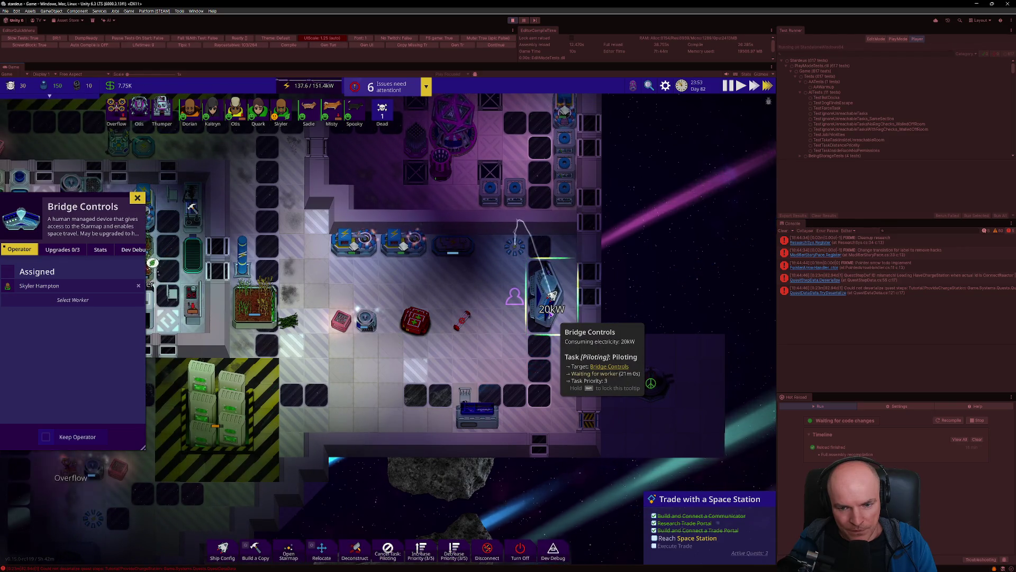
left_click(281, 108)
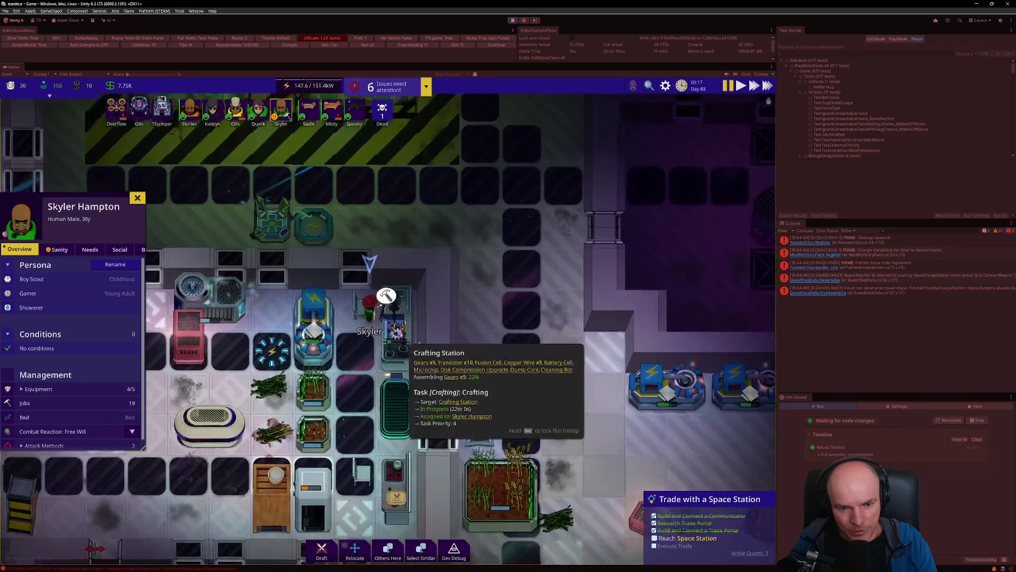
Pan toward the Assembly Hub, reselect the Bridge Controls, and close its details
key("d")
key("s")
scroll(598, 256, "down", 1)
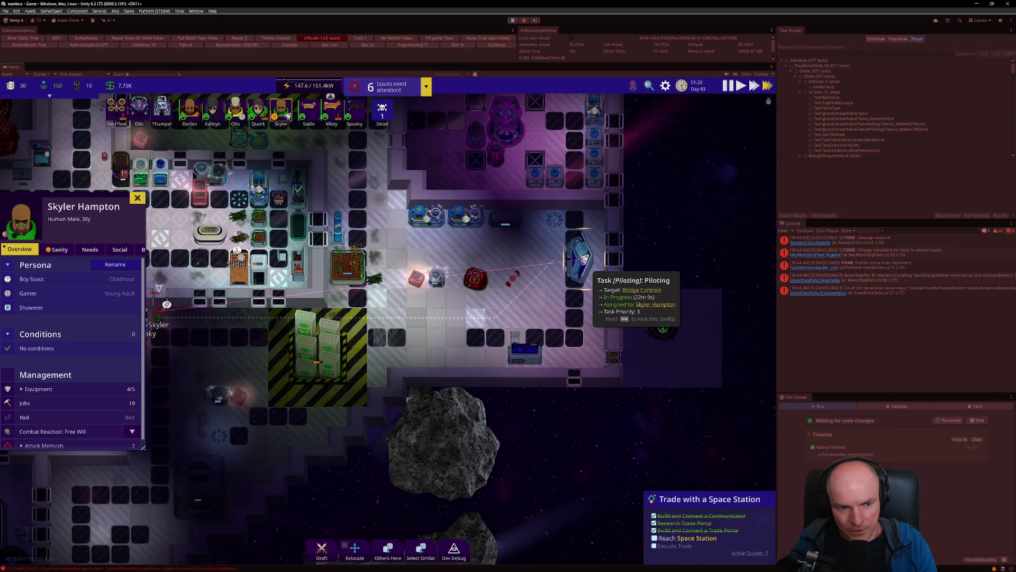
scroll(584, 259, "up", 3)
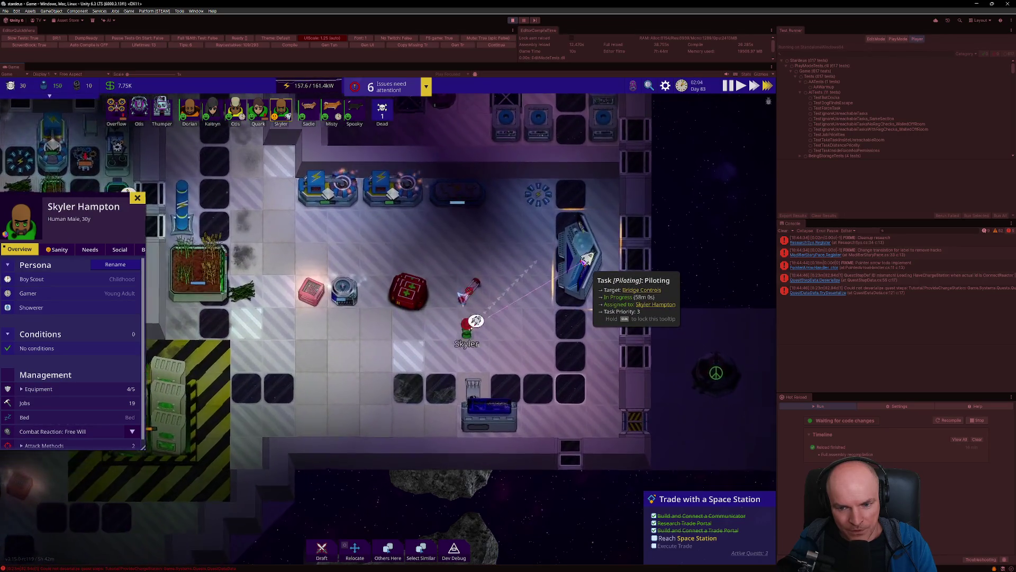
scroll(584, 262, "down", 2)
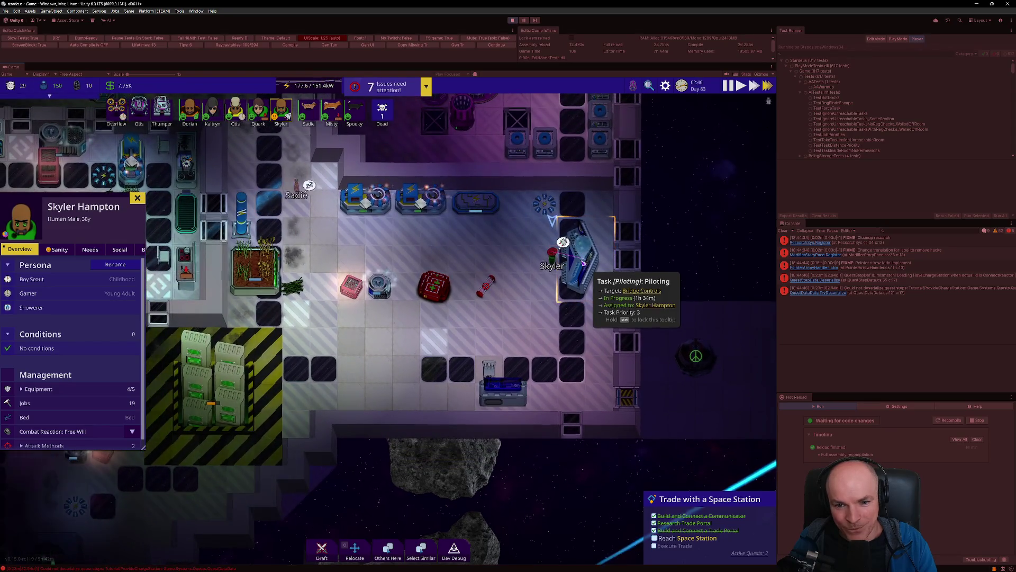
scroll(584, 263, "down", 1)
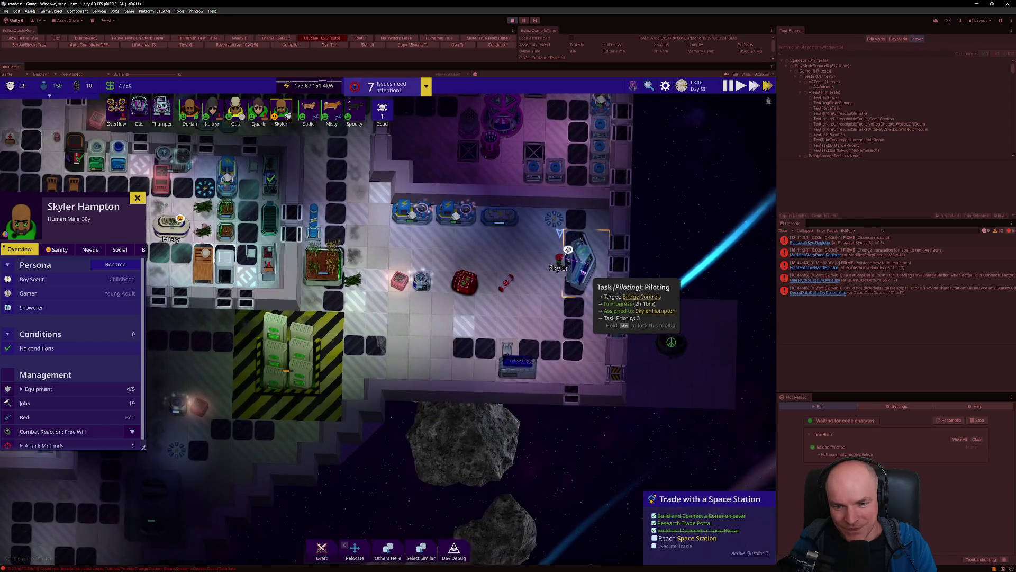
left_click(582, 275)
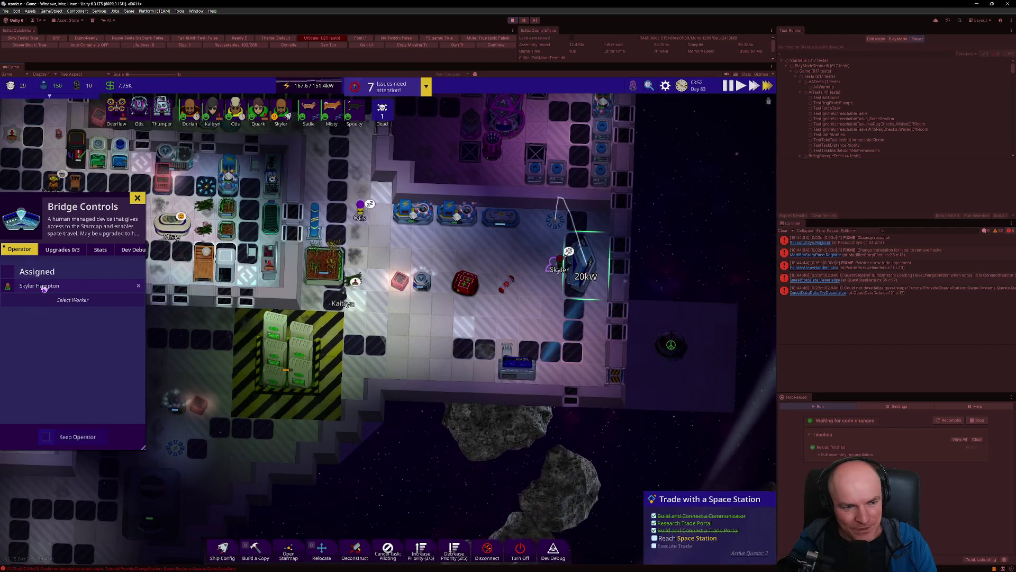
scroll(582, 254, "up", 3)
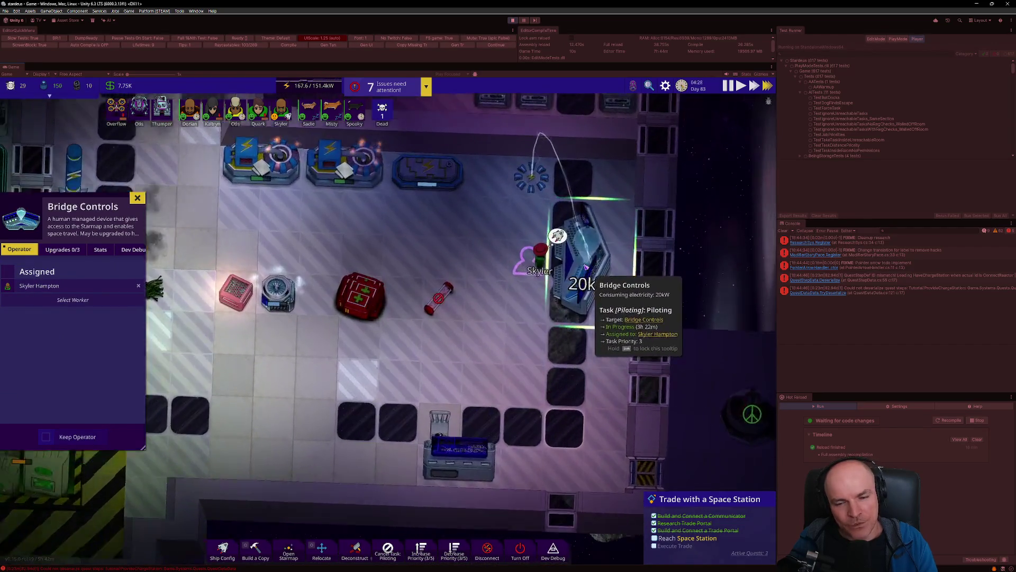
scroll(599, 251, "up", 1)
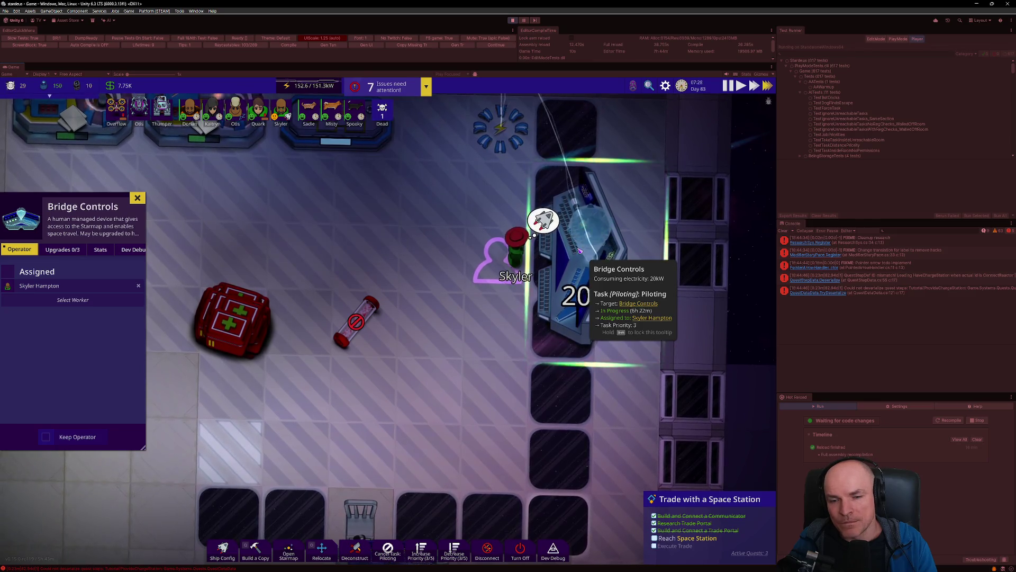
scroll(474, 316, "down", 2)
scroll(473, 316, "down", 3)
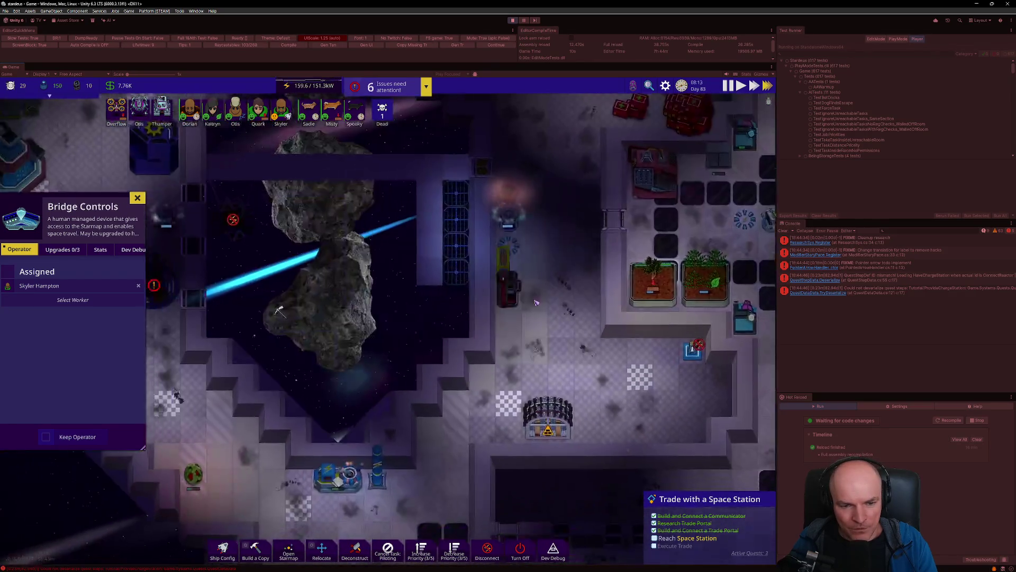
scroll(664, 312, "up", 3)
key("Escape")
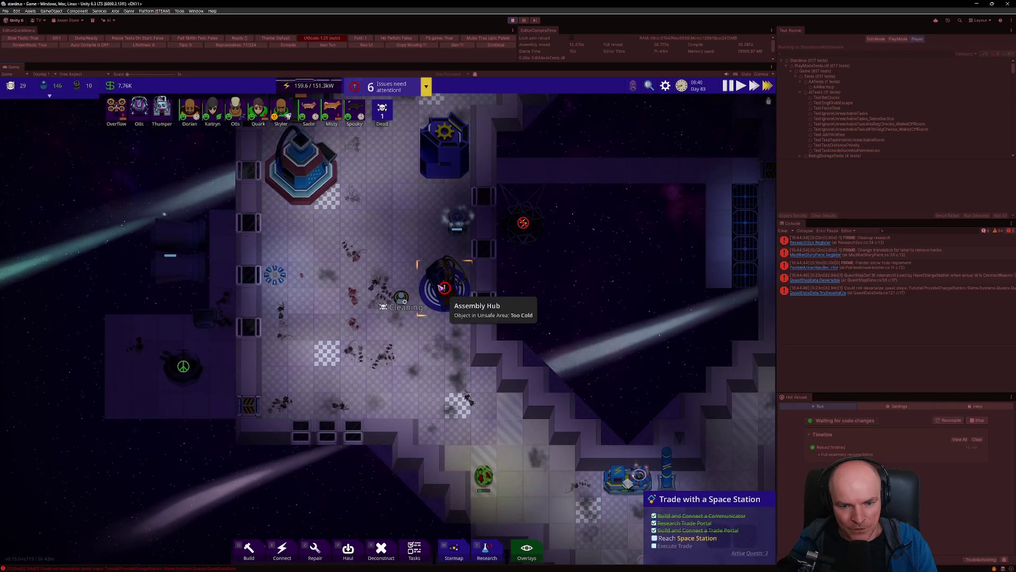
Assign a crew member as the Assembly Hub's operator
left_click(439, 282)
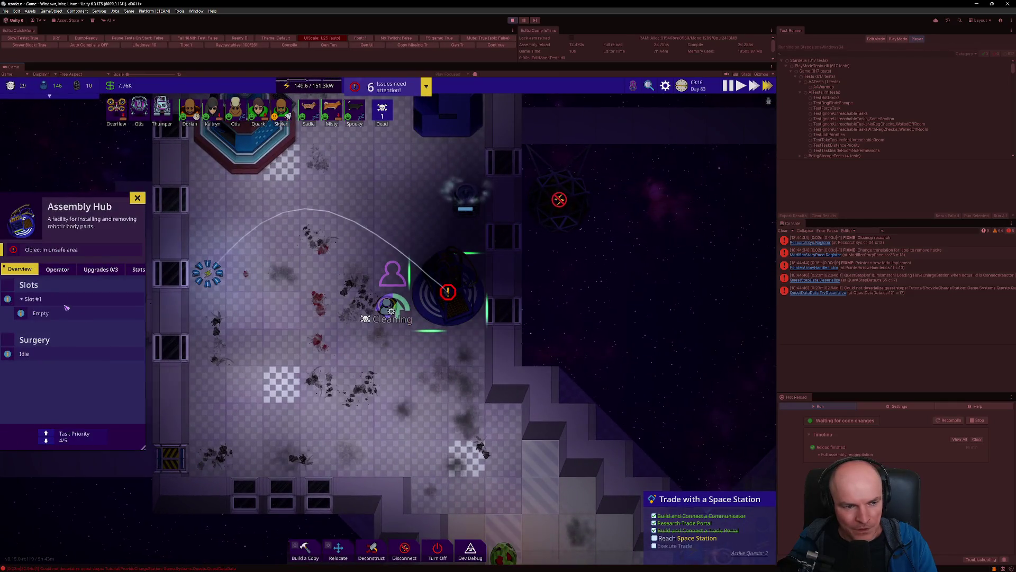
left_click(54, 271)
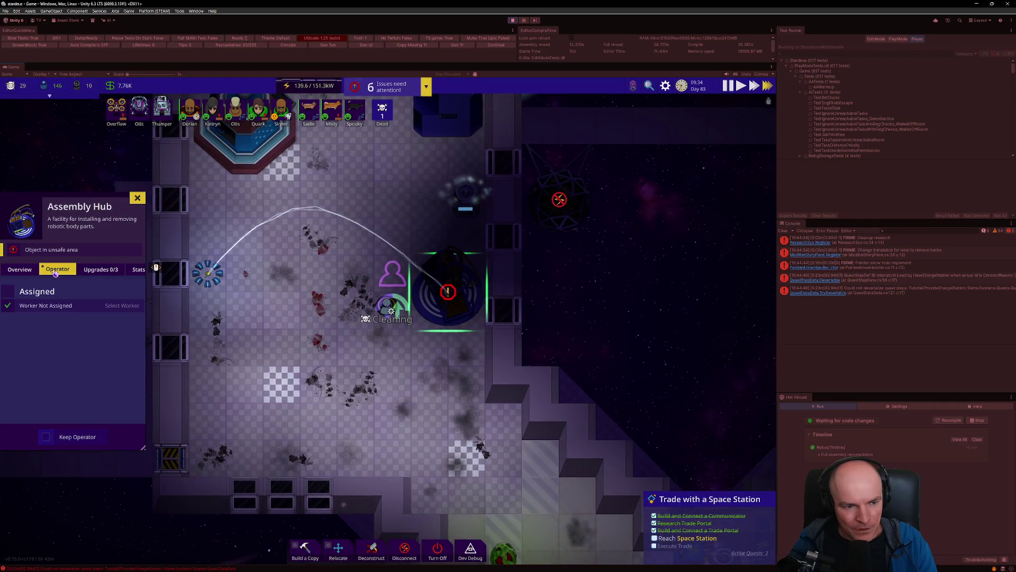
left_click(63, 305)
mouse_move(191, 228)
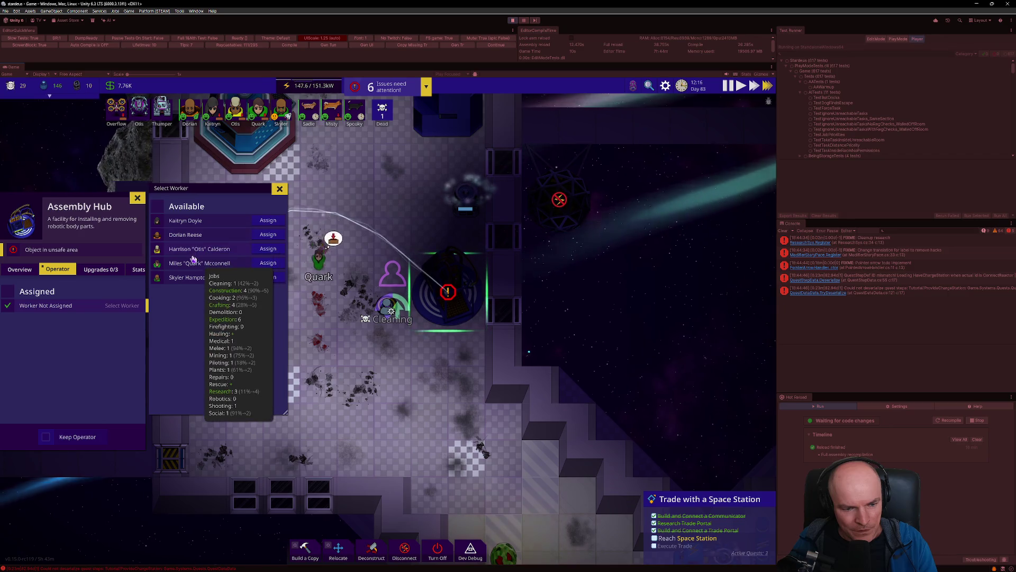
mouse_move(194, 264)
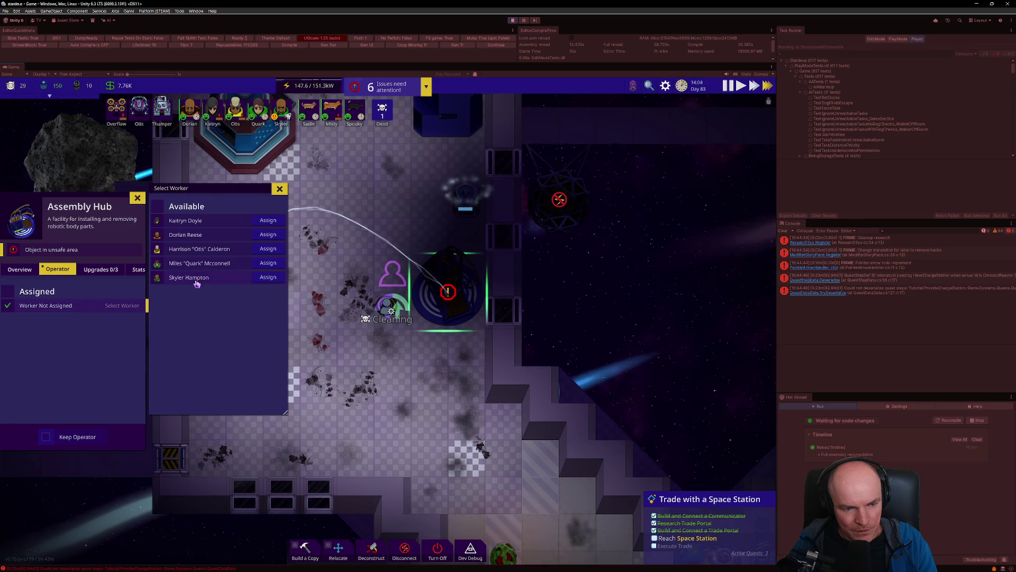
mouse_move(196, 284)
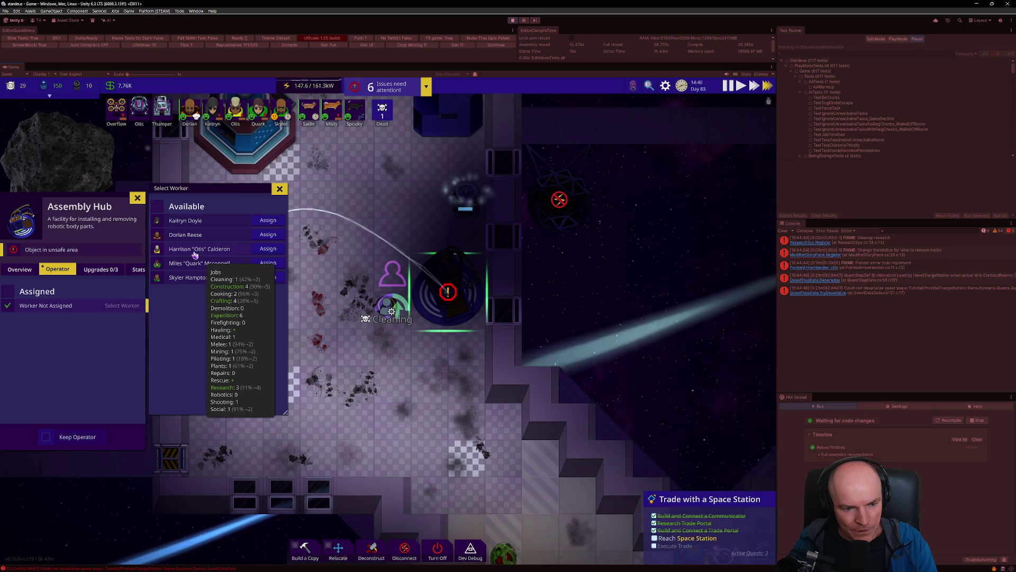
left_click(267, 249)
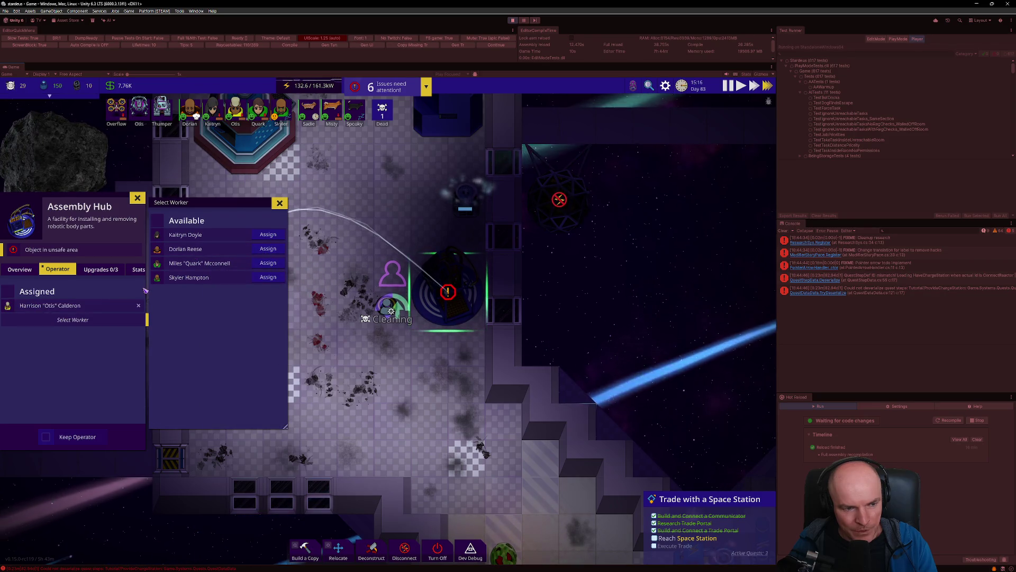
left_click(279, 204)
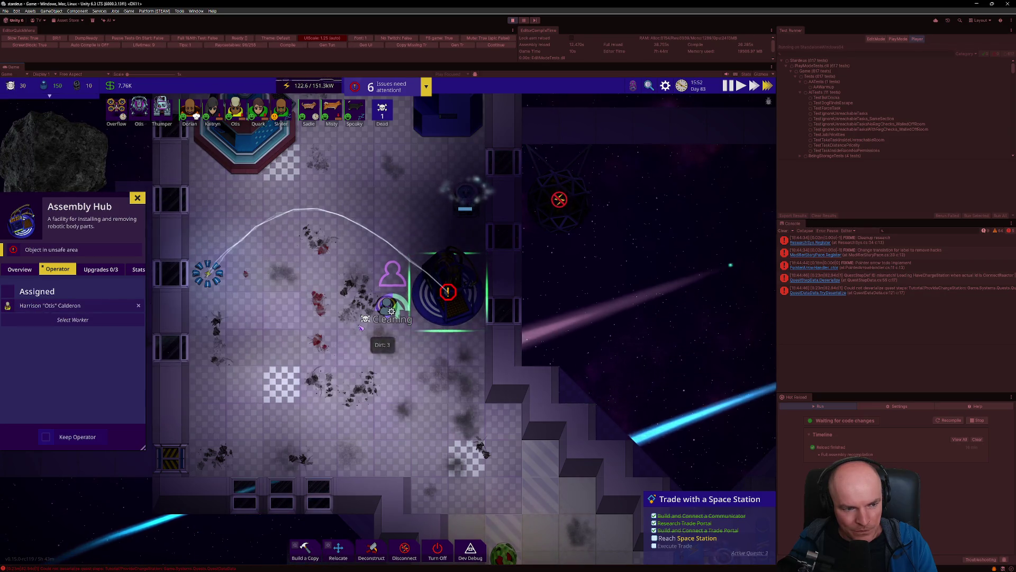
Recheck the hub's operator and select the dead Cleaning Bot
left_click(392, 311)
scroll(391, 311, "up", 3)
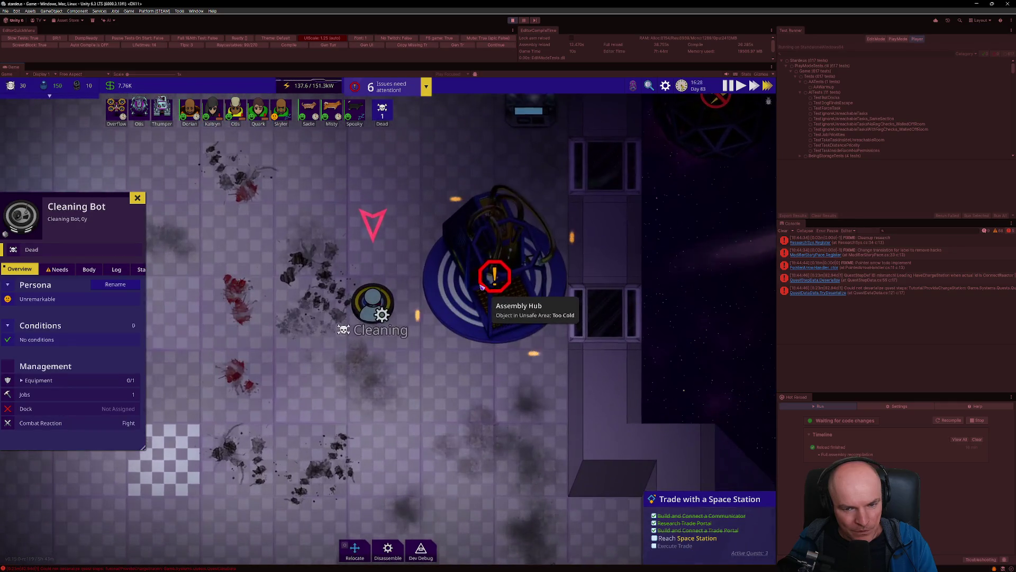
scroll(435, 314, "down", 1)
left_click(435, 314)
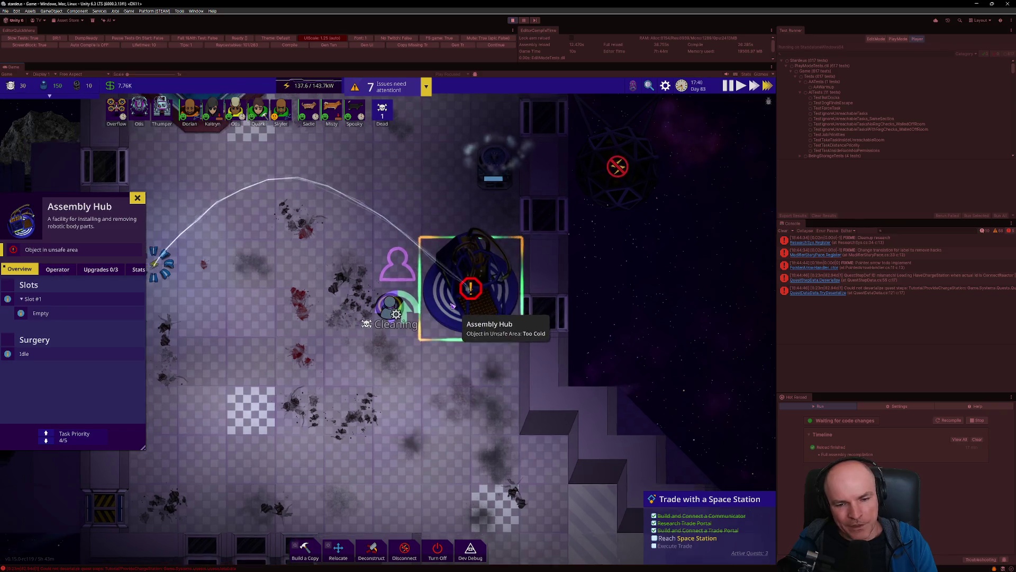
scroll(433, 309, "down", 1)
left_click(52, 271)
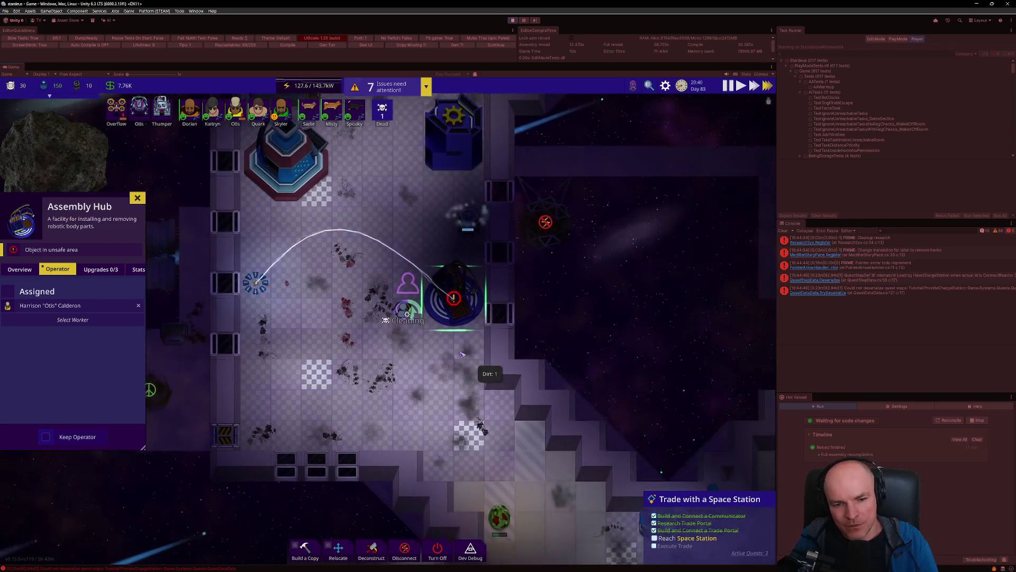
left_click(349, 297)
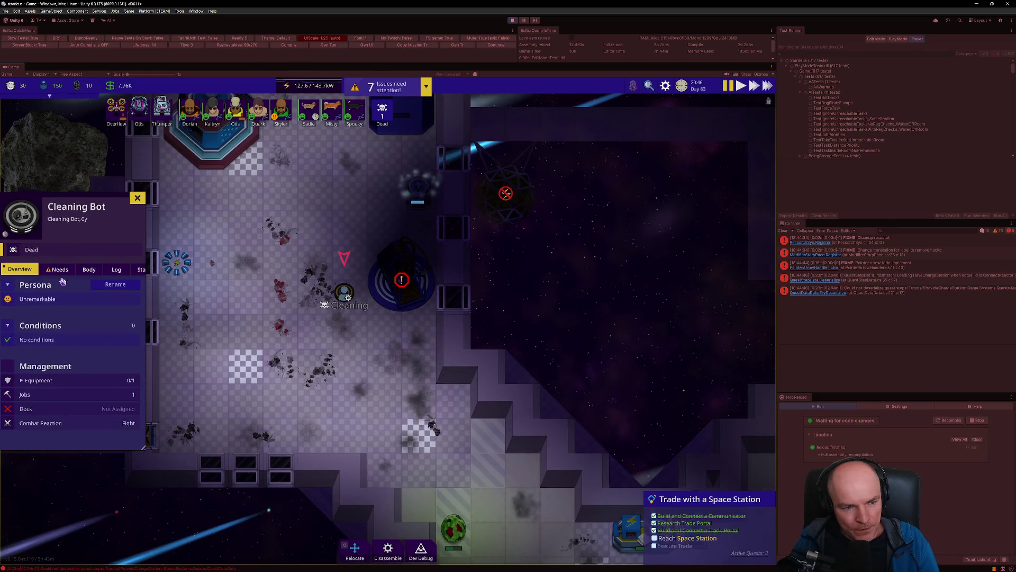
Queue Mini Optics installation in the Cleaning Bot's eye slot, then reselect the bot and hub
left_click(89, 270)
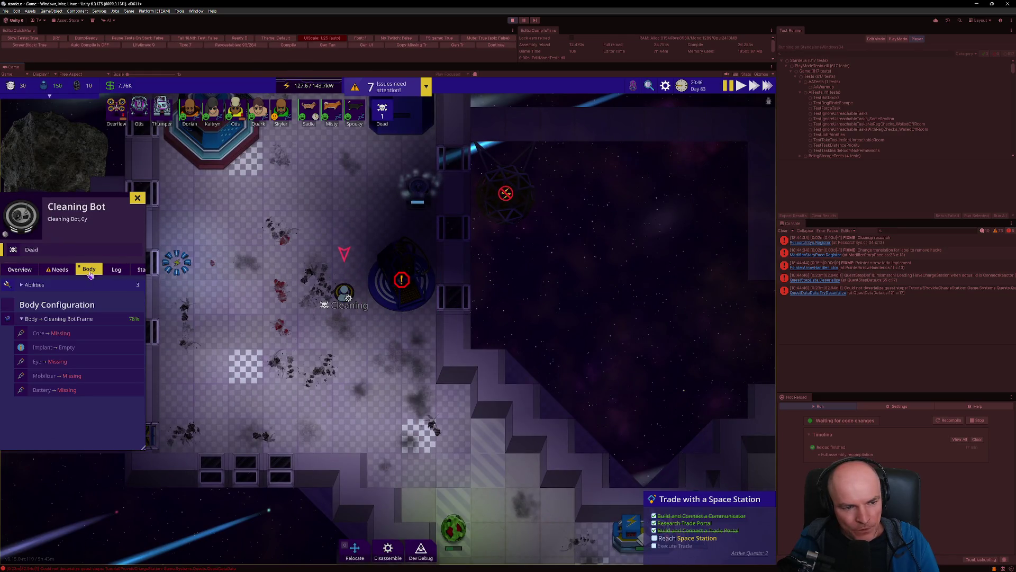
left_click(62, 365)
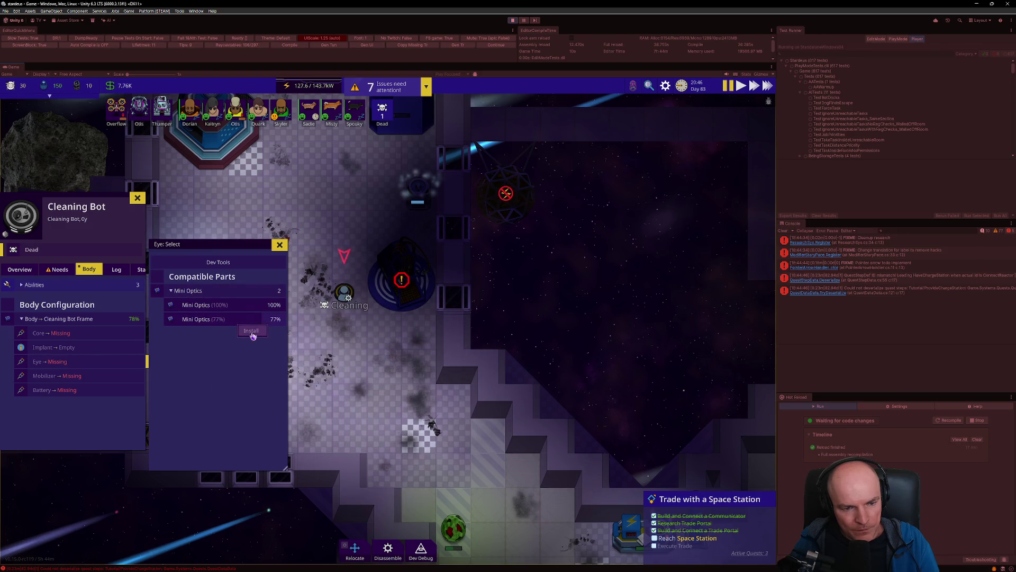
left_click(252, 334)
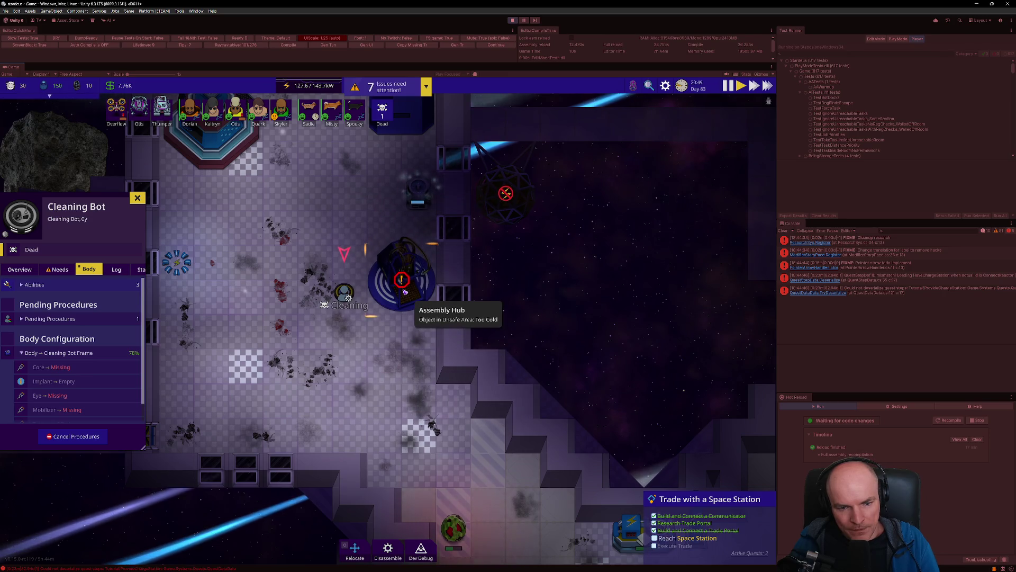
left_click(352, 295)
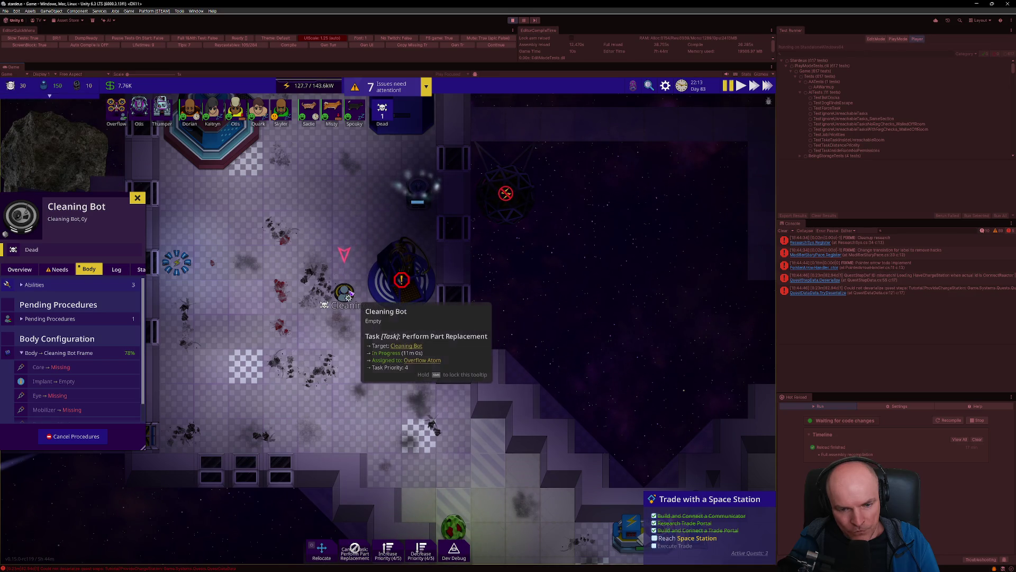
left_click(394, 289)
Check who operates the Assembly Hub, then reselect the Cleaning Bot
left_click(58, 269)
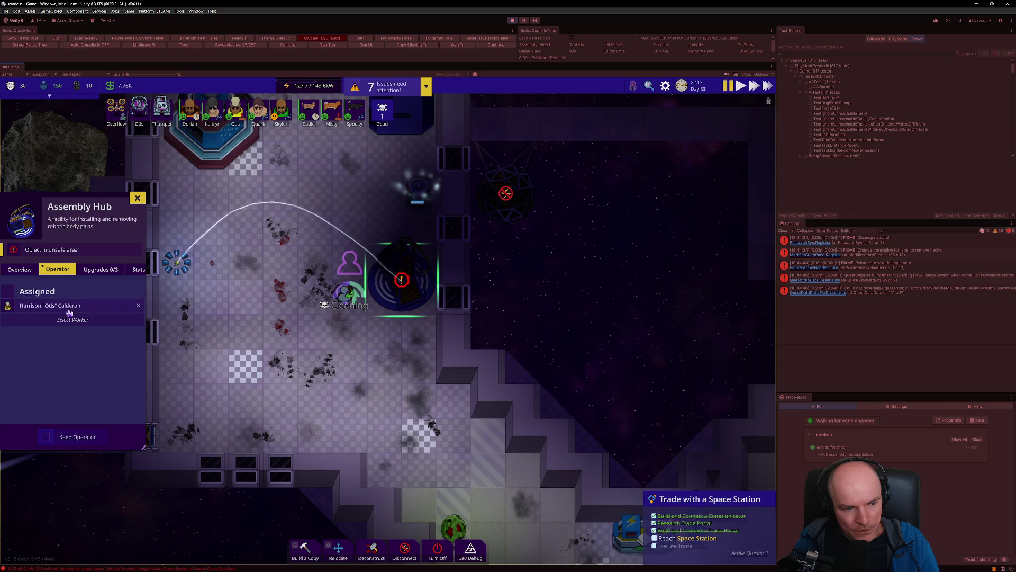
left_click(346, 295)
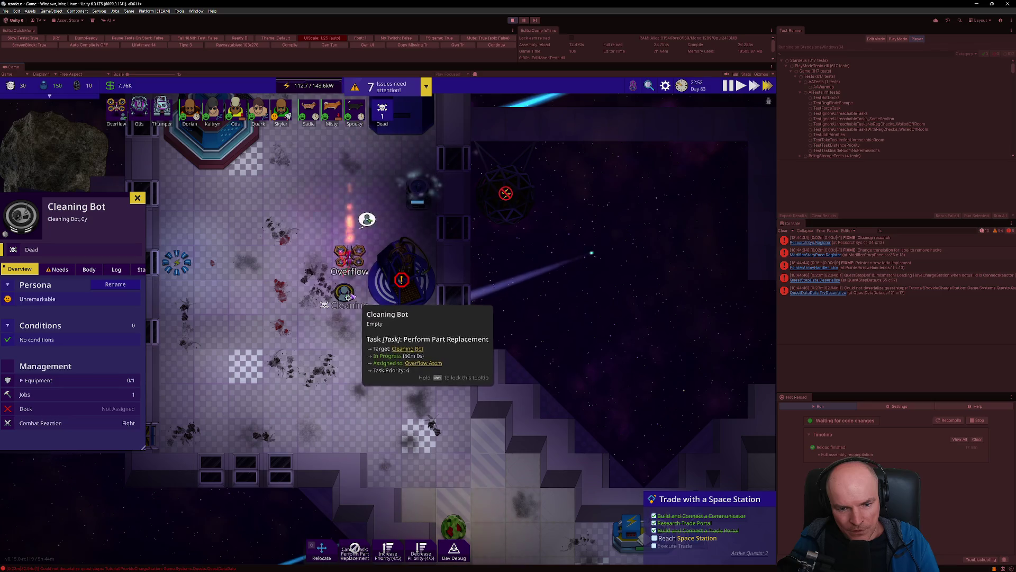
mouse_move(410, 298)
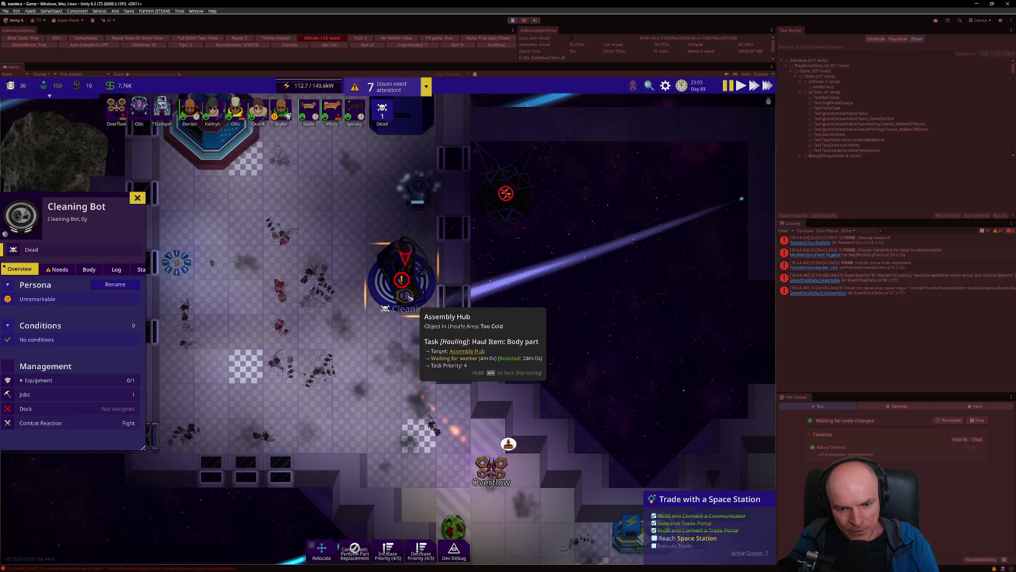
scroll(410, 298, "up", 2)
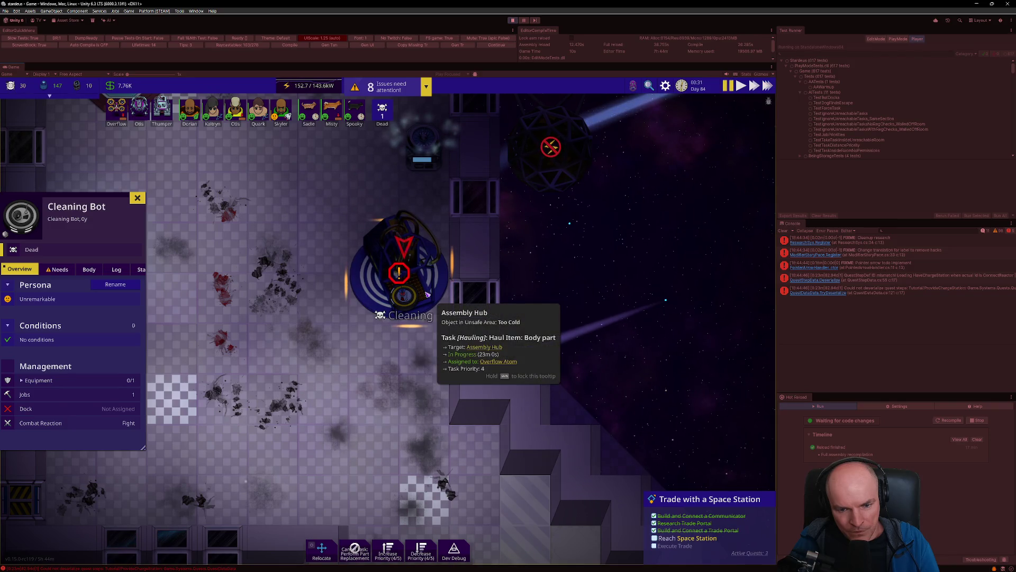
Follow the drone hauling the body part, then pan and zoom back onto the Assembly Hub
left_click(498, 362, "alt")
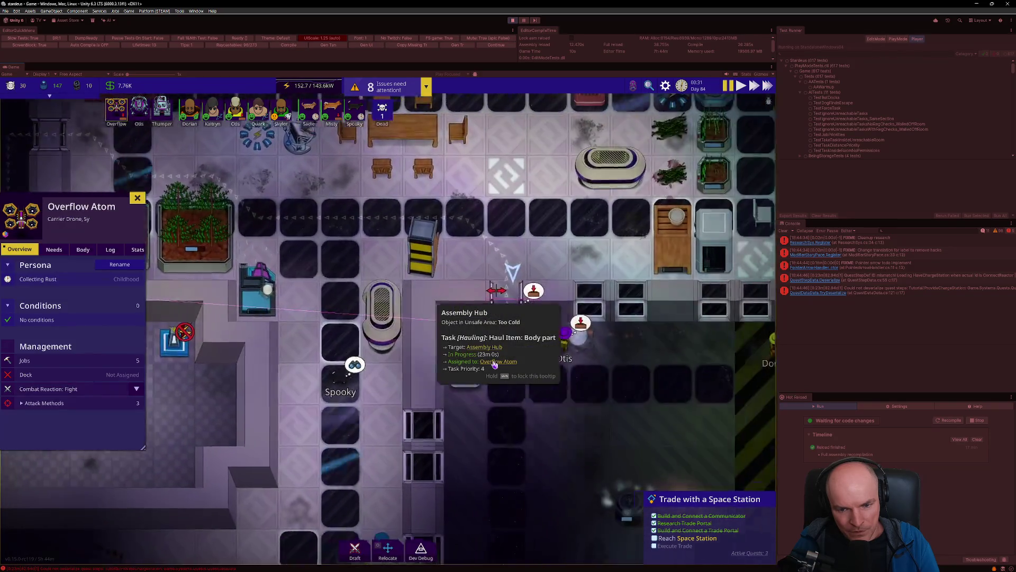
key("w")
key("a")
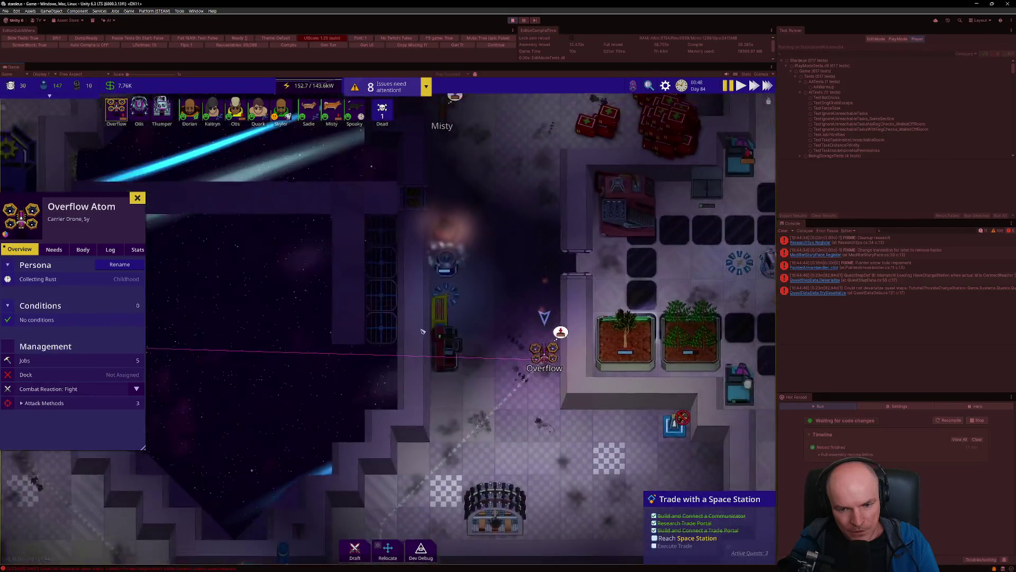
scroll(423, 331, "down", 3)
key("a")
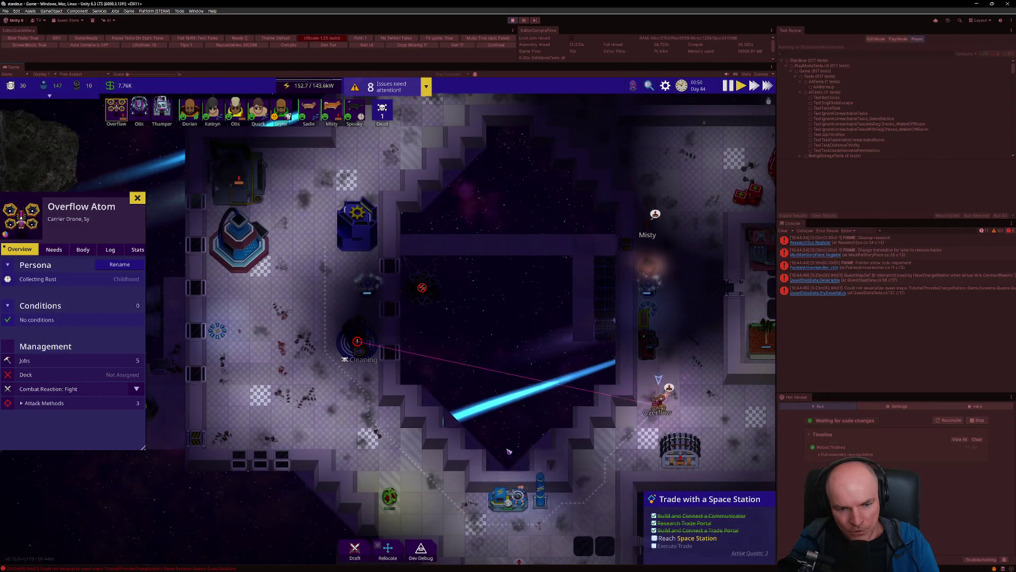
scroll(365, 338, "up", 2)
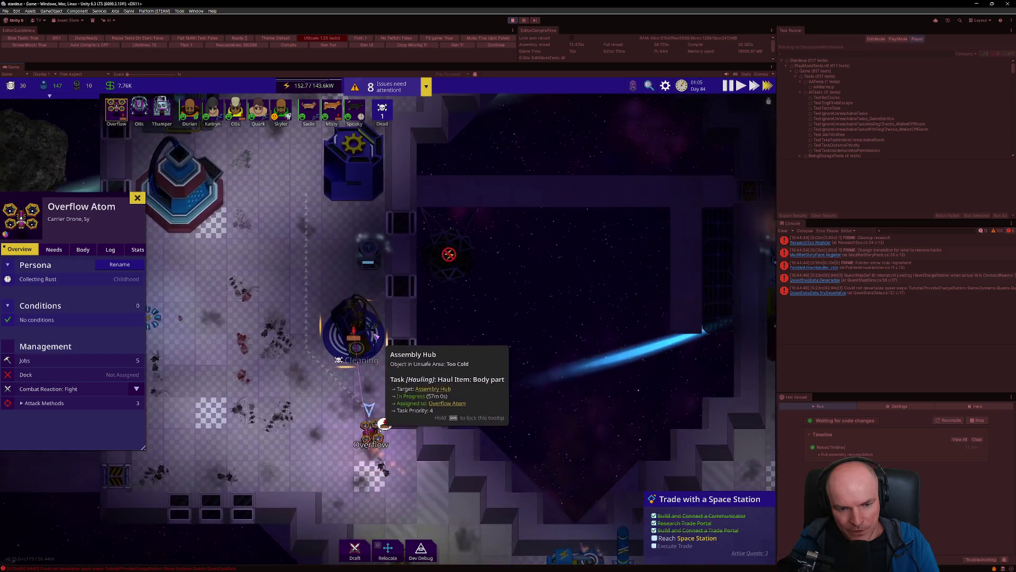
scroll(370, 338, "up", 2)
scroll(370, 339, "up", 1)
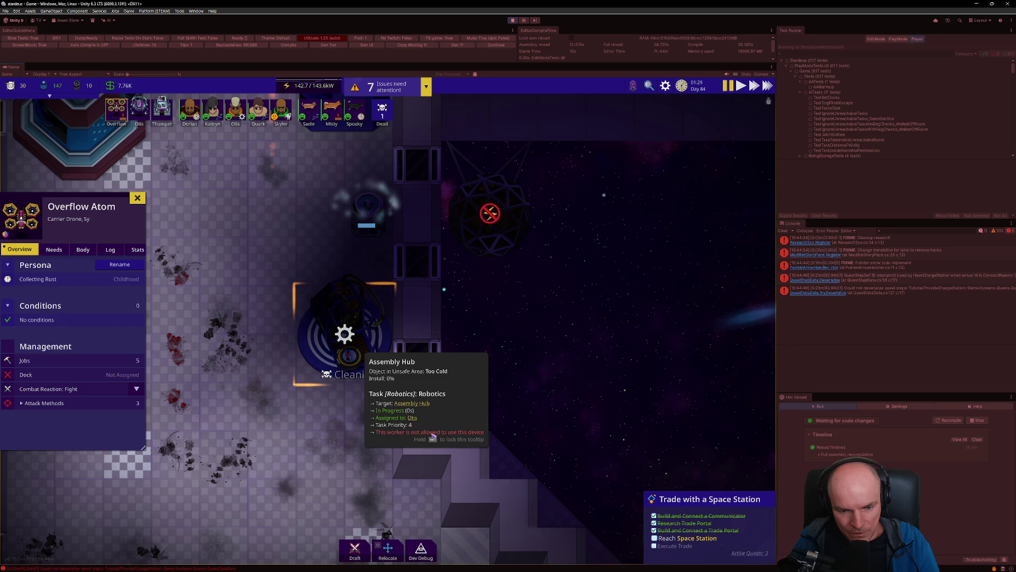
Jump to Otis, pan back to inspect the dead Cleaning Bot, and select the Assembly Hub
left_click(411, 419)
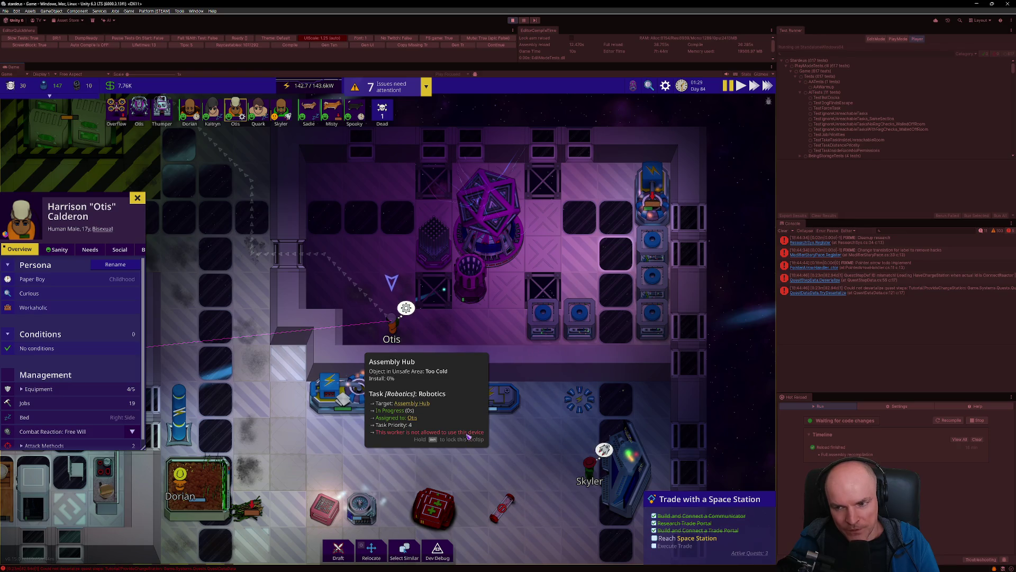
key("a")
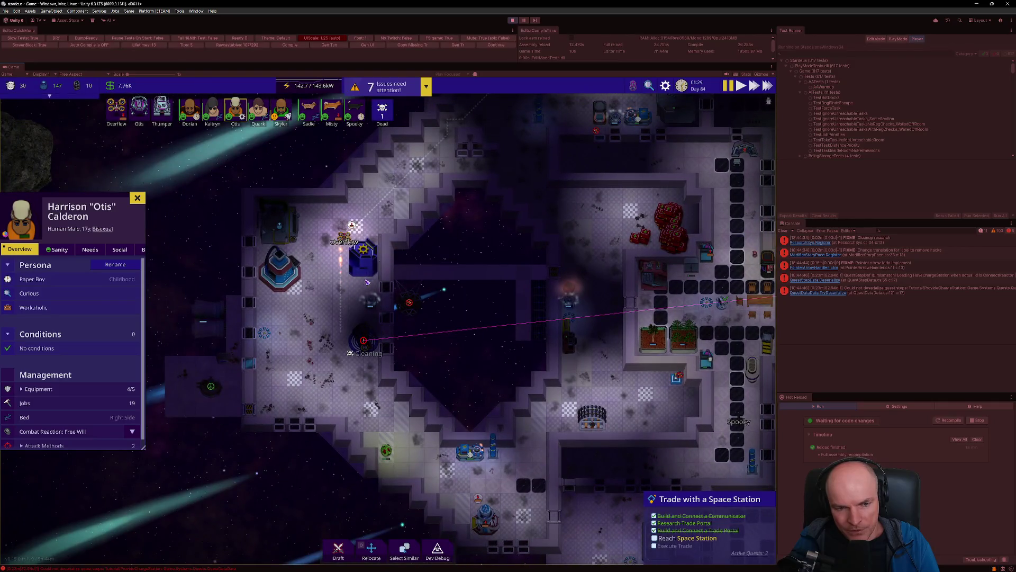
scroll(365, 342, "up", 5)
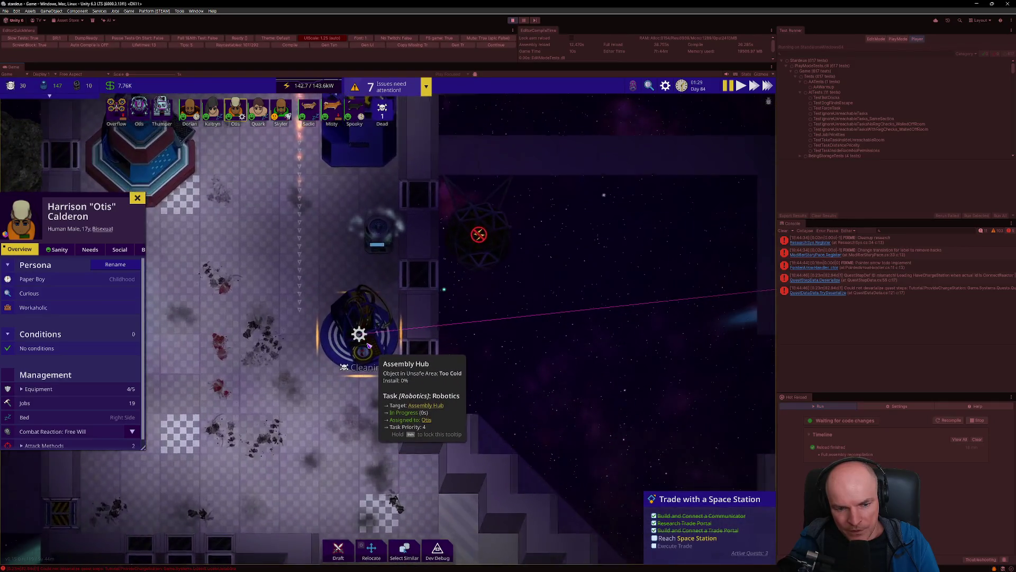
scroll(369, 345, "up", 1)
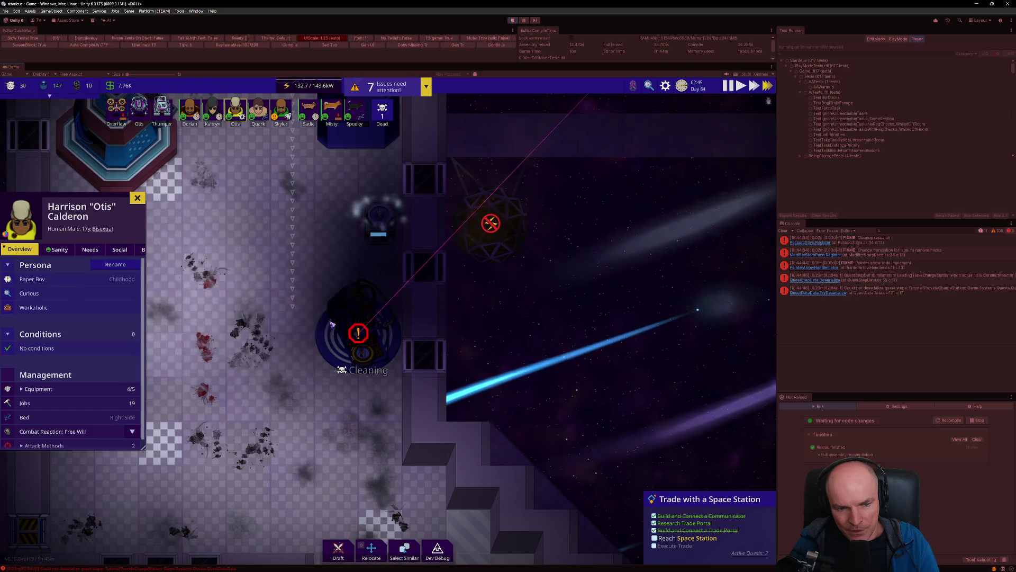
left_click(395, 347)
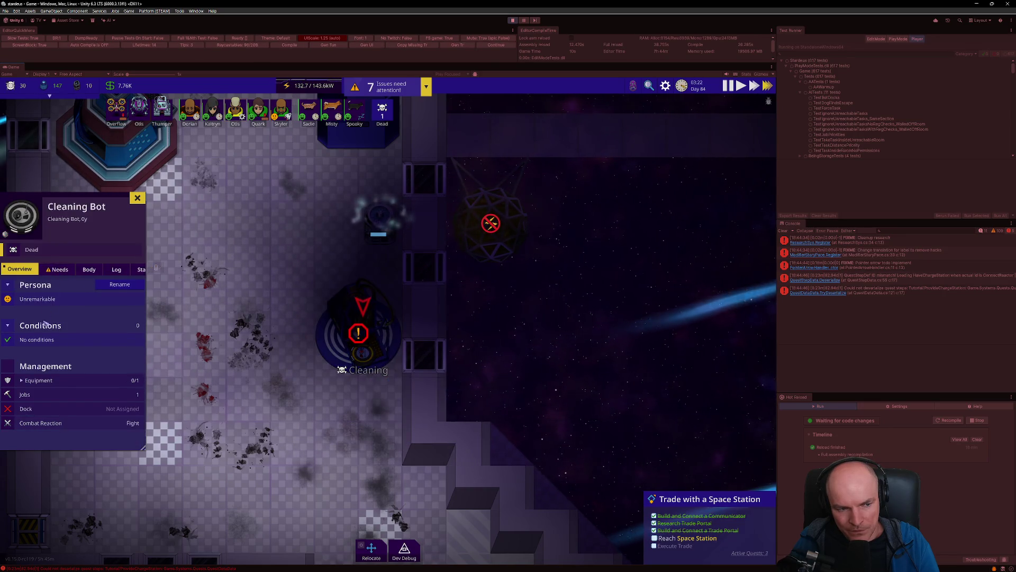
left_click(323, 347)
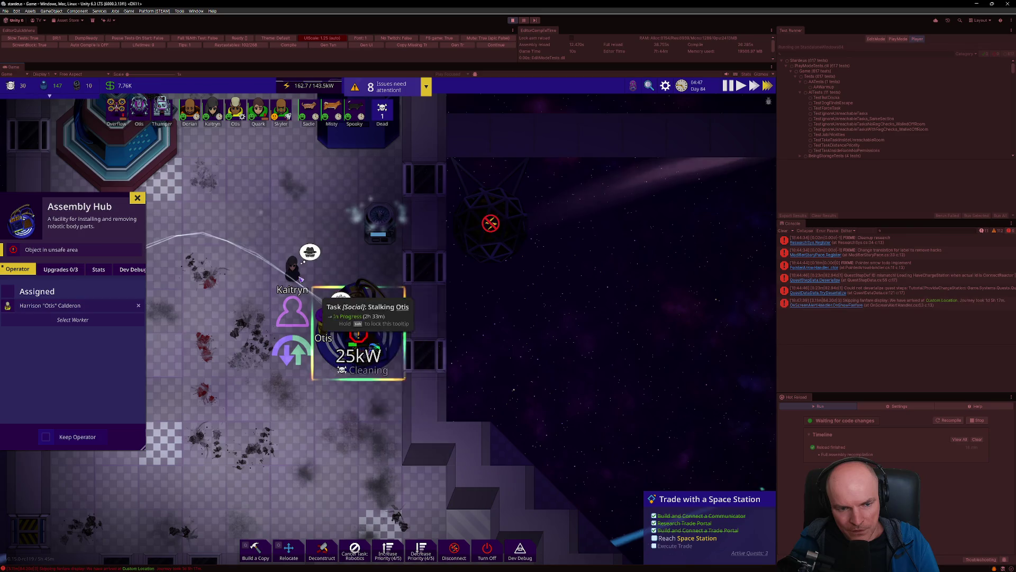
scroll(297, 276, "up", 4)
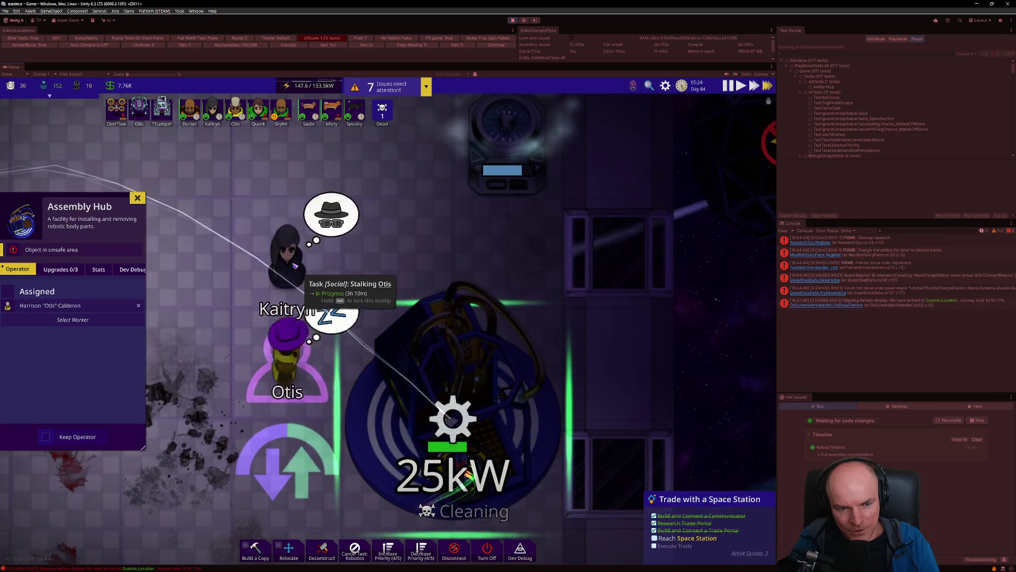
scroll(346, 397, "down", 3)
key("w")
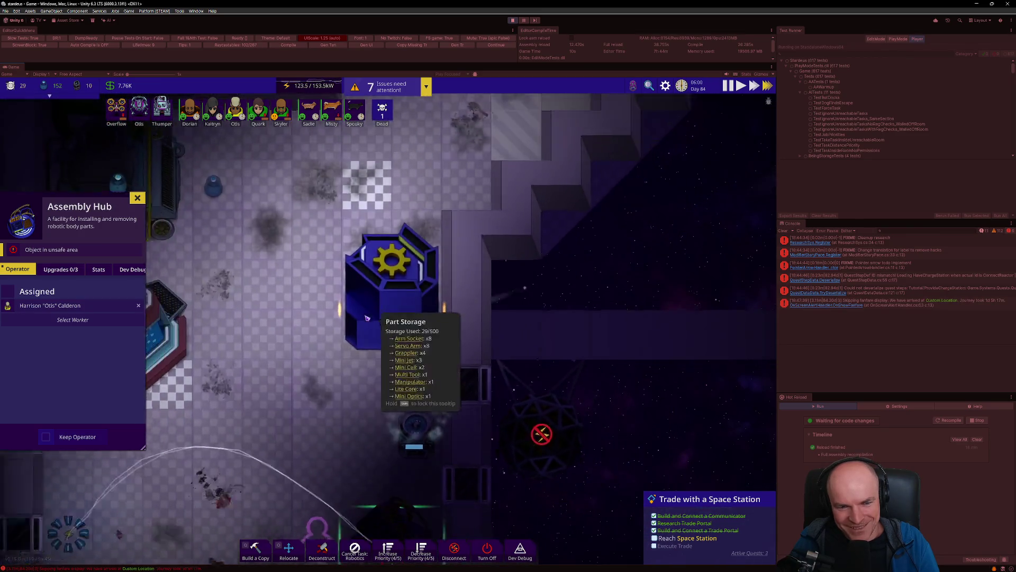
scroll(346, 397, "down", 3)
key("w")
key("d")
key("w")
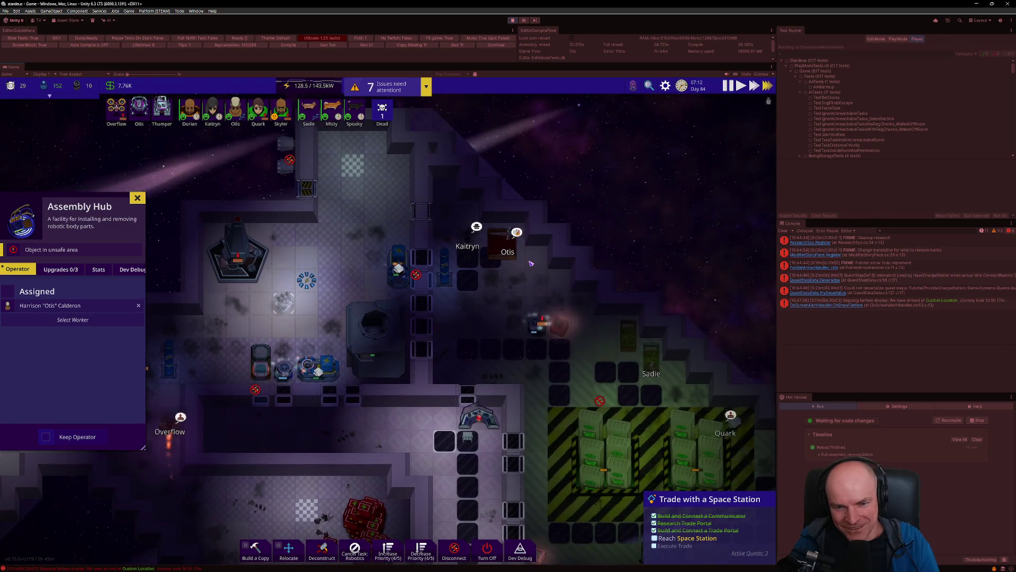
scroll(408, 221, "up", 3)
scroll(407, 222, "up", 2)
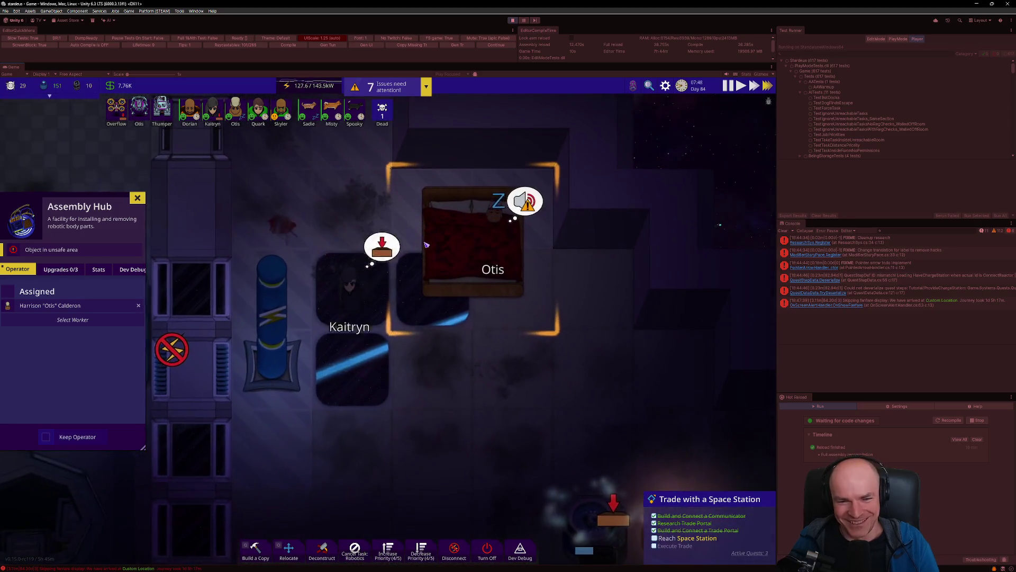
scroll(402, 238, "down", 3)
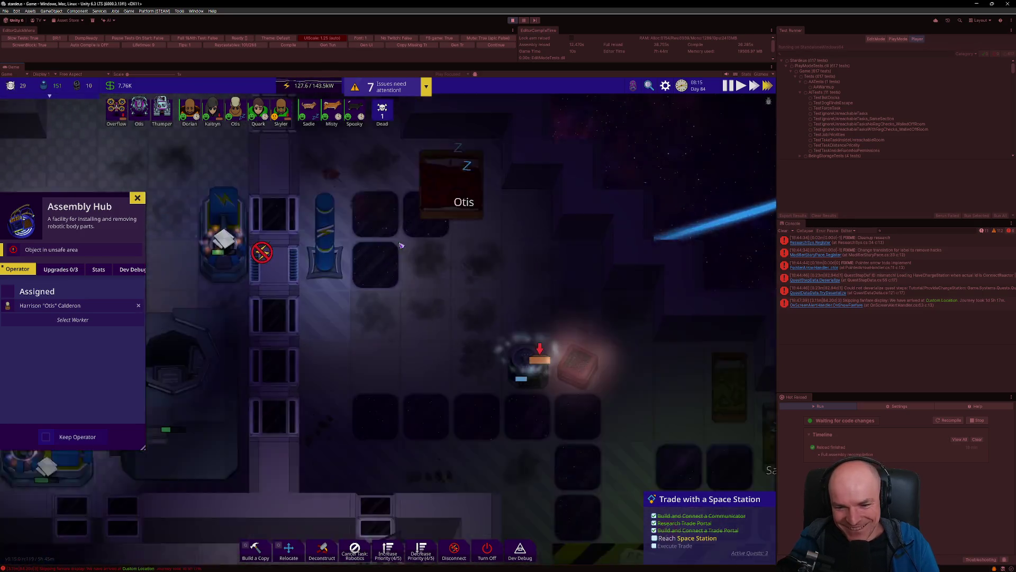
key("f")
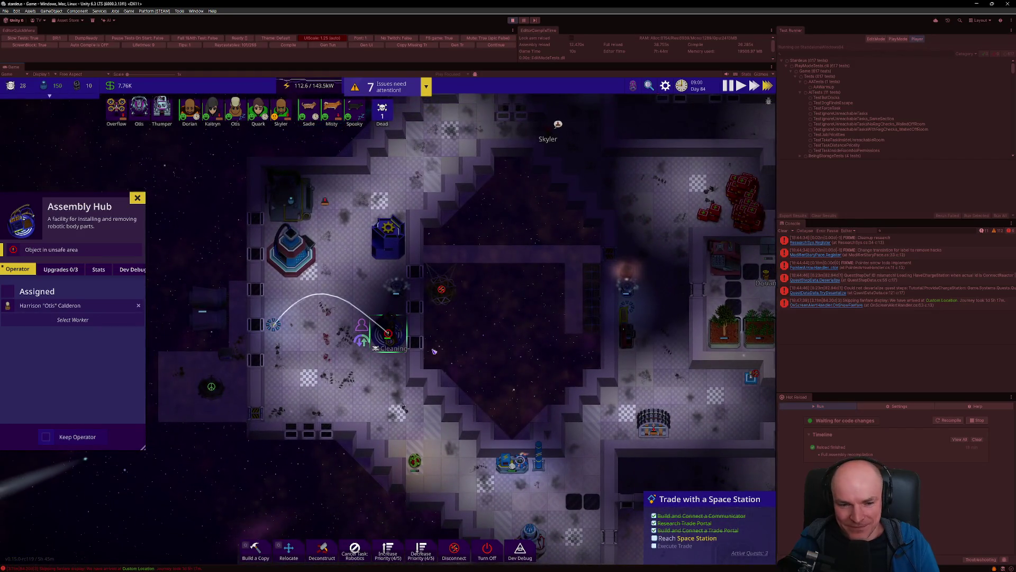
scroll(394, 339, "up", 3)
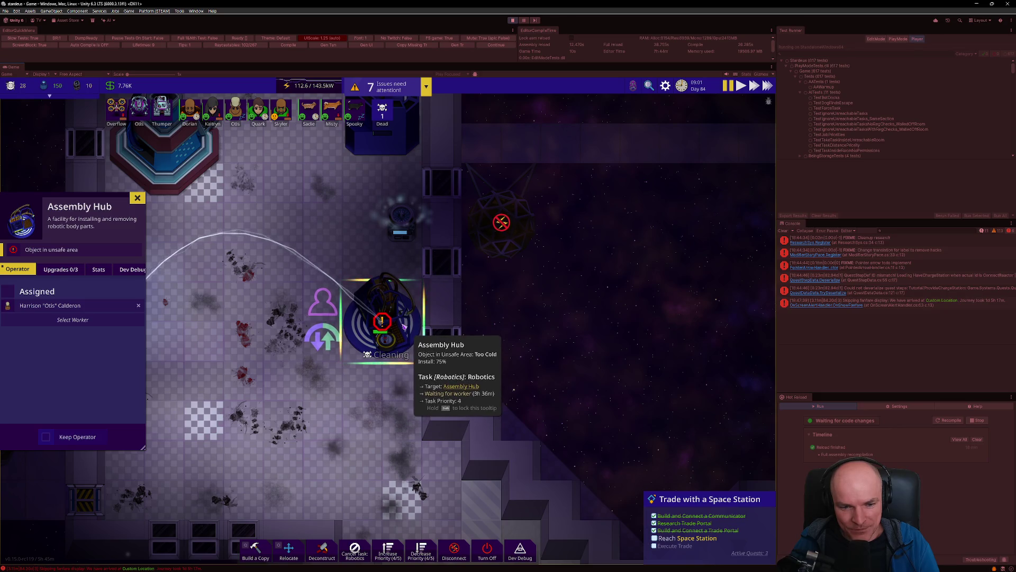
mouse_move(490, 567)
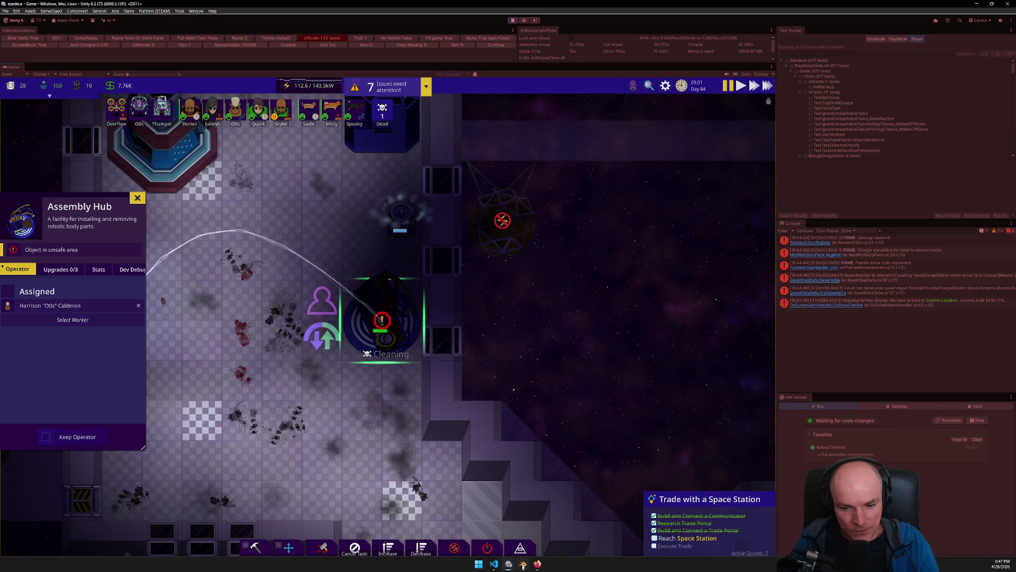
left_click(522, 565)
left_click(523, 566)
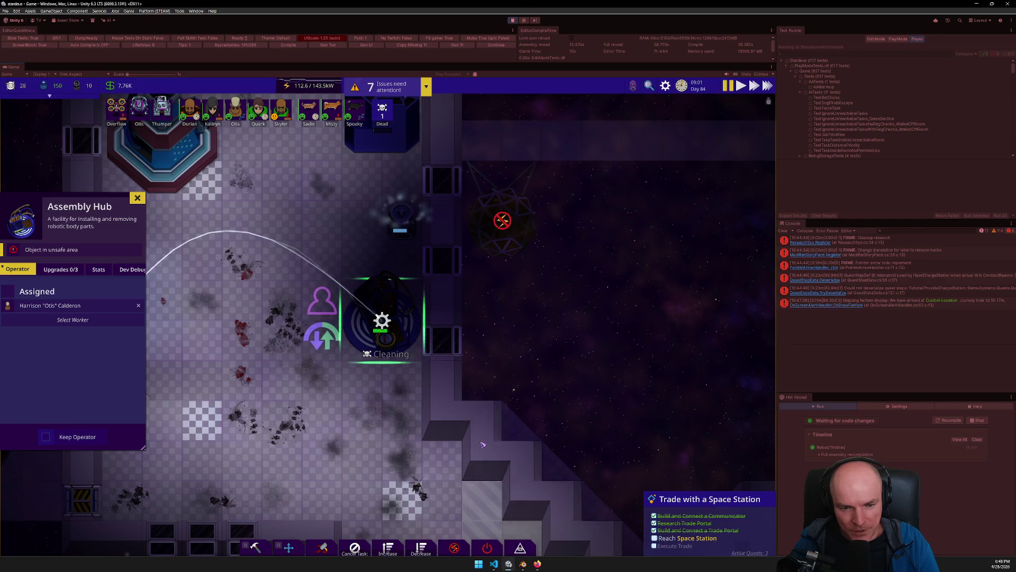
Back in Blender, open recent Devices3.blend without saving and switch to the Scripting workspace
key("alt+Tab")
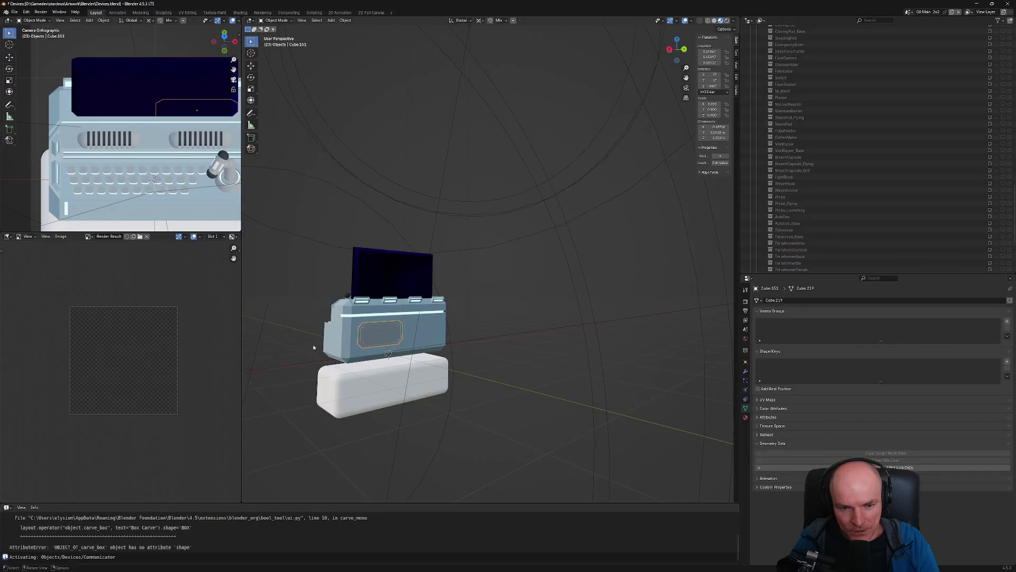
middle_click_drag(313, 347, 434, 334)
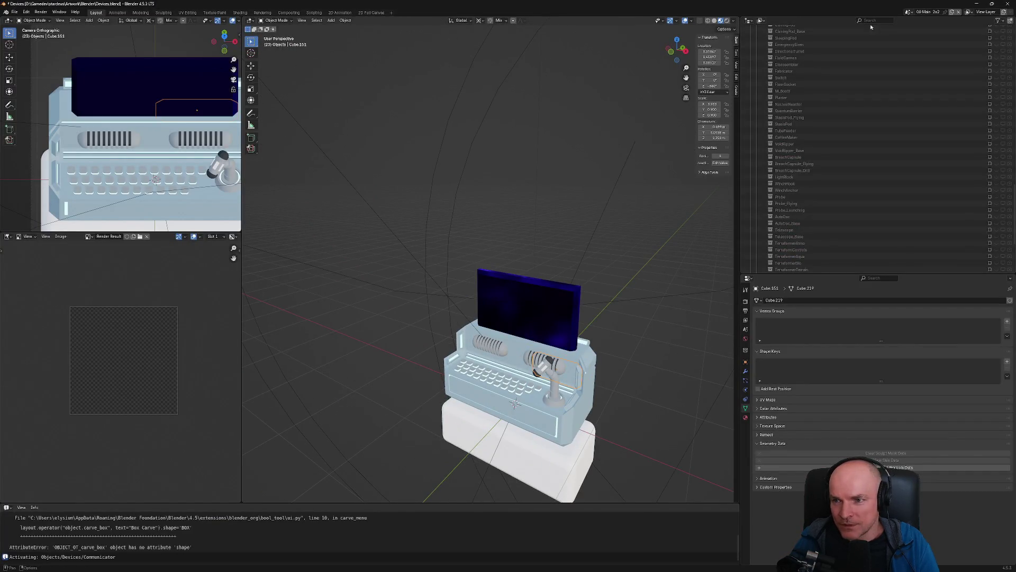
left_click(14, 12)
mouse_move(31, 34)
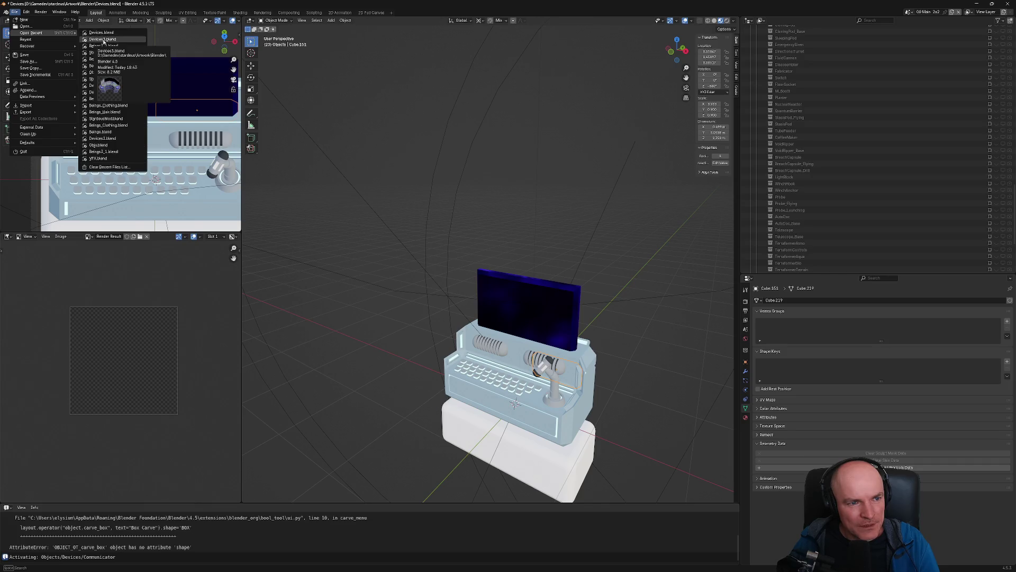
left_click(103, 39)
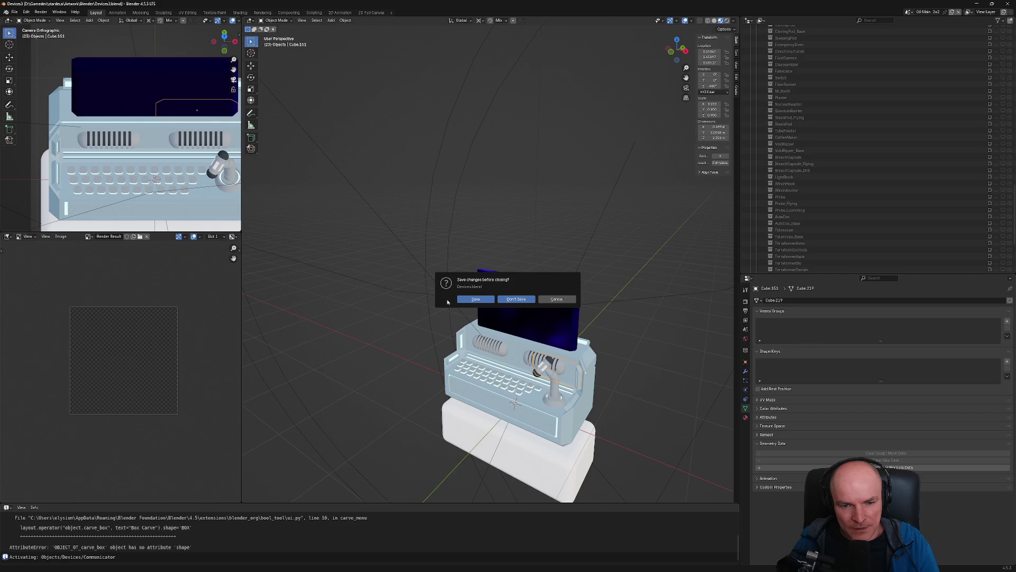
left_click(466, 300)
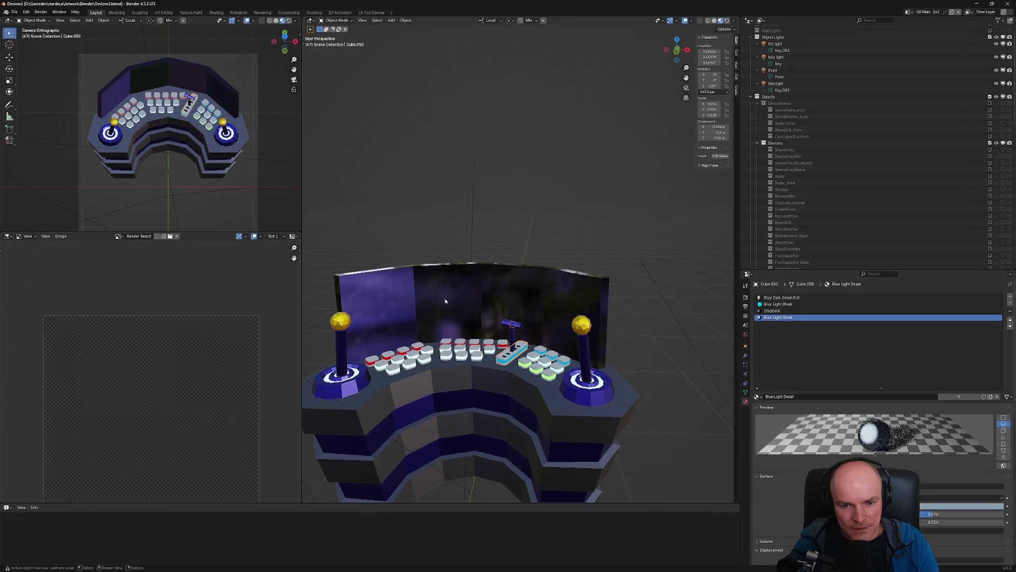
left_click(15, 12)
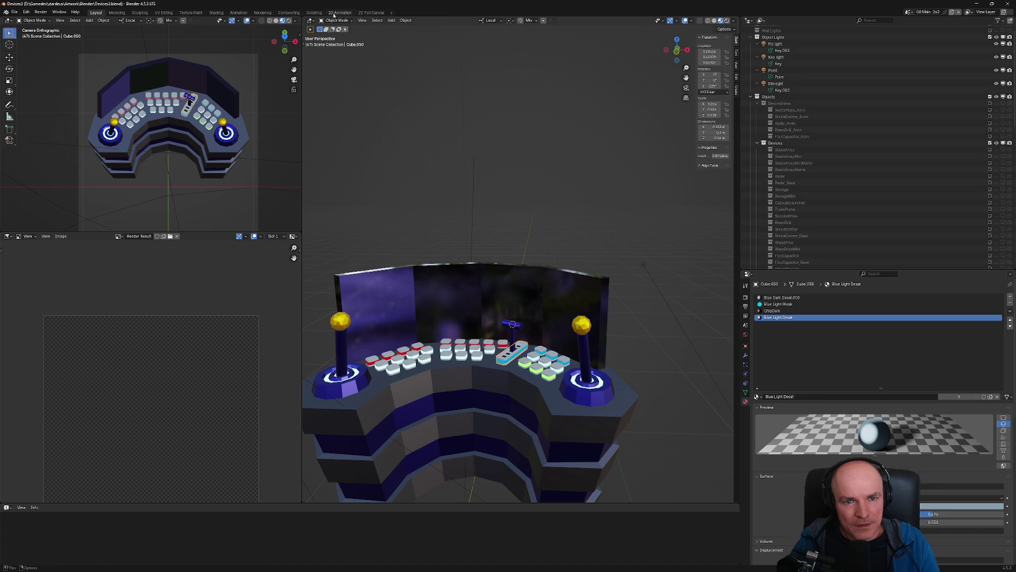
left_click(313, 13)
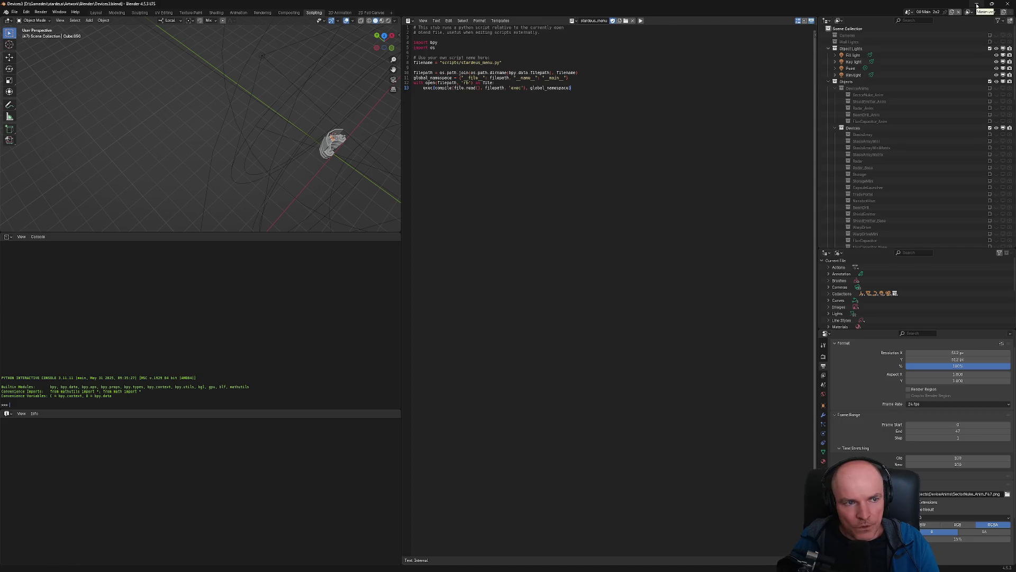
Return to the Layout workspace and orbit around the Devices3.blend arcade console
mouse_move(297, 107)
middle_mouse_down()
mouse_move(348, 144)
mouse_move(305, 159)
middle_mouse_up()
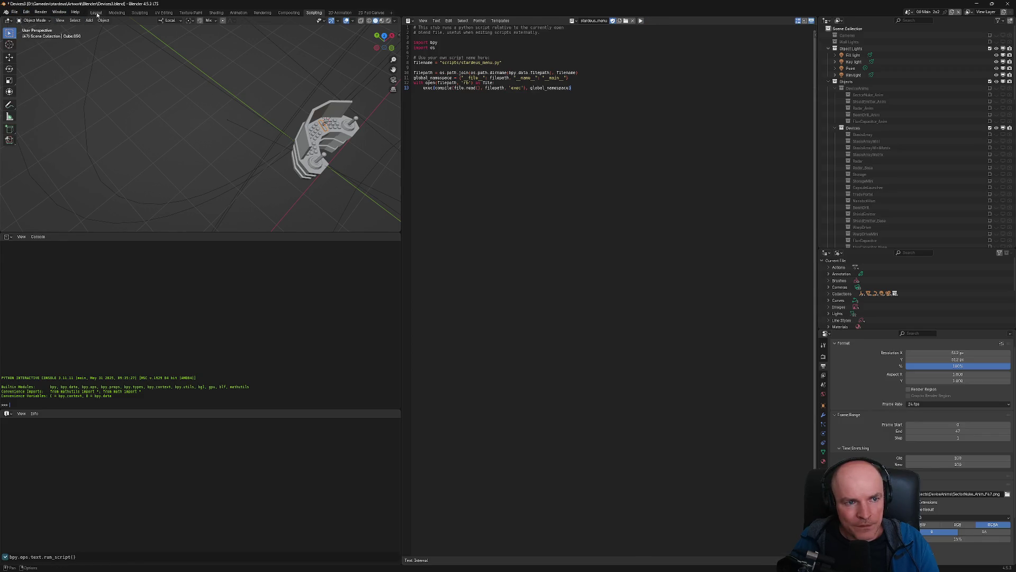
left_click(95, 13)
mouse_move(525, 369)
middle_mouse_down()
mouse_move(638, 330)
mouse_move(472, 303)
middle_mouse_up()
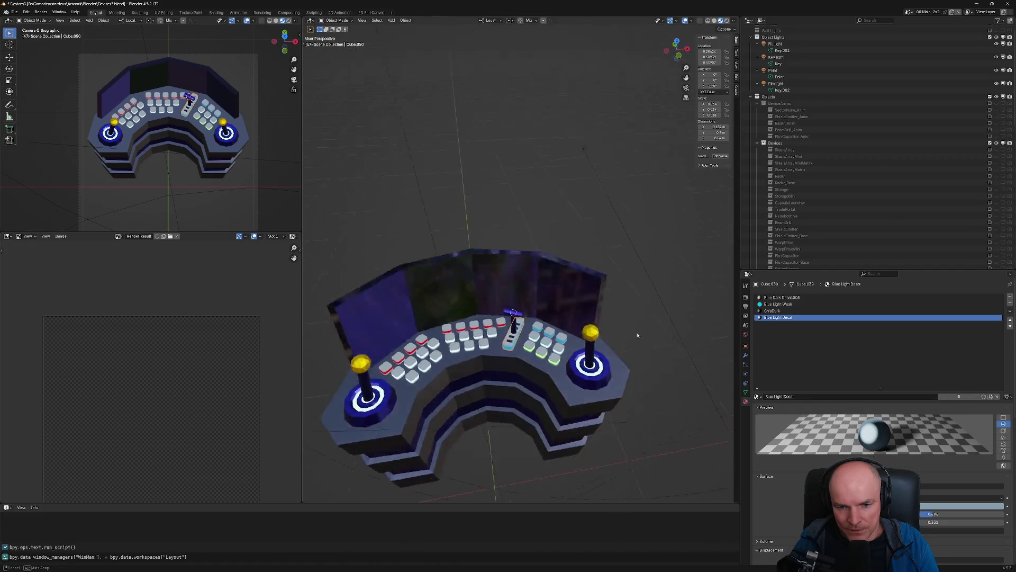
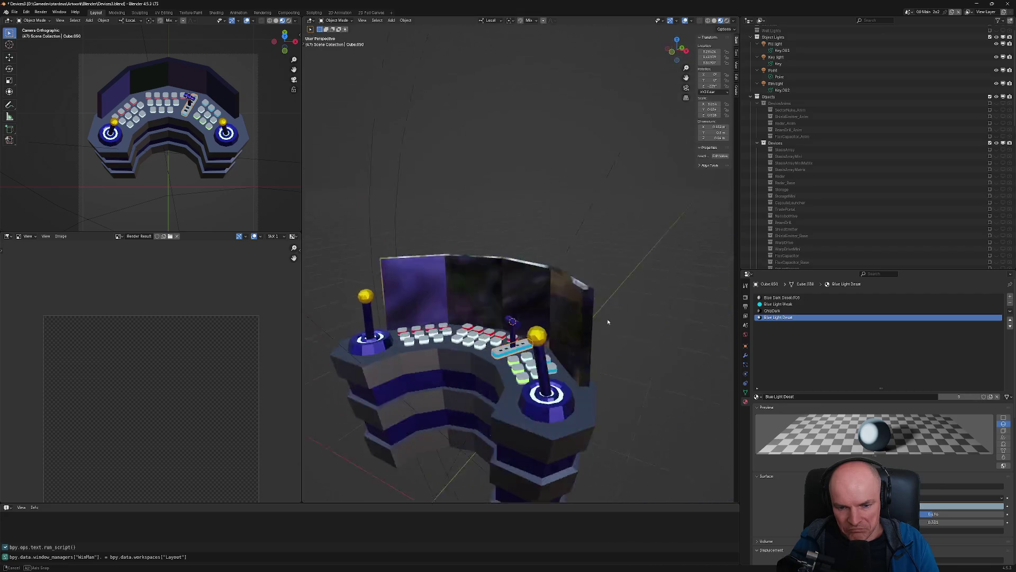
Orbit around the console model in Blender, then stop the running game in Unity
middle_click_drag(528, 336, 291, 199)
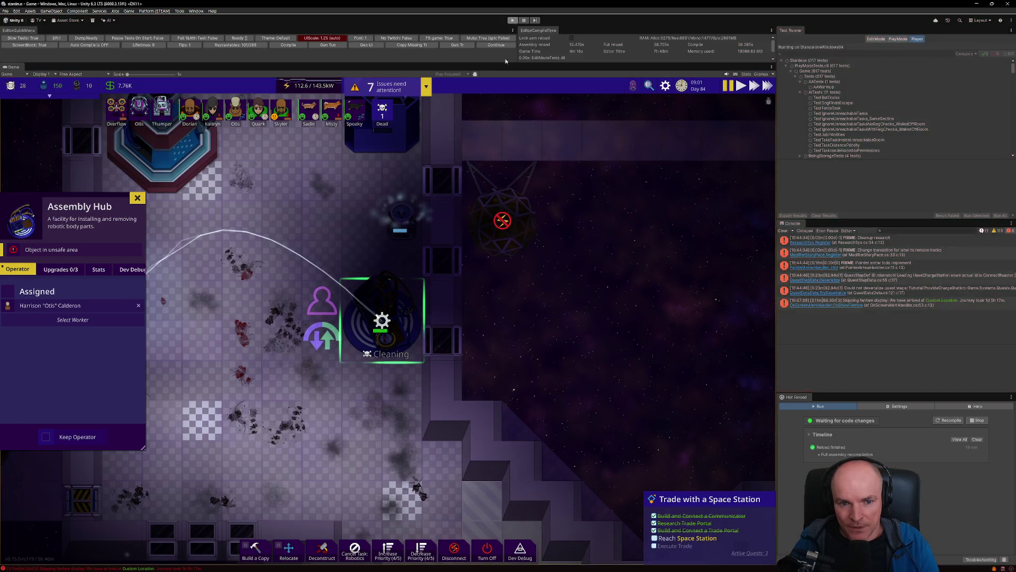
key("ctrl+p")
Bring Visual Studio Code to the front, showing FreeSelectGoalHandler.cs
mouse_move(479, 569)
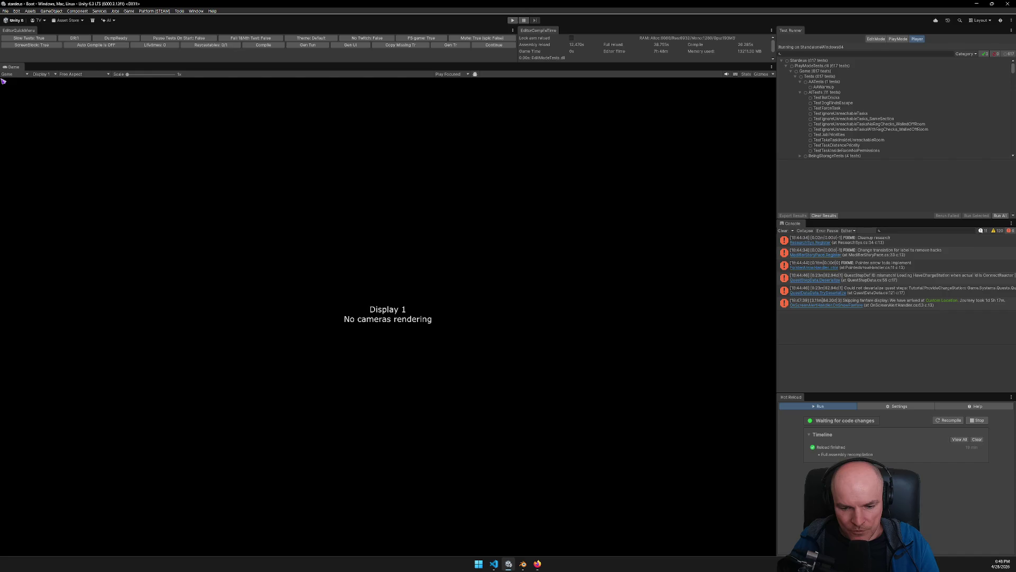
left_click(493, 565)
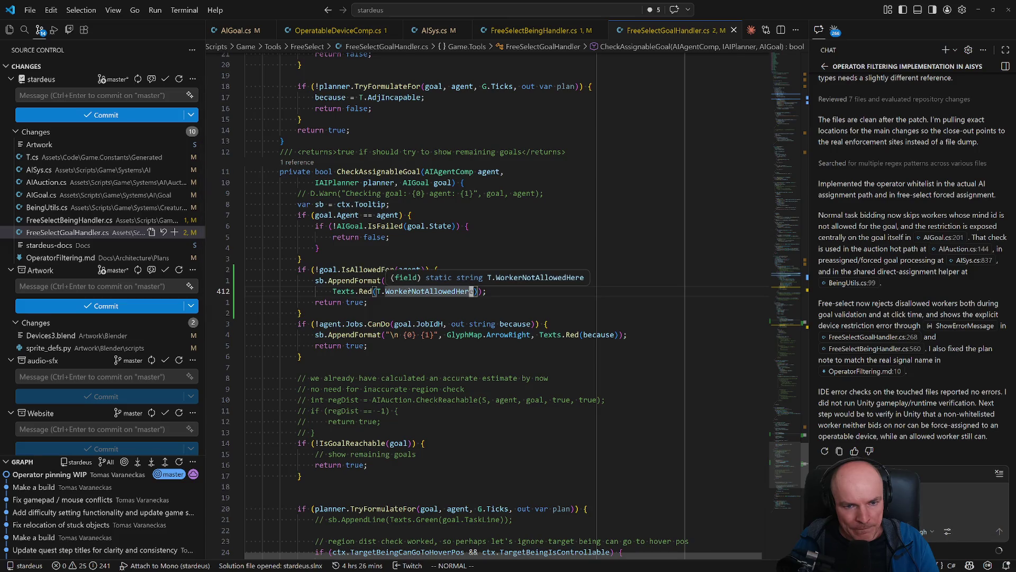
Open the AISys.cs diff and inspect the added showFailTooltip check and ShowTooltip call
left_click(370, 172)
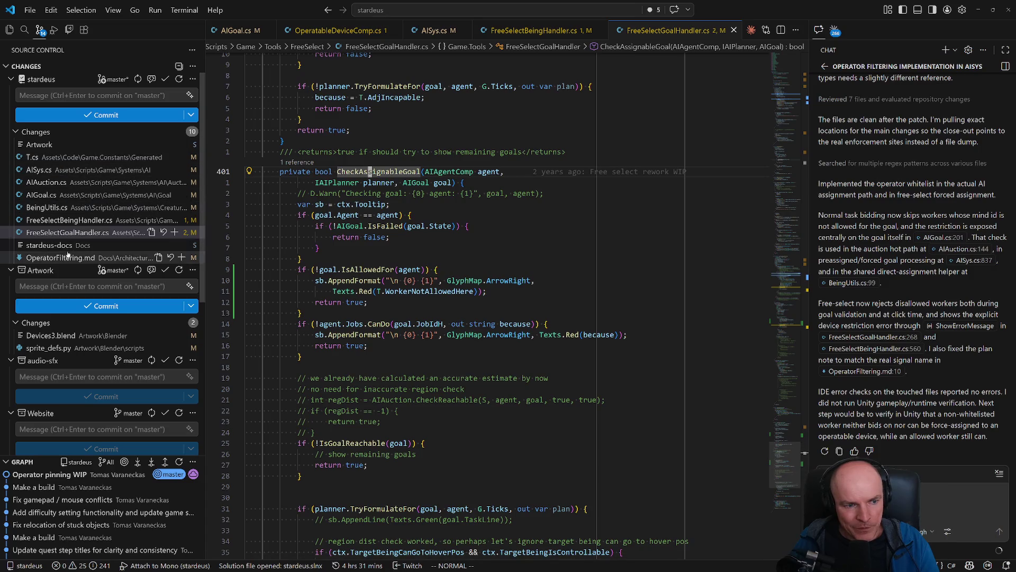
left_click(46, 170)
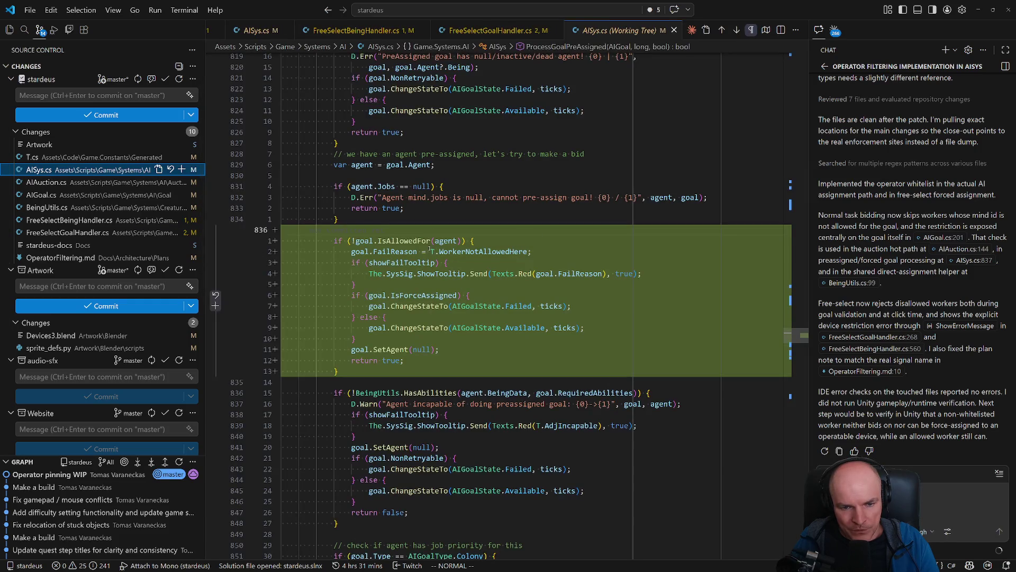
left_click(407, 263)
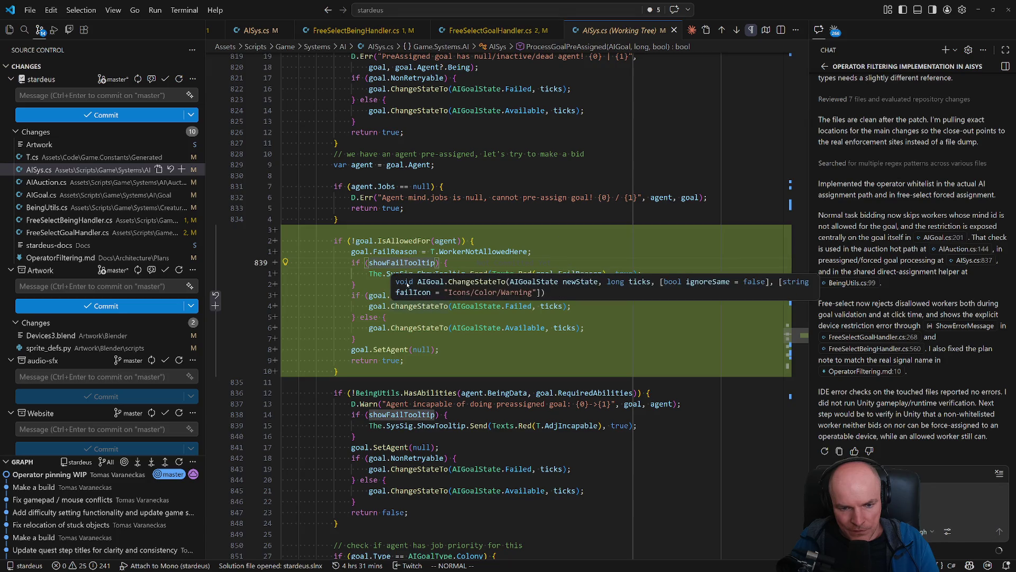
left_click(441, 273)
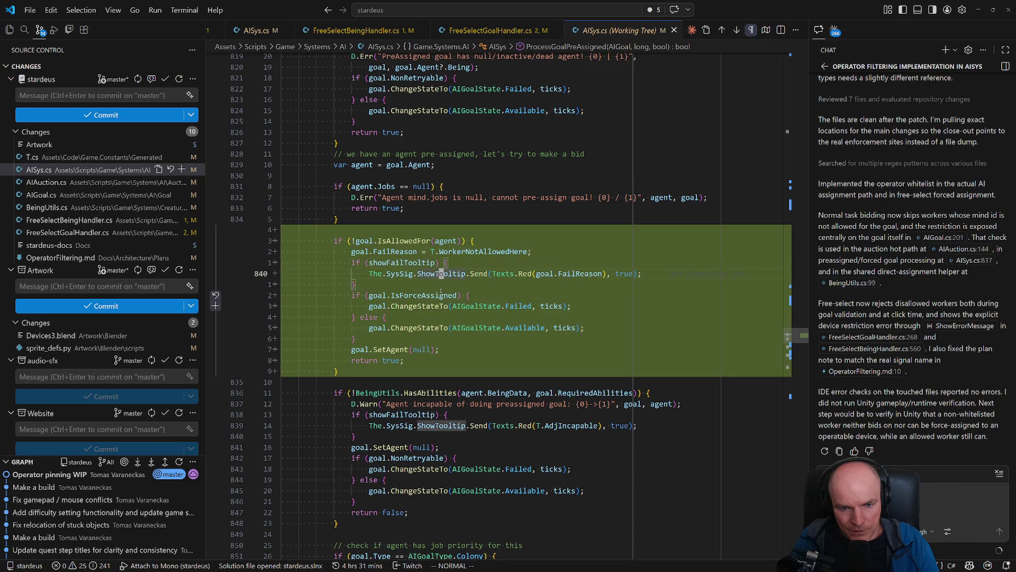
Read through the AISys.cs changes, then open the AIAuction.cs diff
scroll(431, 287, "up", 2)
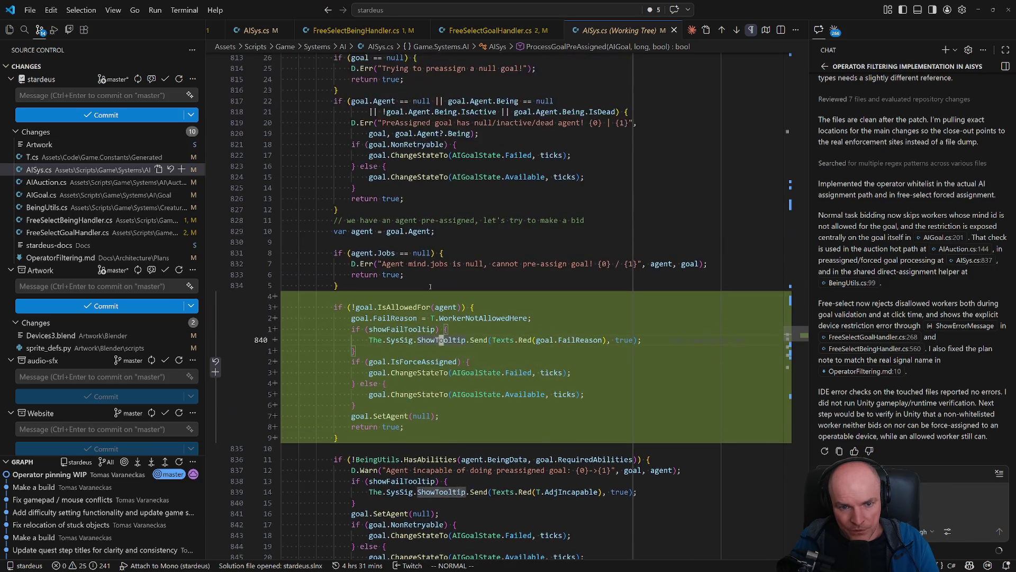
scroll(430, 287, "up", 3)
scroll(449, 172, "down", 1)
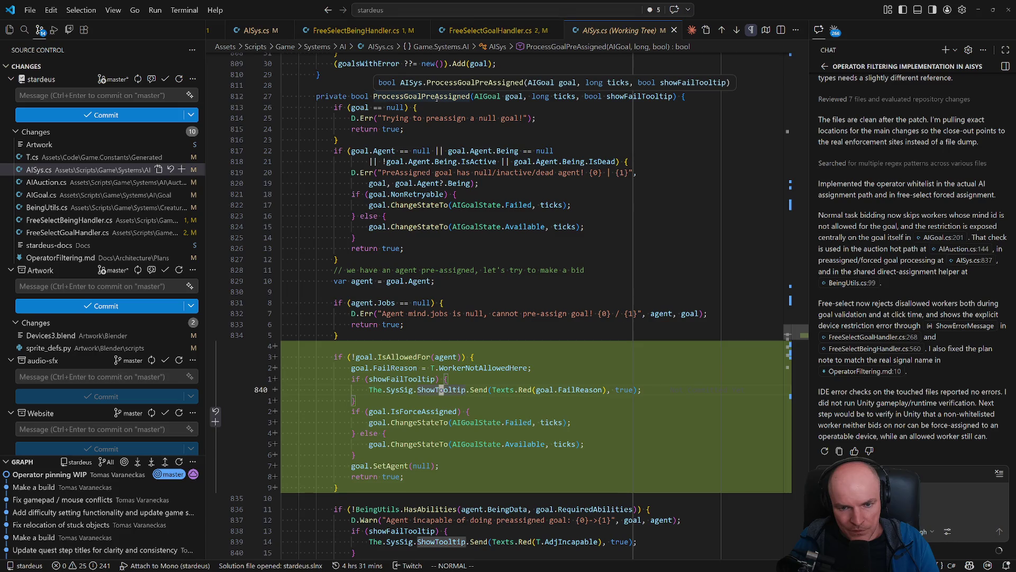
scroll(448, 325, "down", 4)
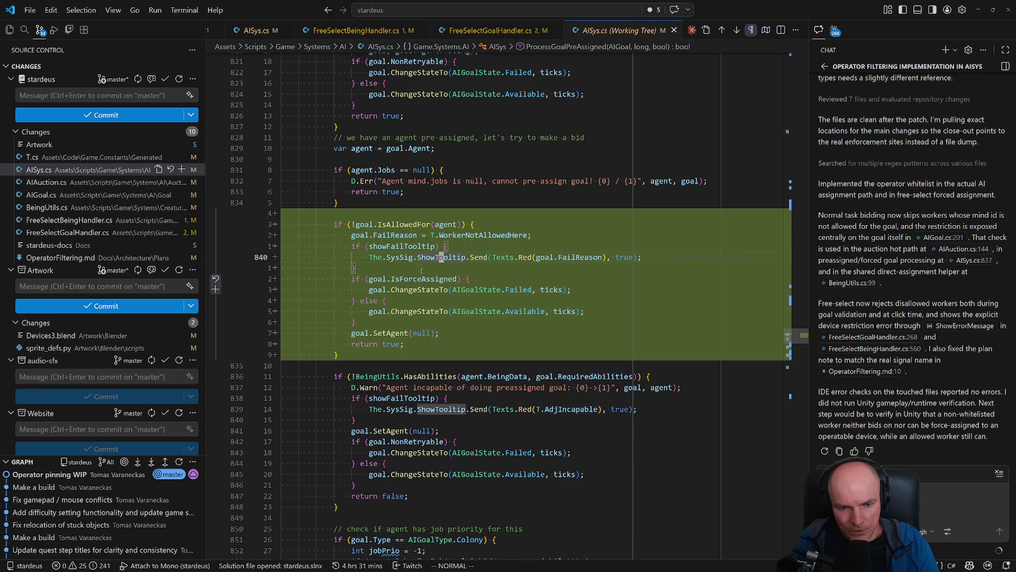
scroll(433, 158, "up", 5)
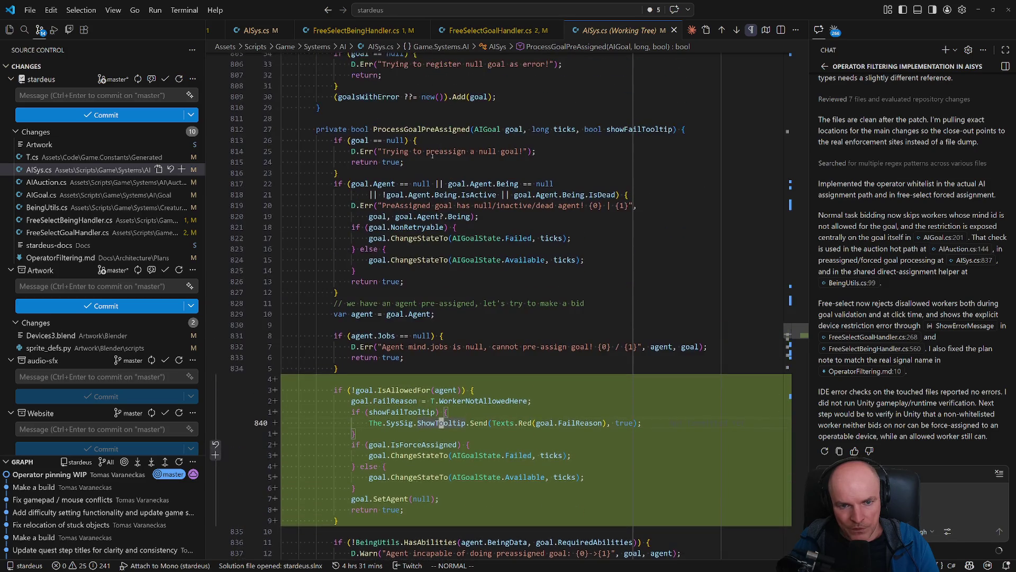
scroll(465, 413, "down", 8)
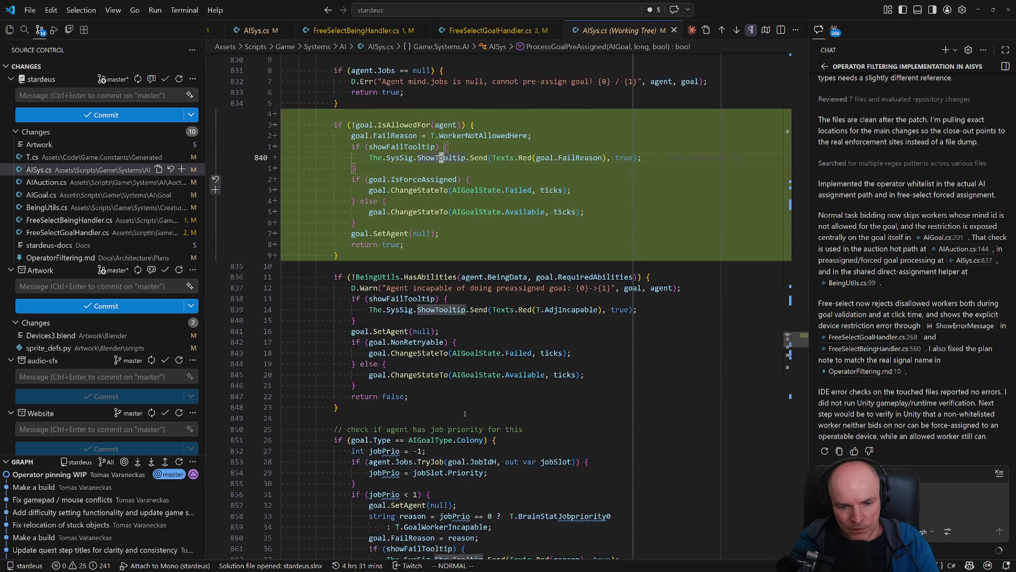
scroll(461, 419, "down", 4)
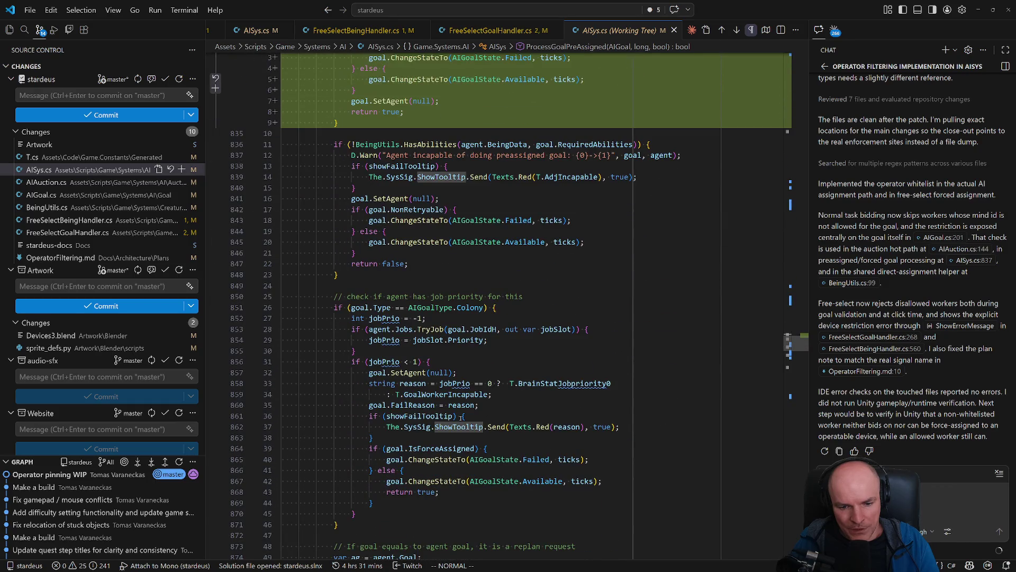
scroll(461, 417, "up", 3)
left_click(127, 182)
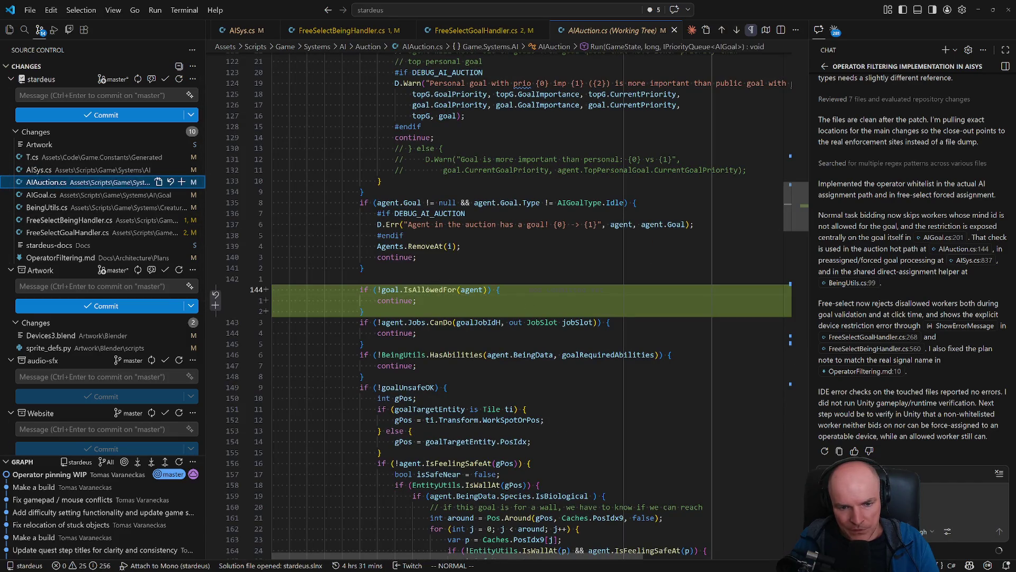
In the AIGoal.cs diff, delete the added AllowedMindIdsDeniedMessage line
key("Down")
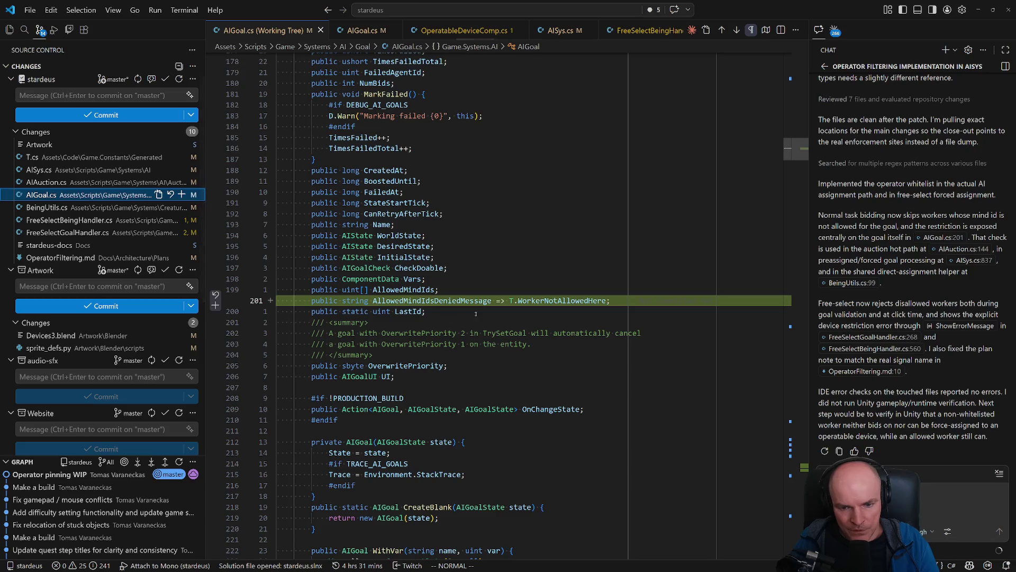
left_click(463, 301)
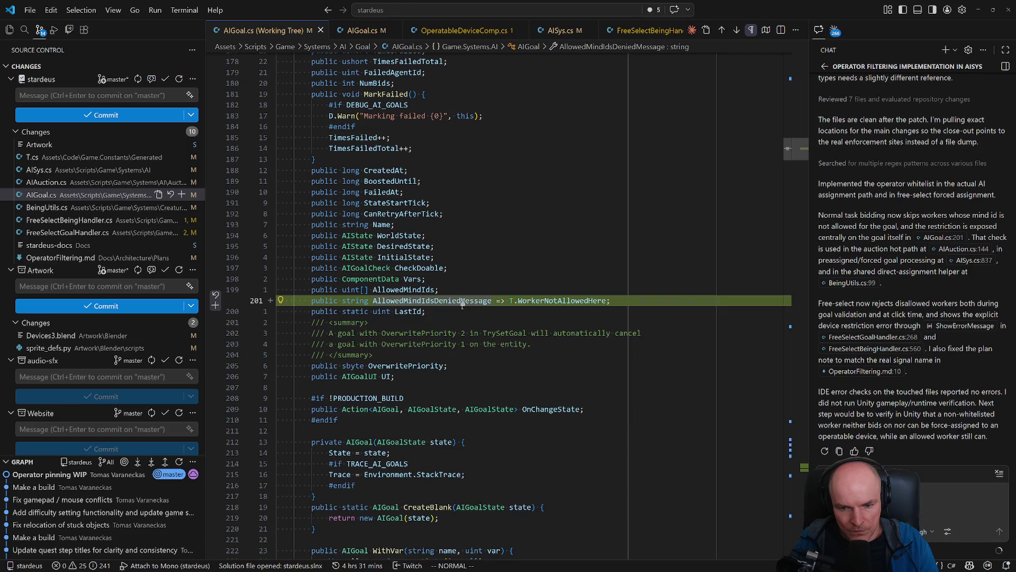
key("d")
key("d")
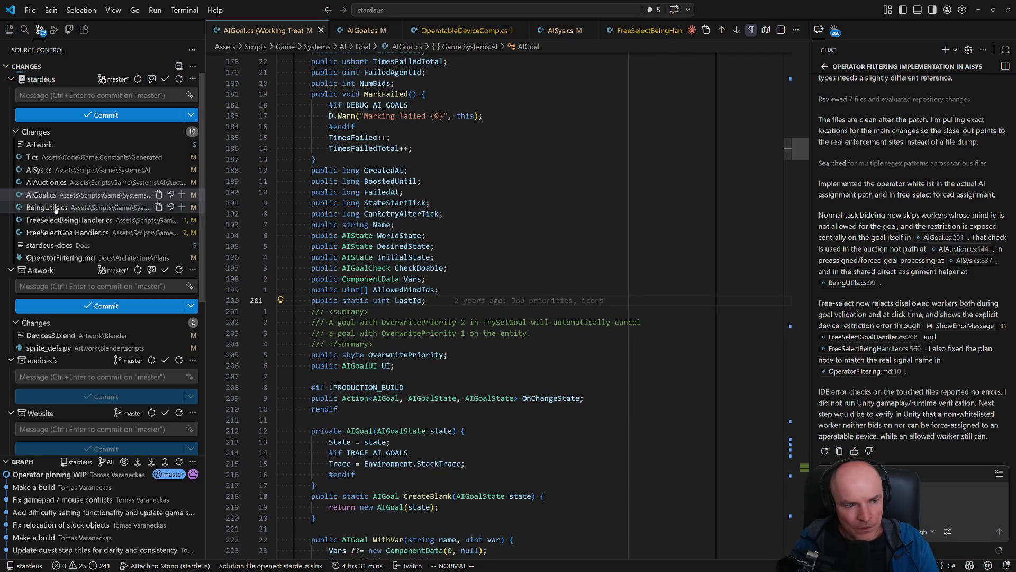
Remove the extra PlayActionDenied() call from both FreeSelect handlers, then open OperatorFiltering.md's diff
left_click(53, 207)
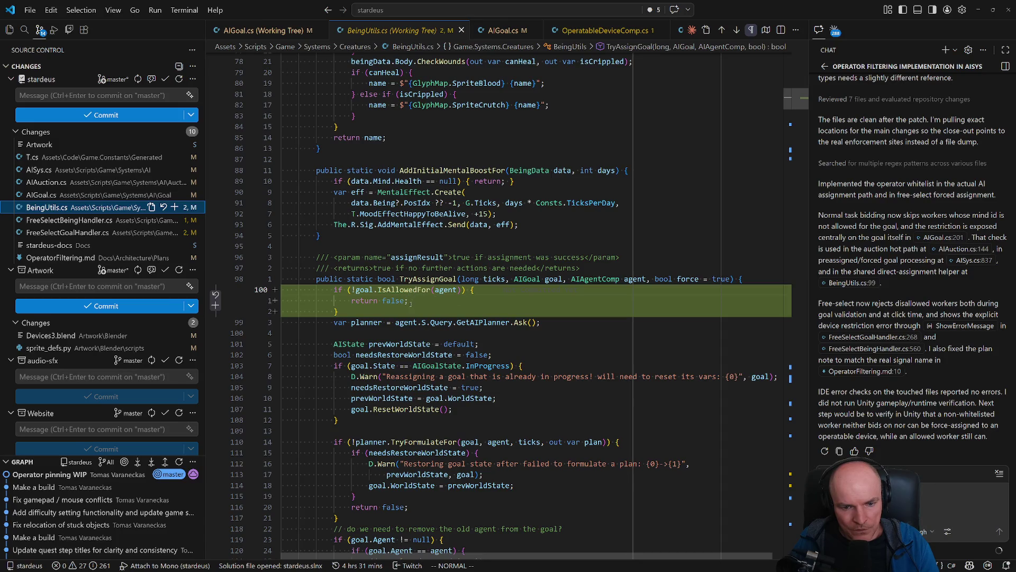
left_click(69, 220)
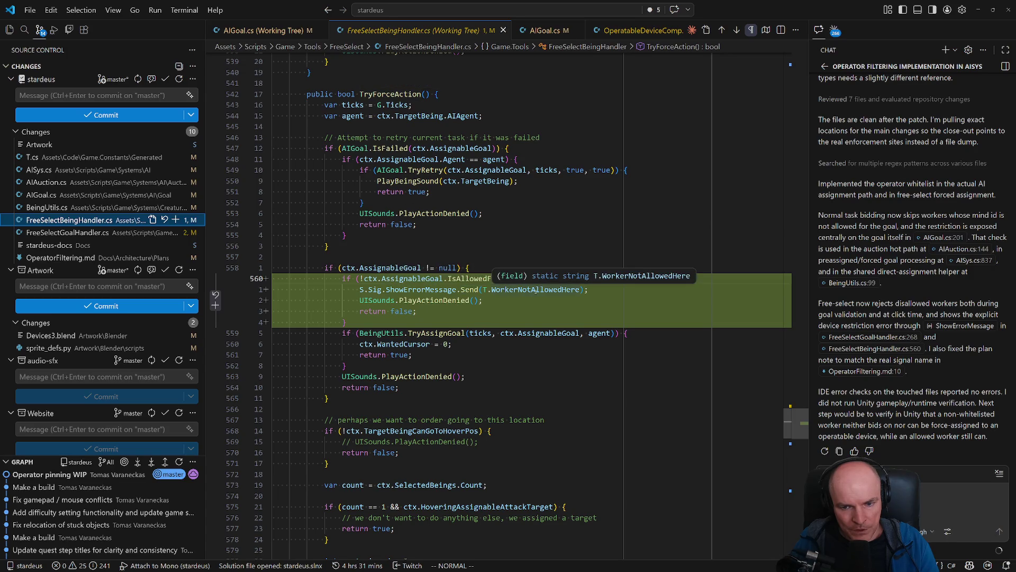
left_click(409, 301)
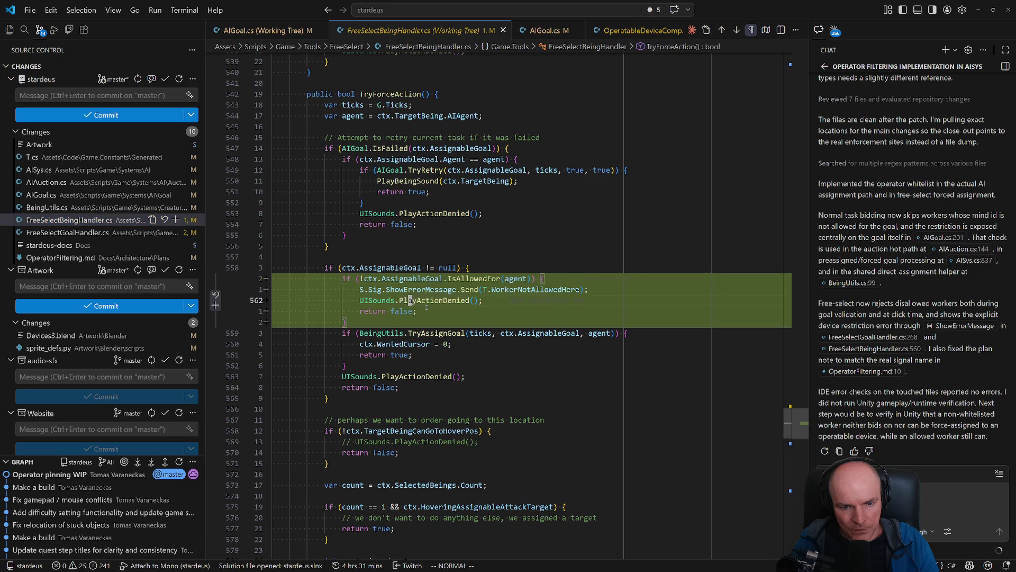
key("d")
key("d")
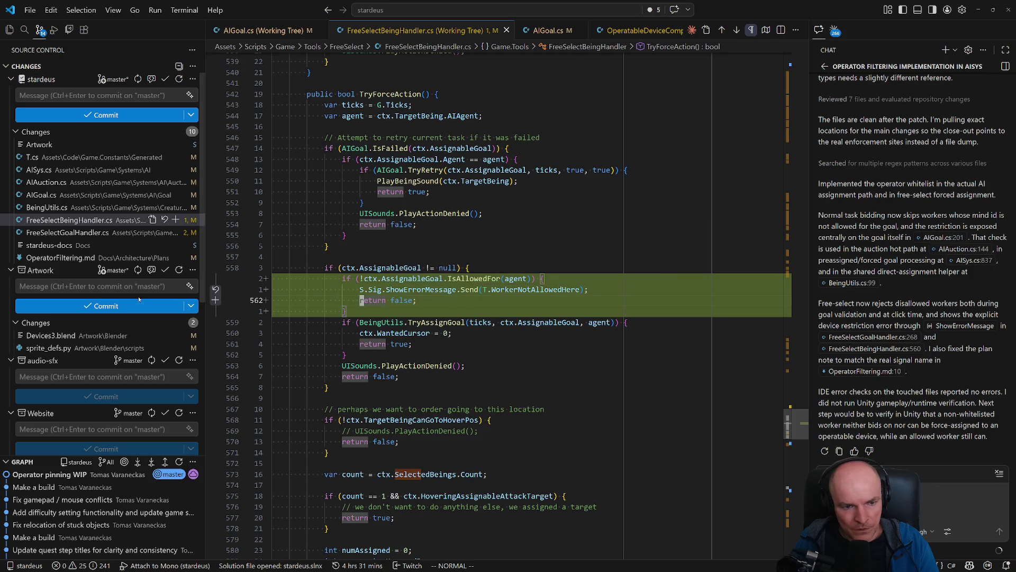
left_click(67, 232)
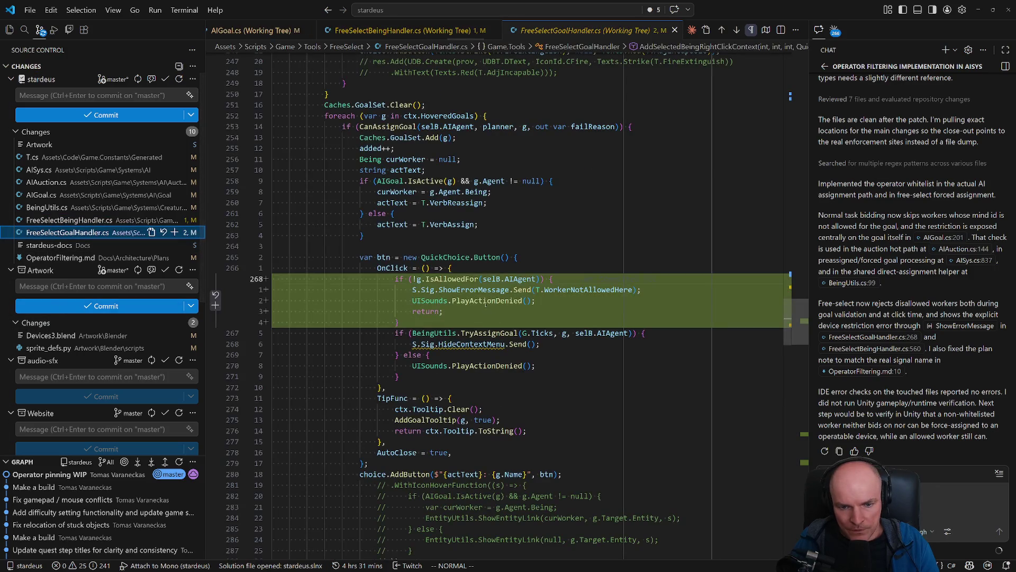
left_click(483, 300)
key("d")
key("d")
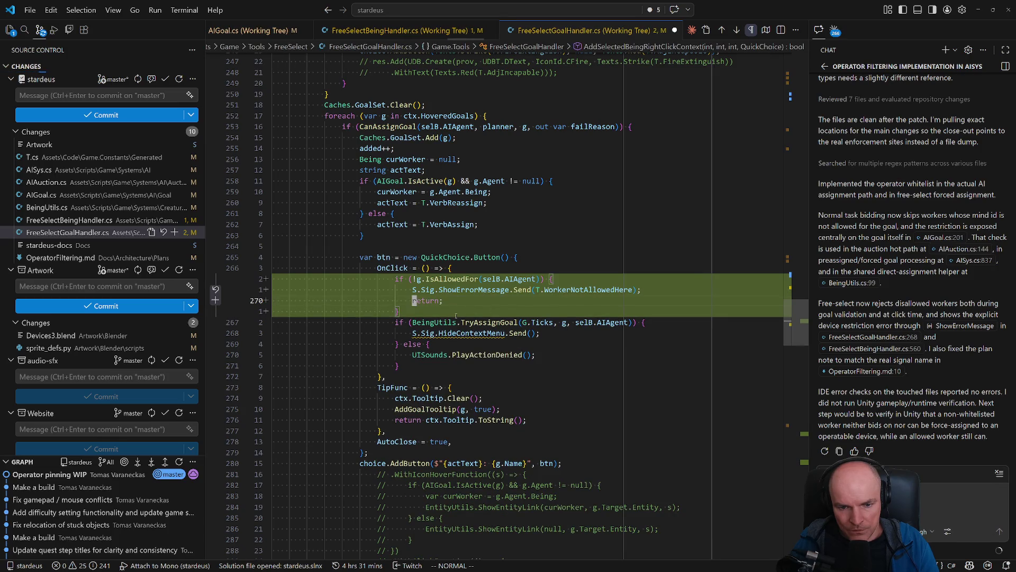
left_click(61, 257)
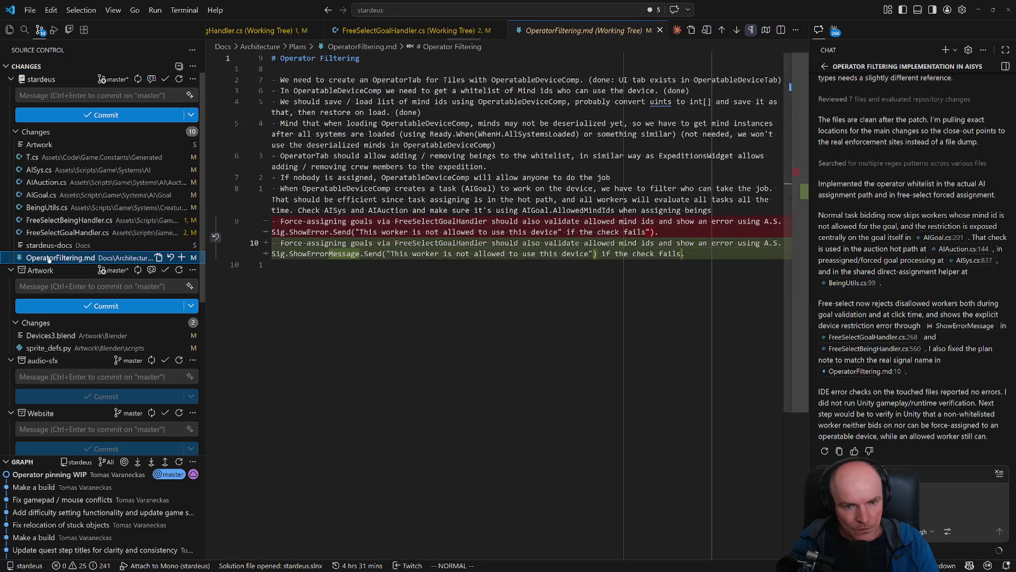
Commit the stardeus changes with the message 'Operator filtering AI part'
left_click(60, 233)
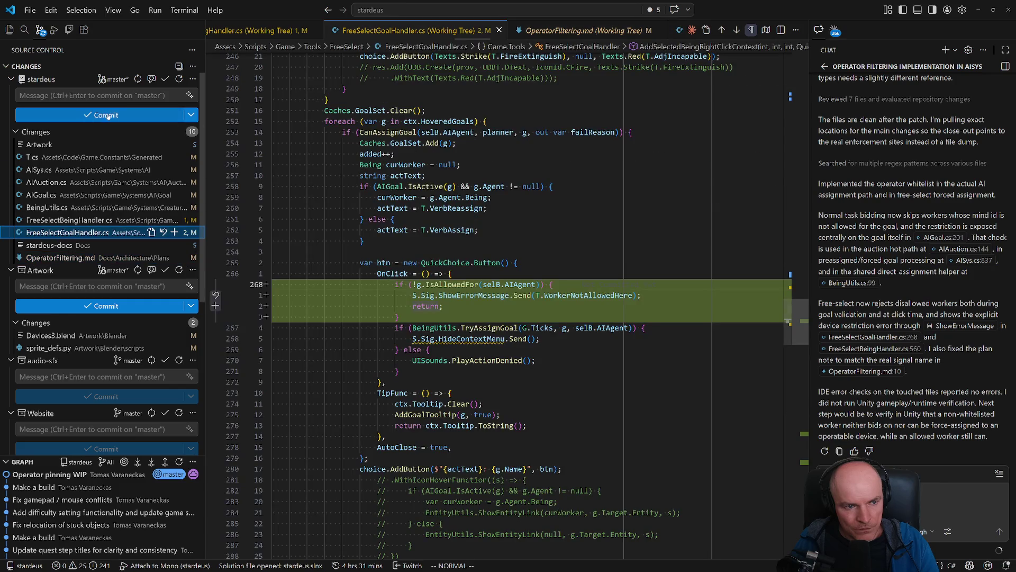
left_click(140, 95)
type("OP")
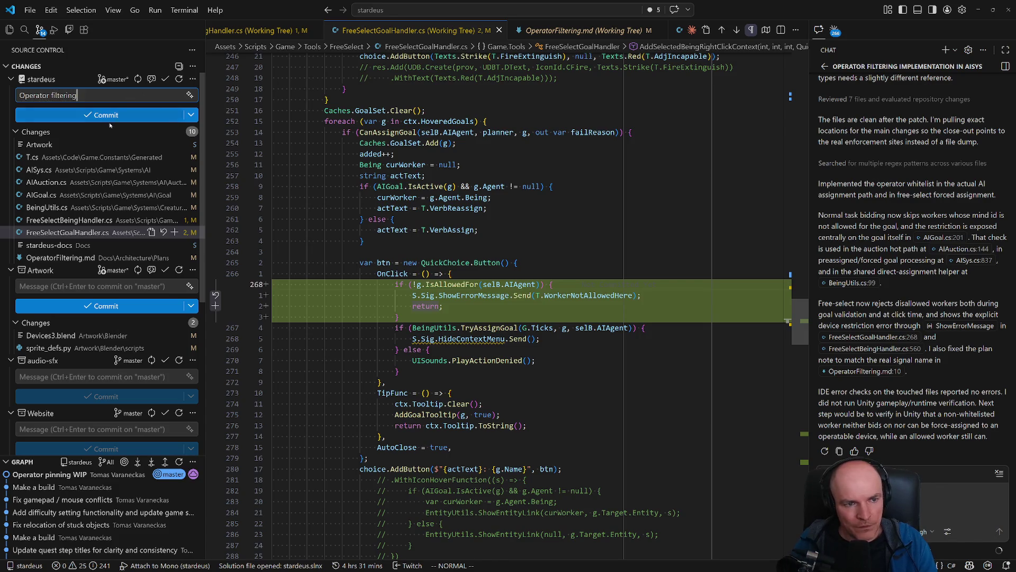
type(" AI part")
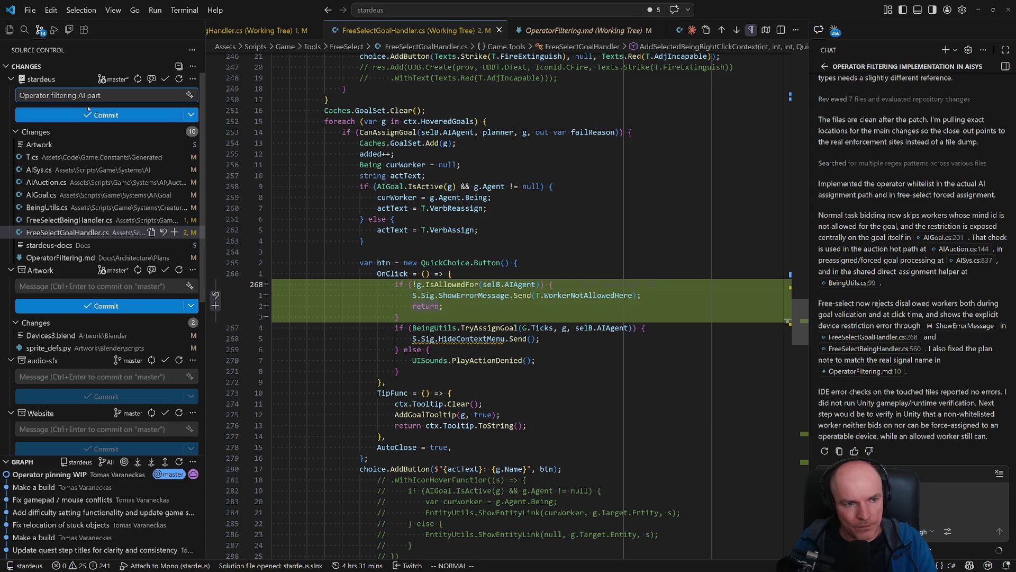
left_click(104, 115)
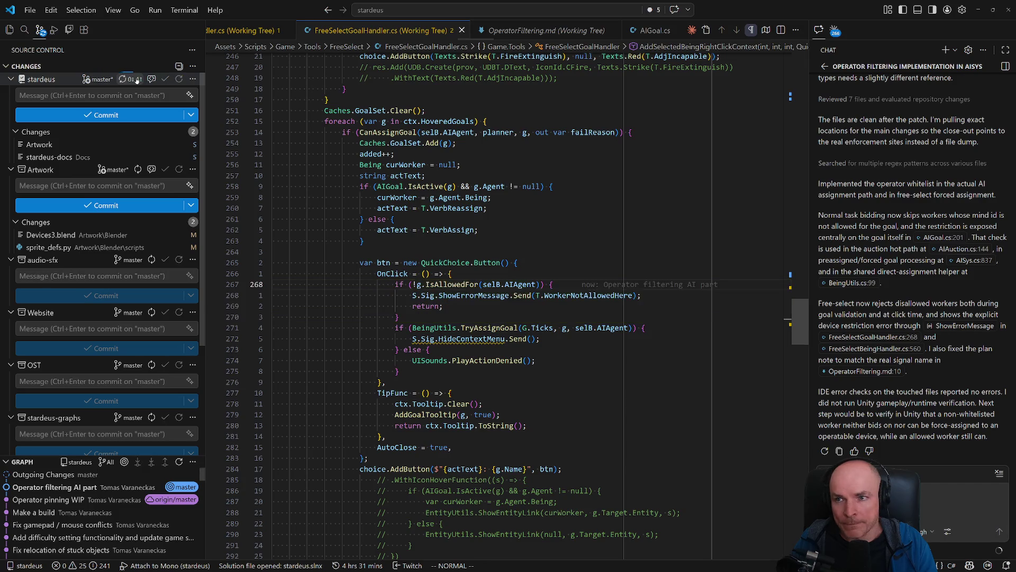
Open version.txt via quick file search, then bring Unity to the front
left_click(478, 230)
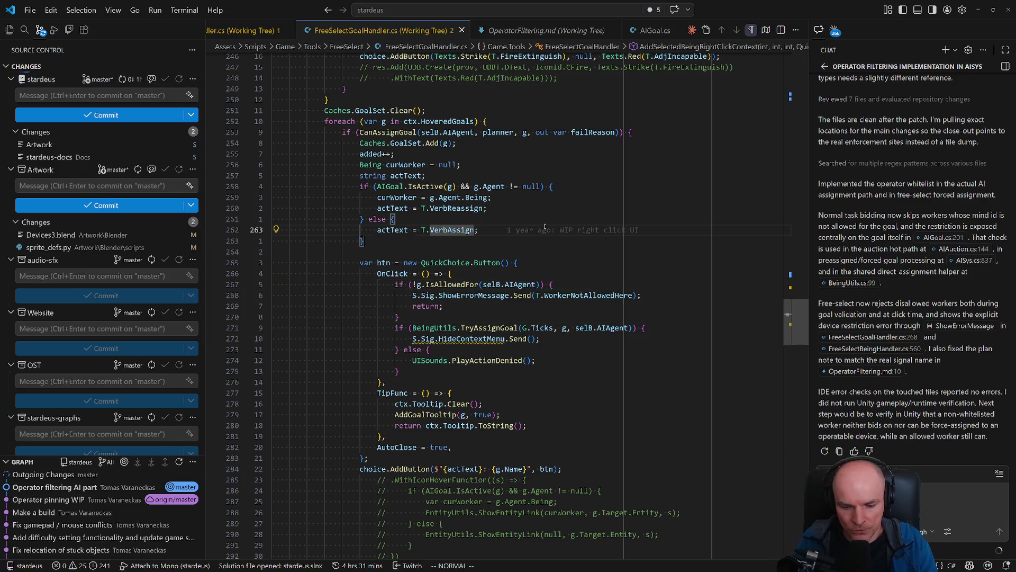
key("ctrl+p")
type("version")
key("Return")
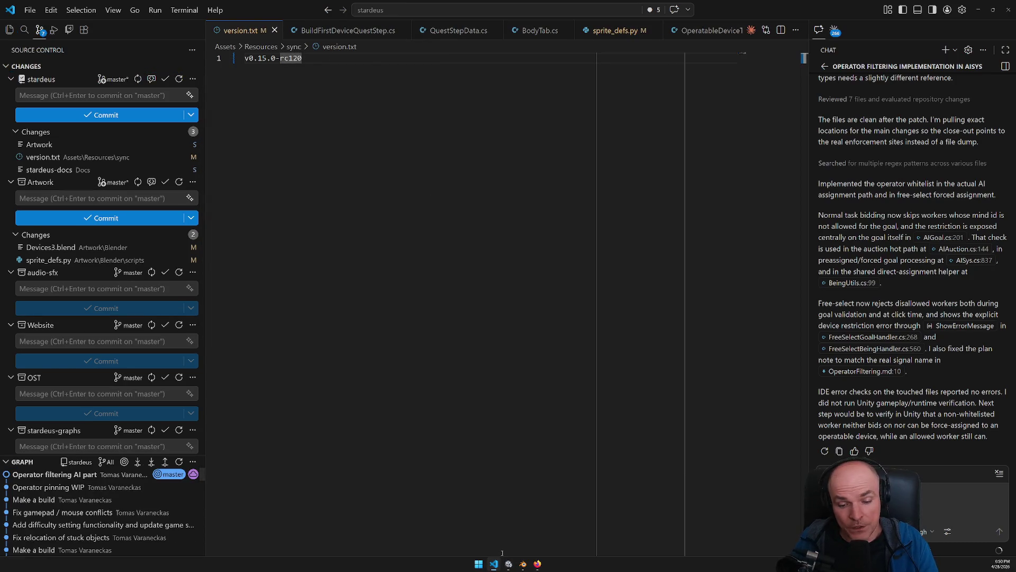
left_click(509, 565)
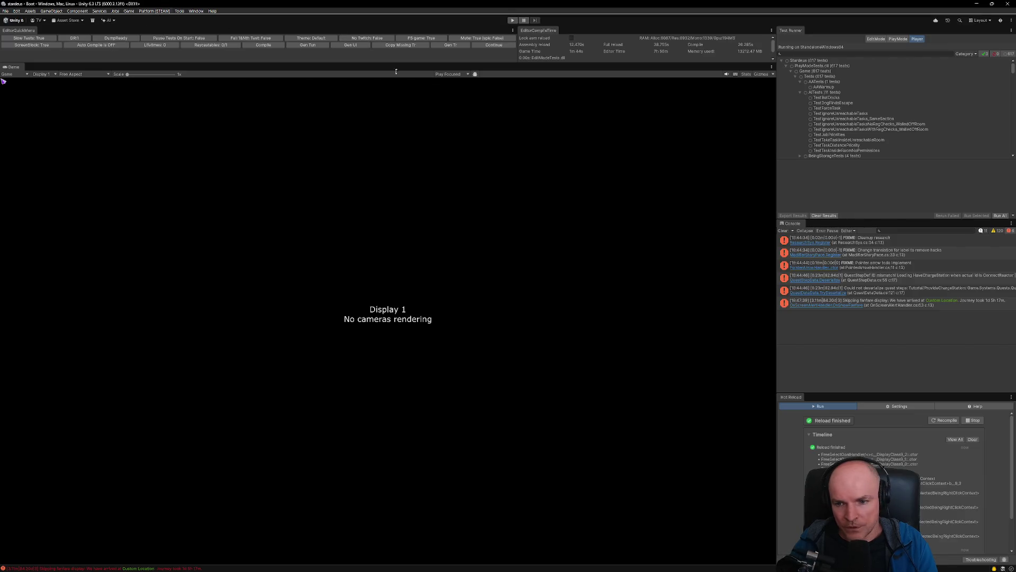
Request a Steam Production deploy from Platform [STEAM] > Deploy and confirm the full build
left_click(129, 11)
mouse_move(154, 11)
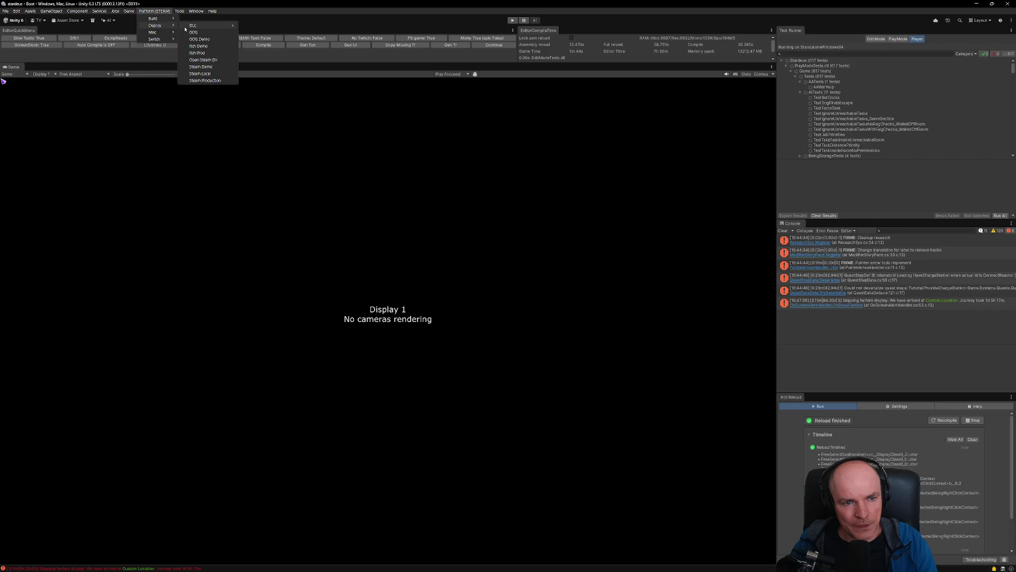
left_click(205, 81)
left_click(540, 306)
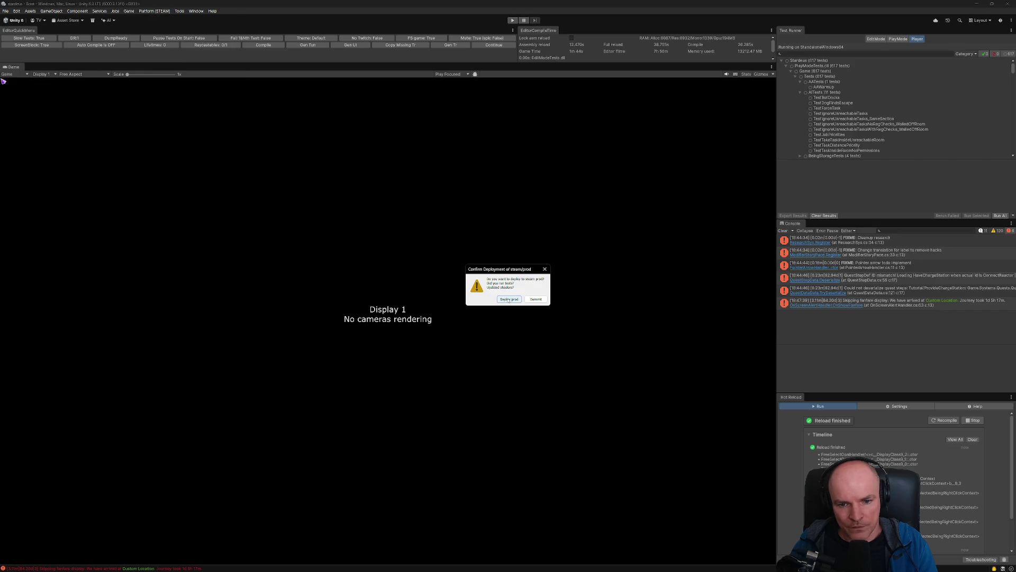
left_click(509, 300)
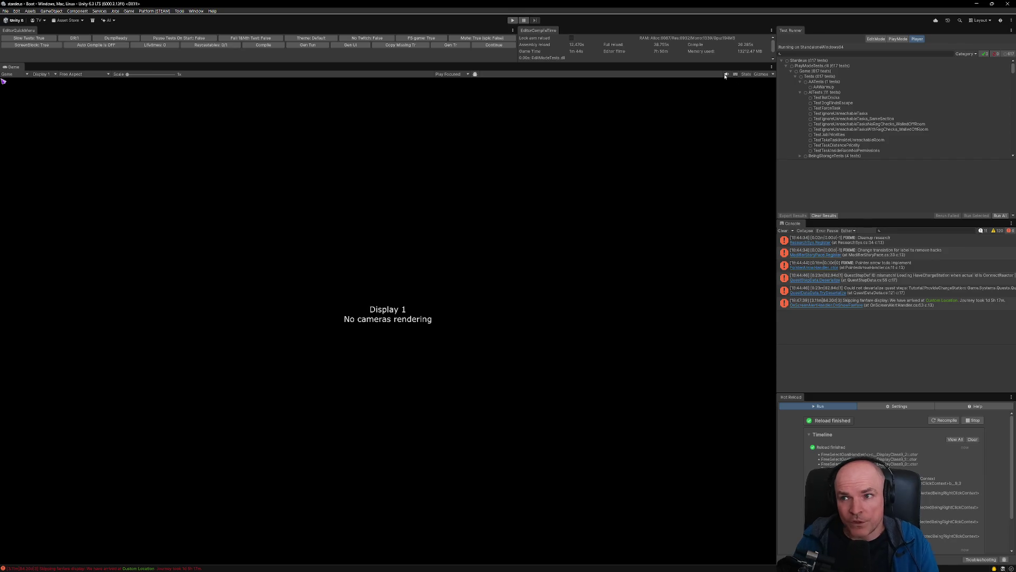